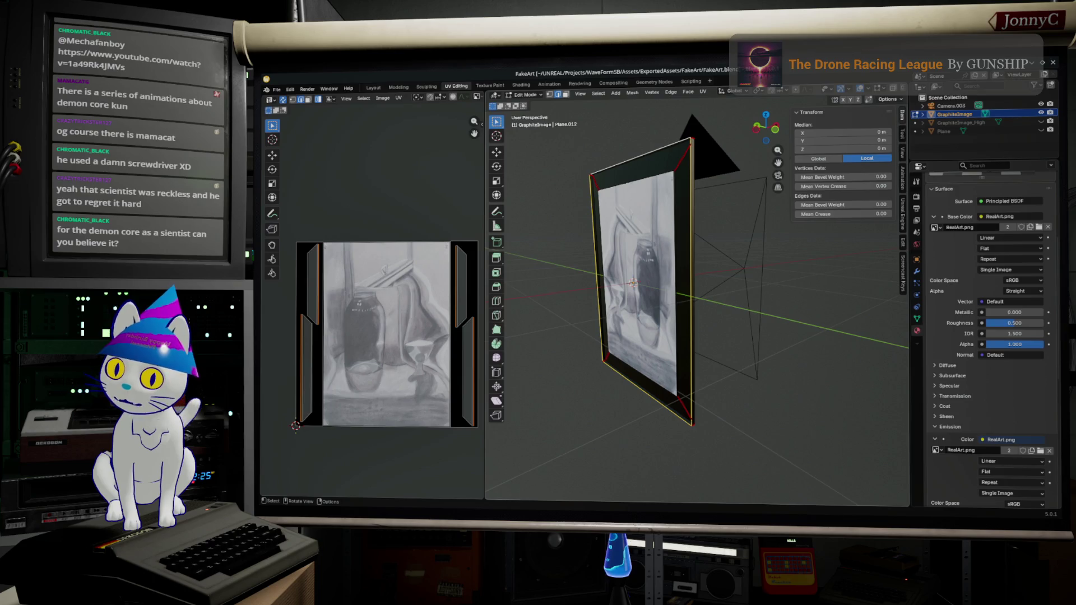
Switch from Blender to the browser showing the YouTube search for Demon core
key(alt+Tab)
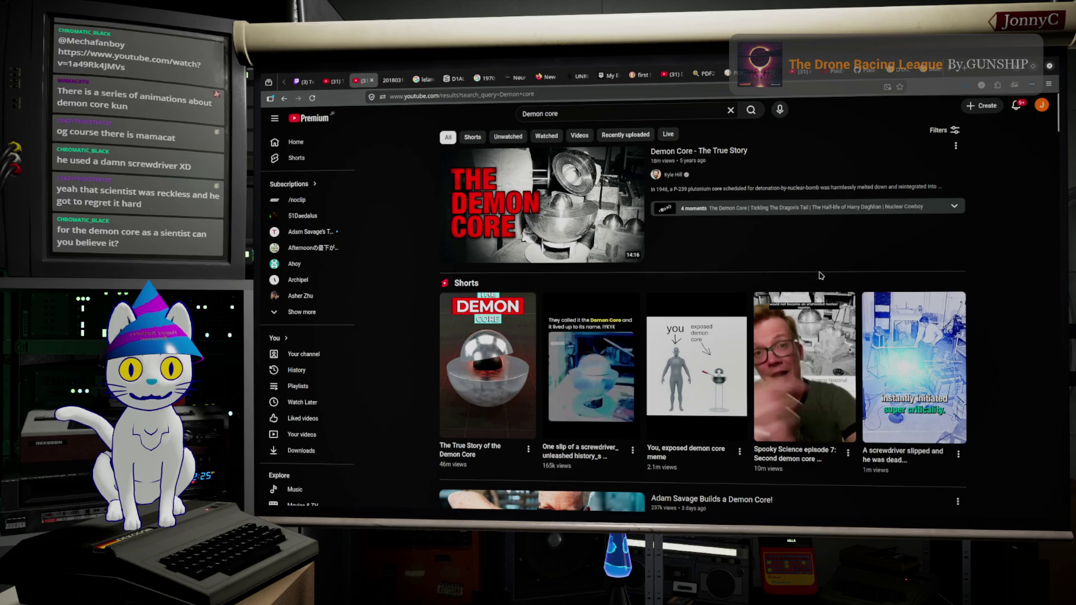
Open the science educator's channel, its Playlists, and the HALF-LIFE HISTORIES playlist
click(671, 173)
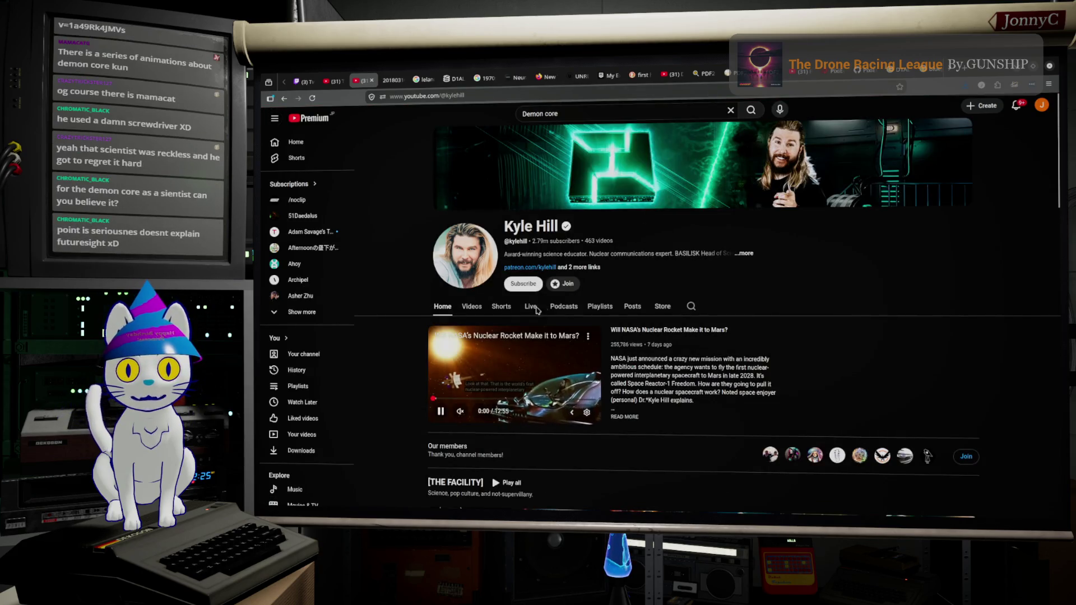
click(600, 307)
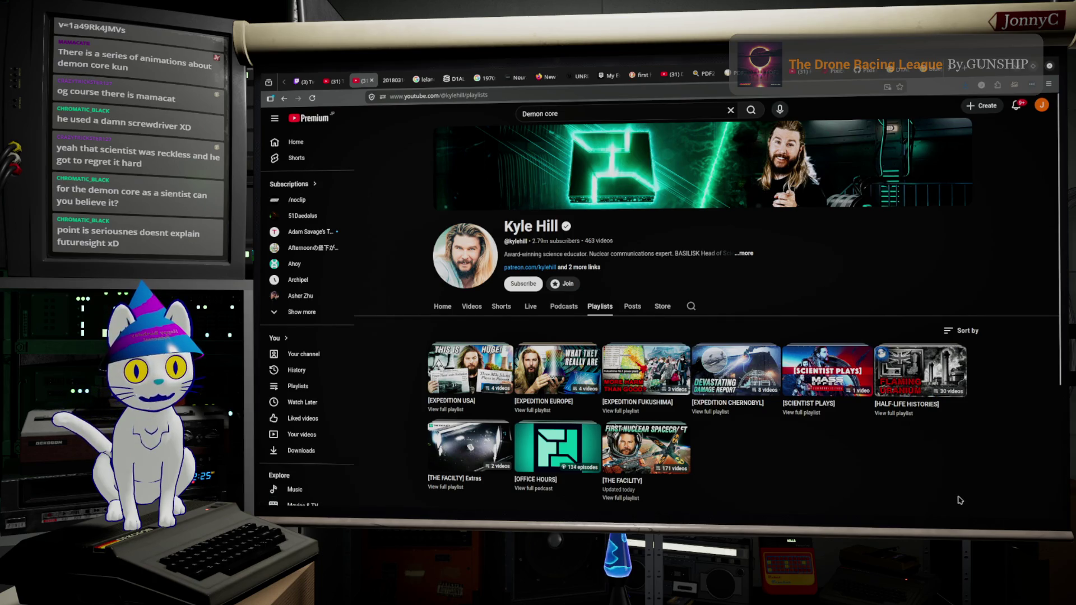
click(920, 373)
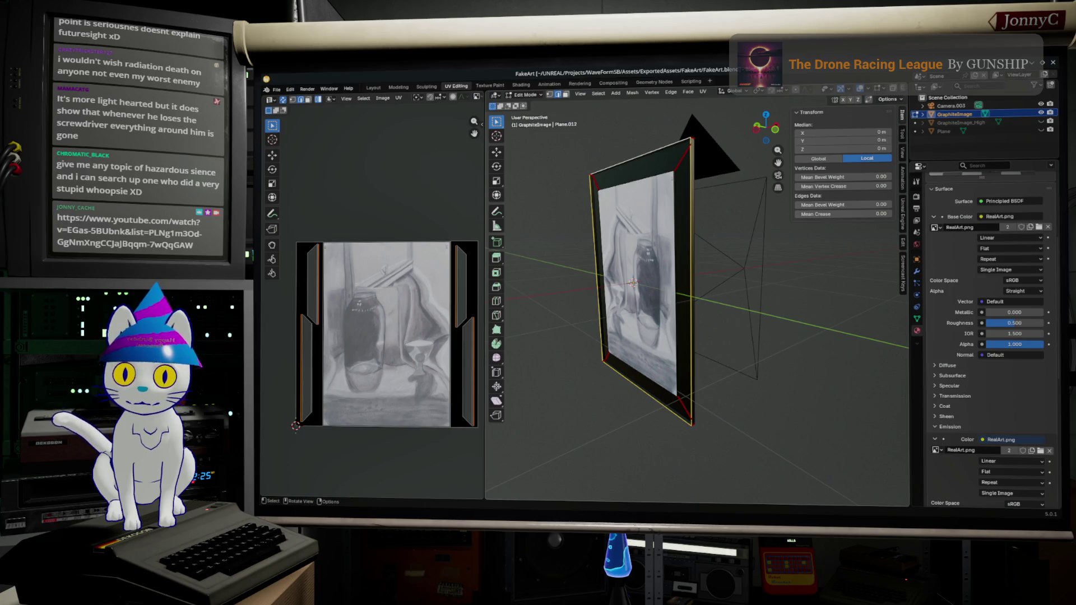
Orbit the viewport until the framed graphite drawing faces the view, then look side-on
mouse_move(613, 336)
middle_down()
mouse_move(641, 335)
mouse_move(617, 322)
middle_up()
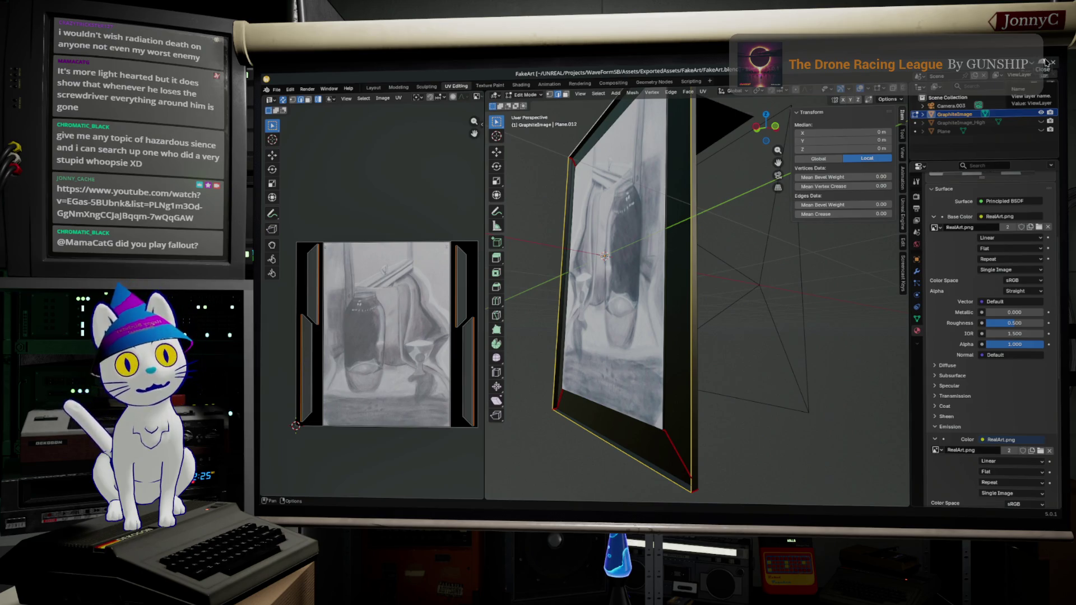
middle_drag(578, 353, 612, 352)
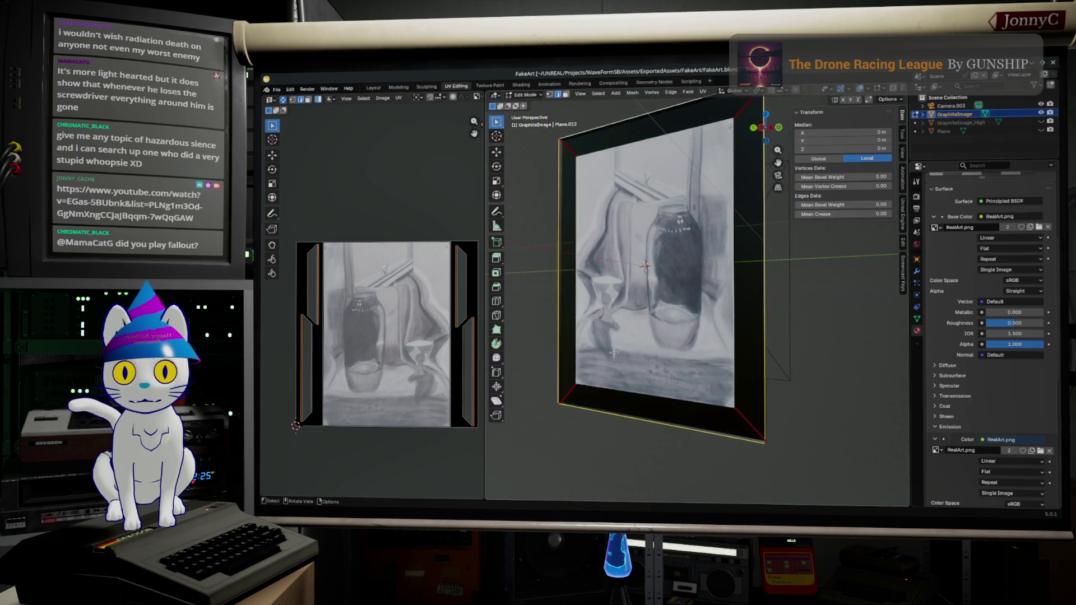
click(766, 131)
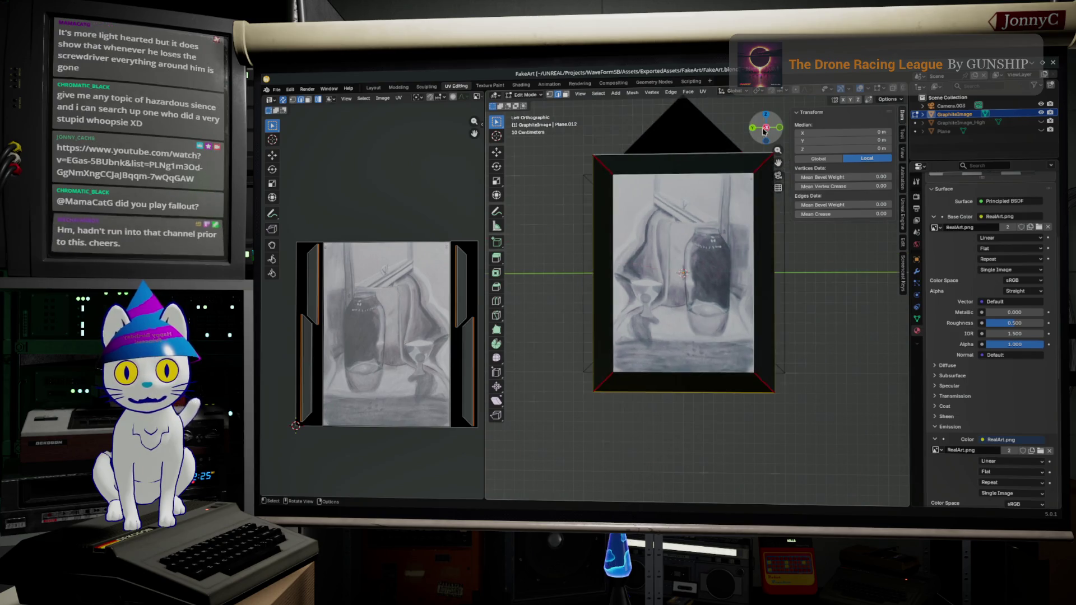
Try resizing the inner drawing face, cancel it, show wireframe and return to Object Mode
click(716, 291)
key(s)
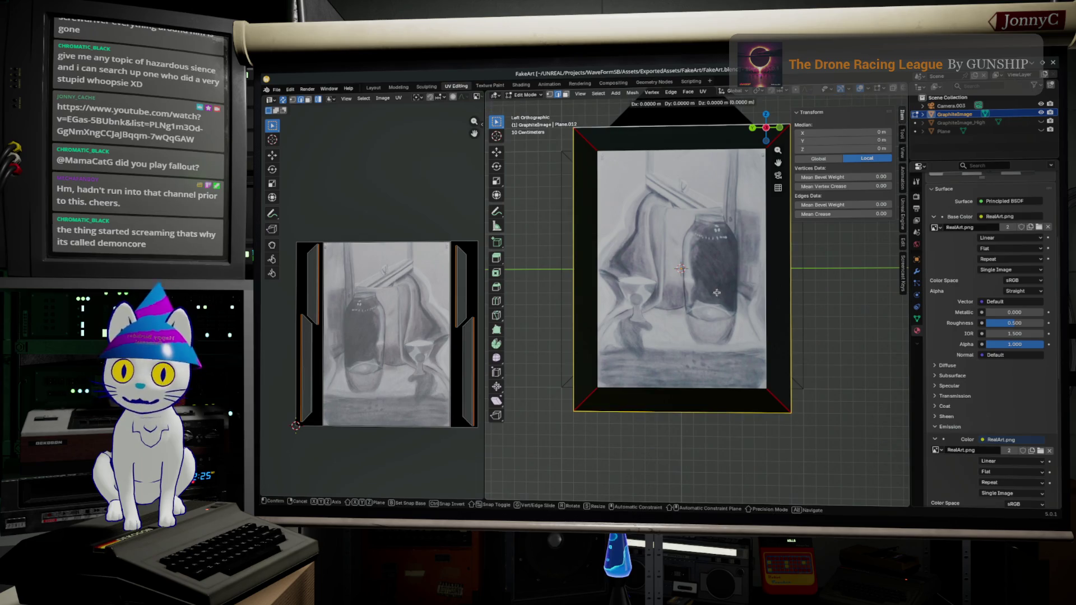
key(Escape)
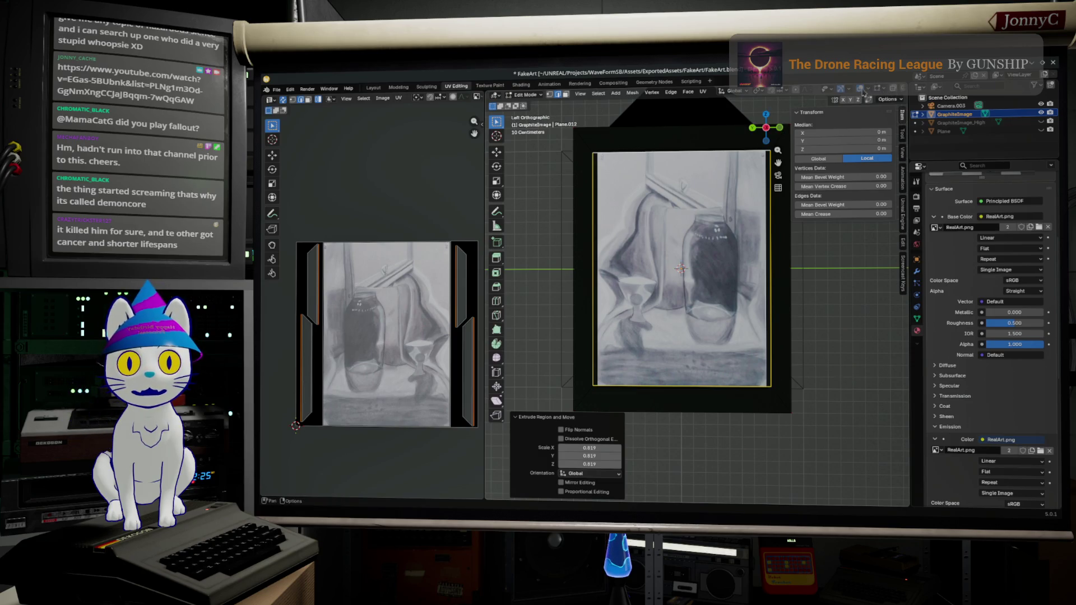
key(shift+z)
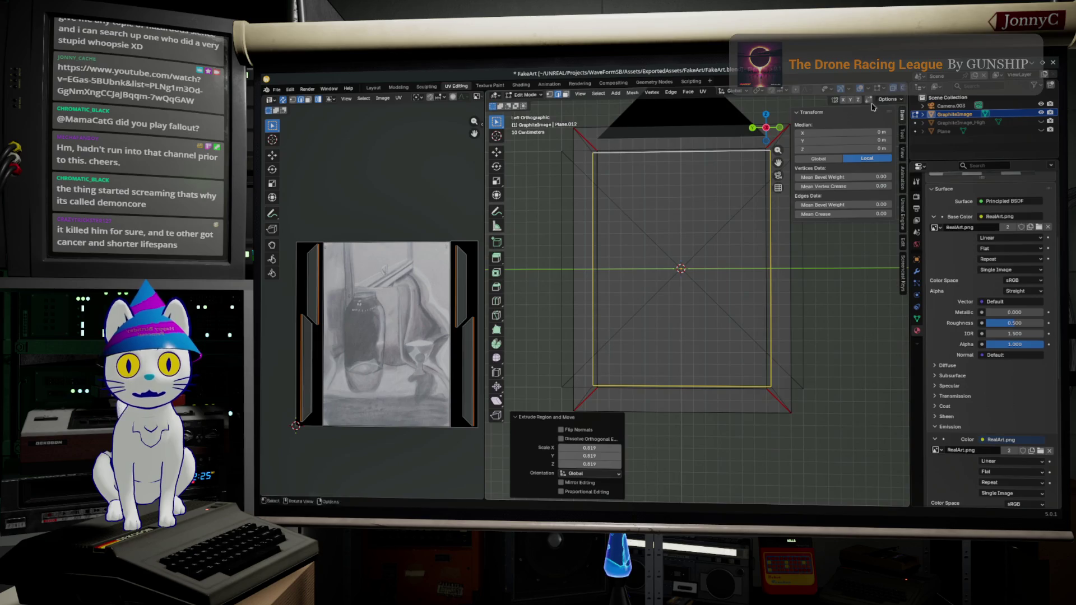
key(Tab)
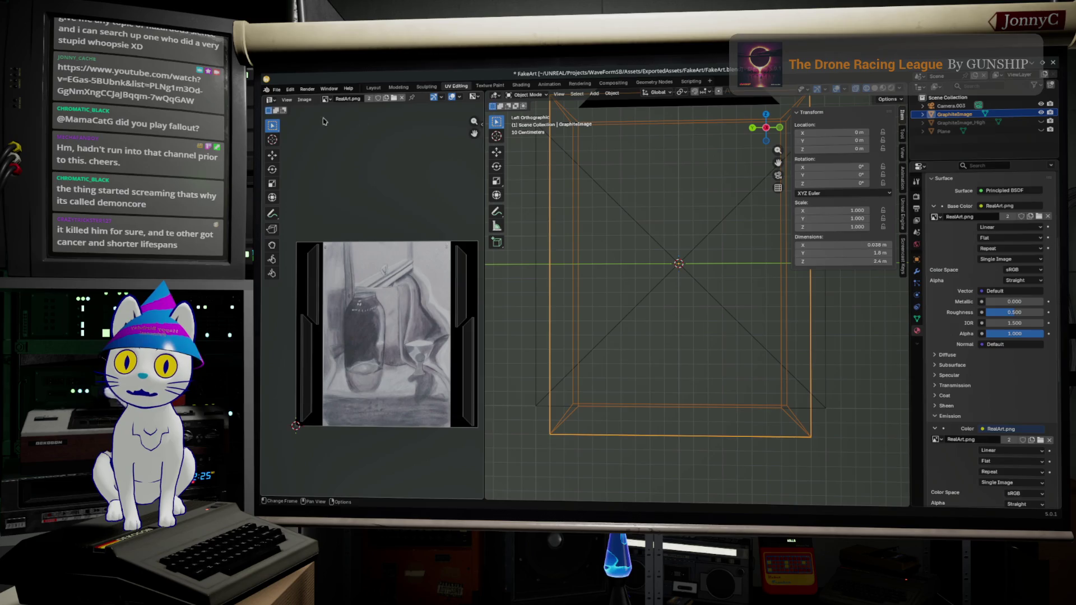
In the Modeling workspace, view the frame side-on in wireframe and edit it in vertex box-select mode
click(400, 88)
mouse_move(640, 221)
middle_down()
mouse_move(678, 297)
mouse_move(551, 294)
middle_up()
scroll(549, 293, up, 5)
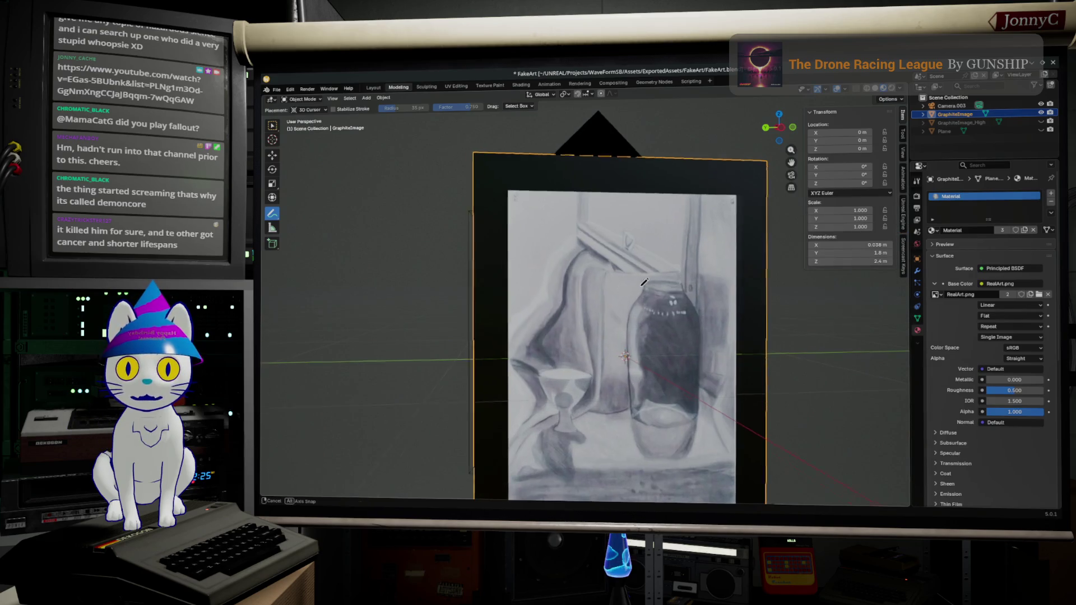
middle_drag(644, 283, 648, 253)
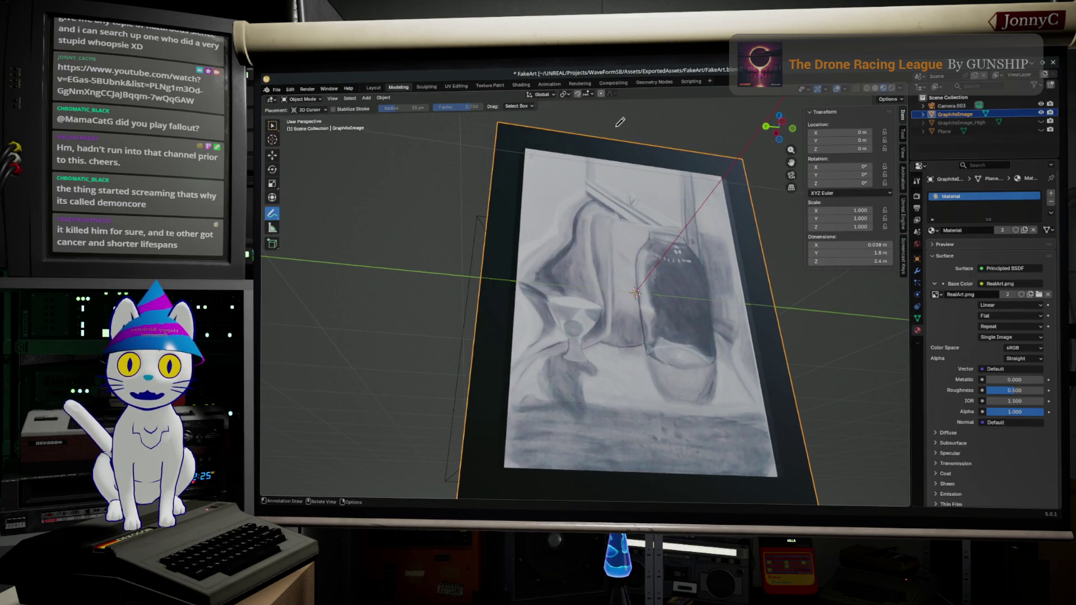
click(855, 88)
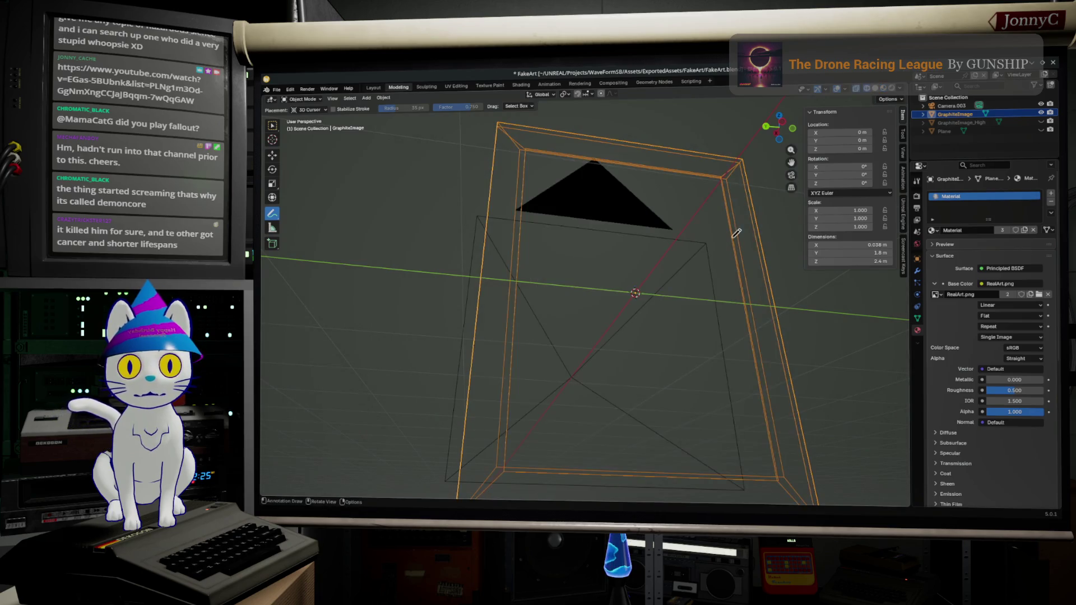
click(781, 124)
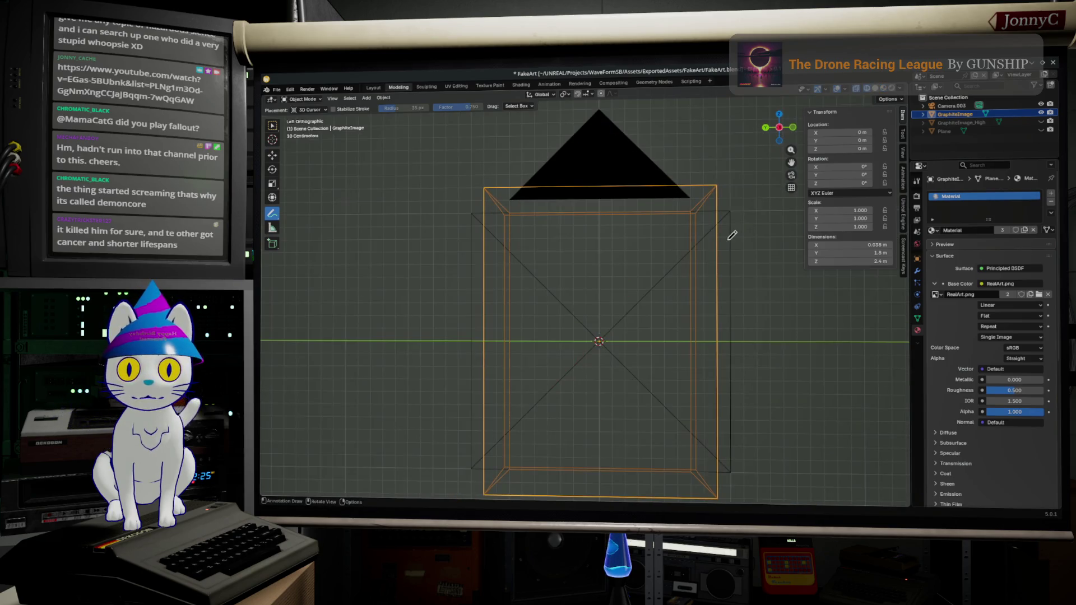
key(Tab)
scroll(540, 241, up, 3)
scroll(473, 211, up, 3)
scroll(510, 314, down, 1)
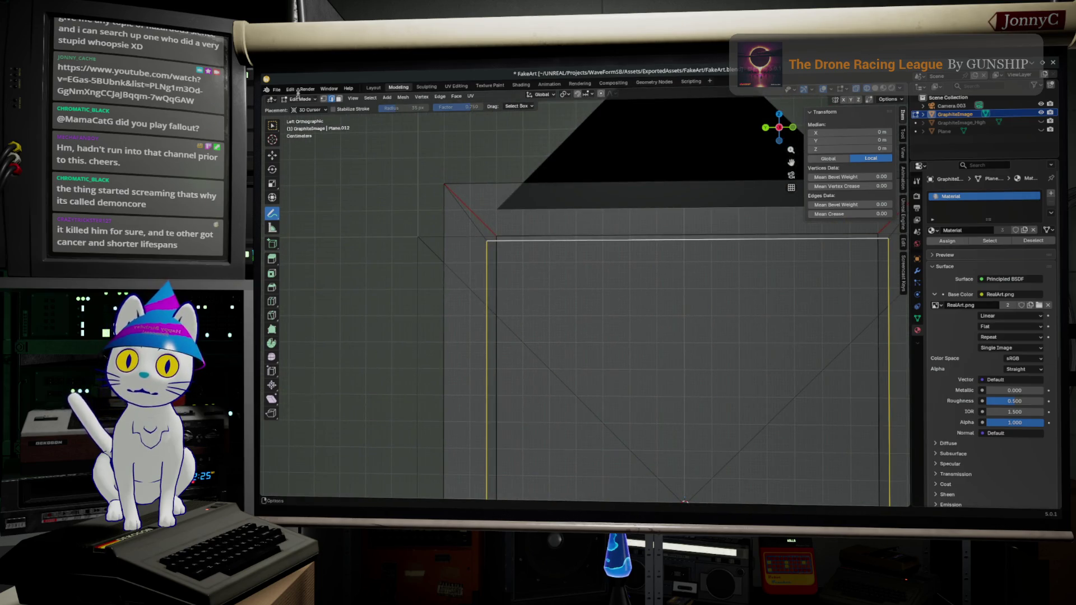
click(330, 98)
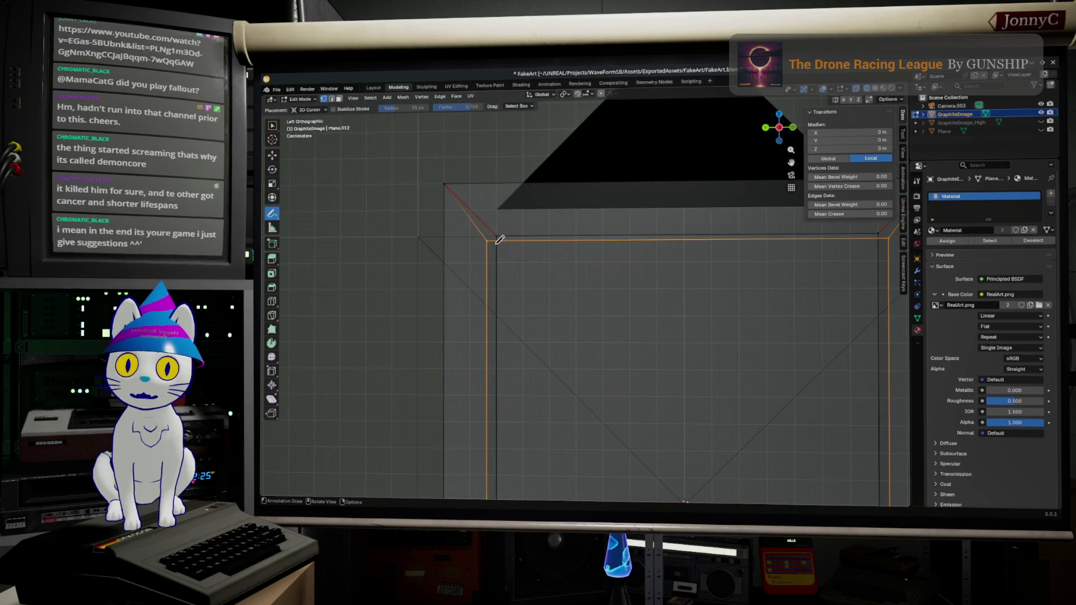
click(272, 125)
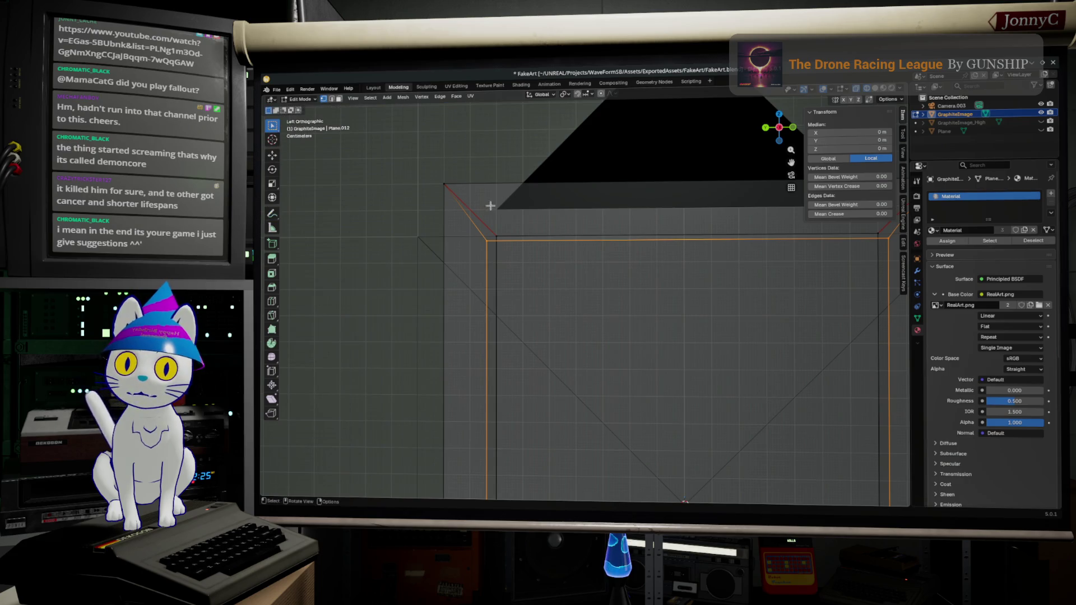
Move the frame's inner top-left corner vertex along one axis
click(489, 240)
key(g)
click(480, 247)
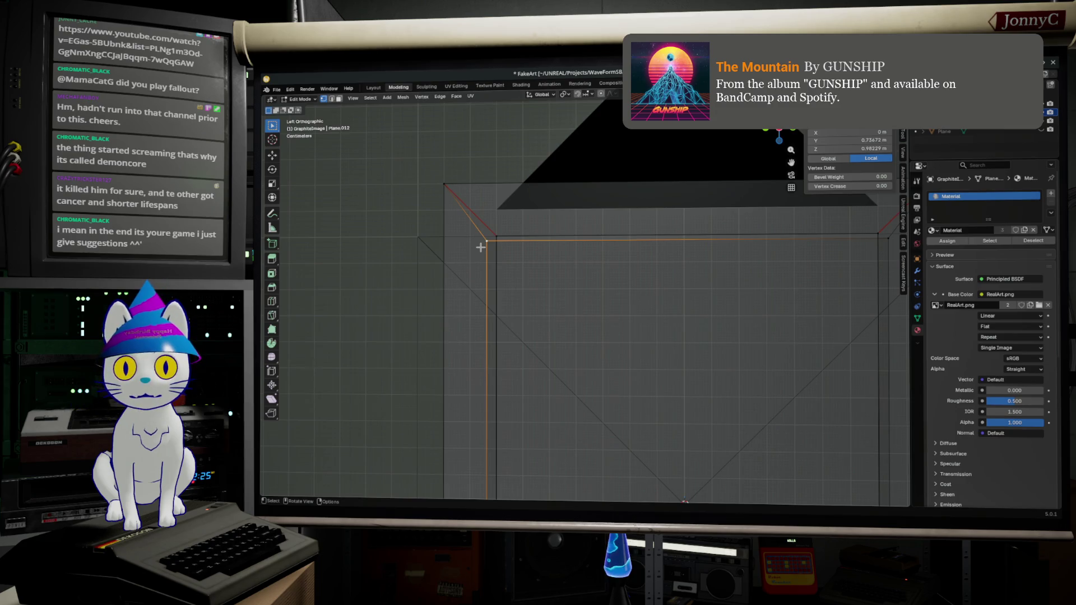
key(g)
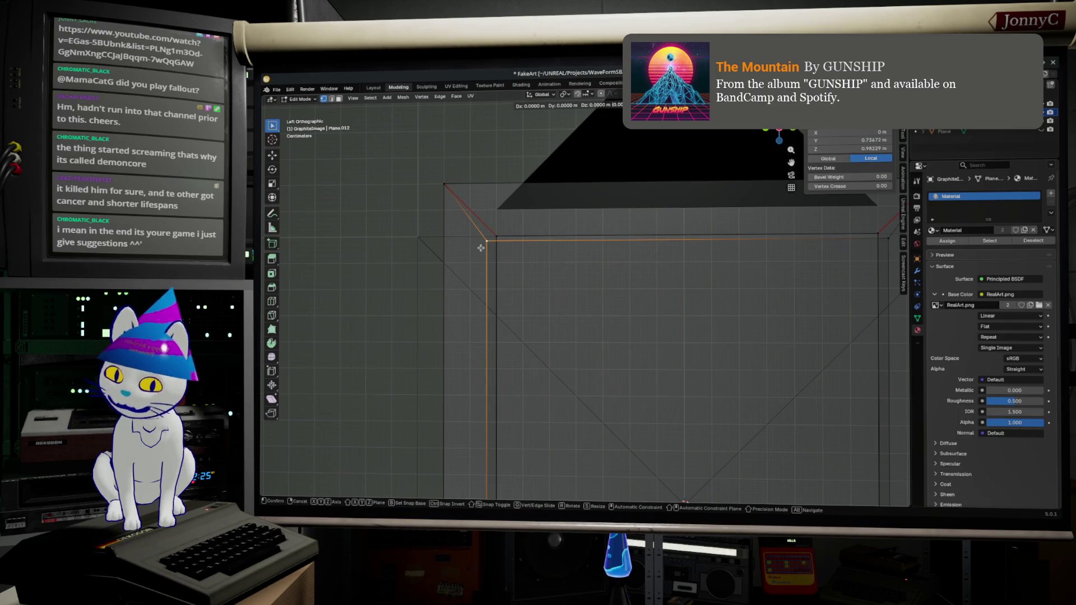
key(shift+x)
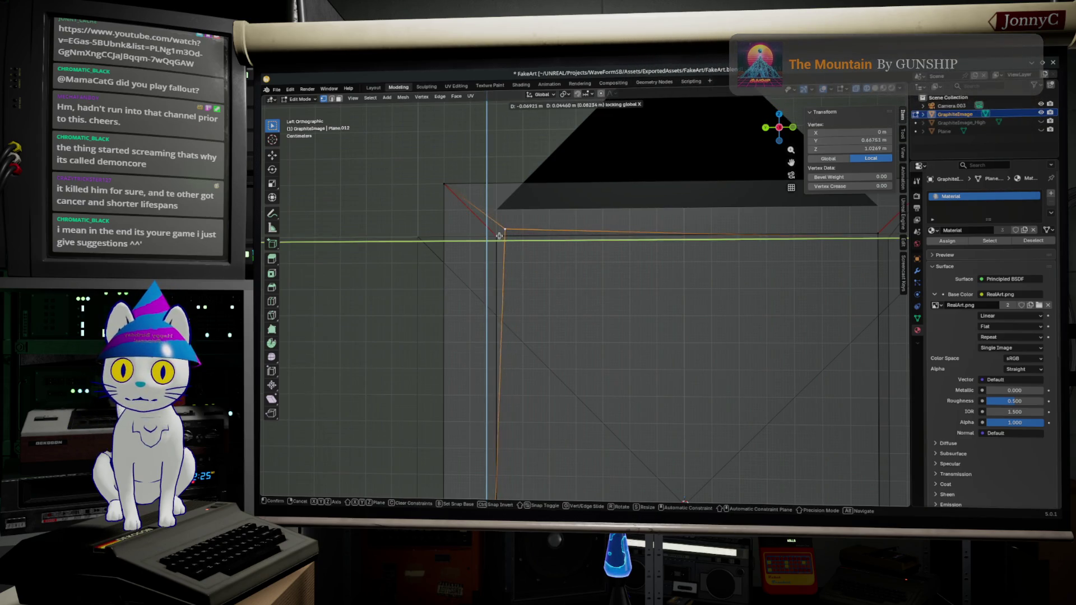
click(478, 257)
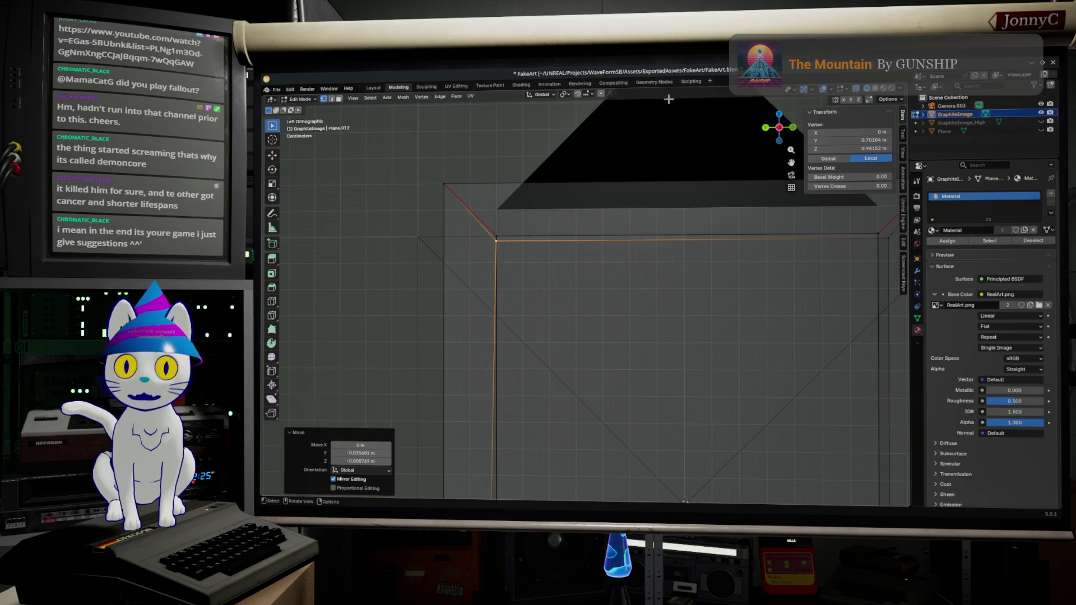
Enable vertex snapping and snap the top-left corner vertex onto the neighbouring corner
click(586, 98)
click(582, 153)
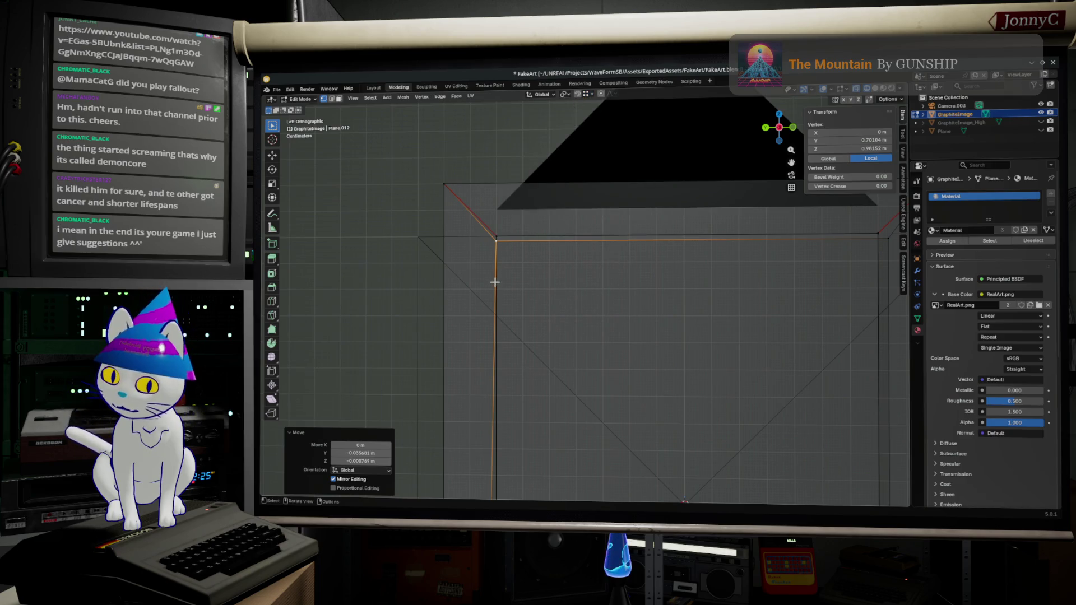
key(g)
key(shift+x)
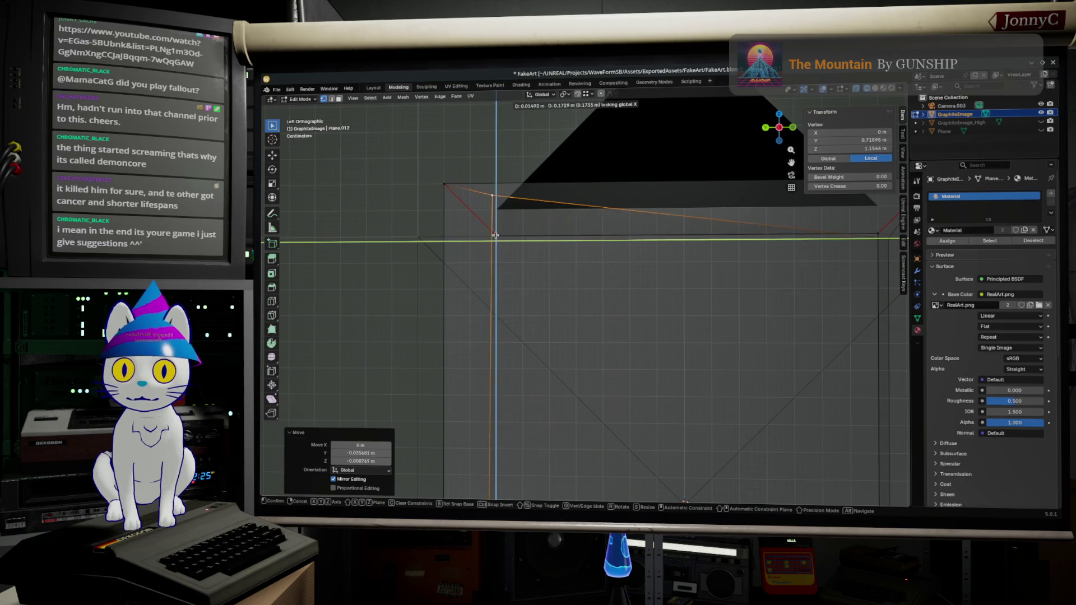
click(497, 262)
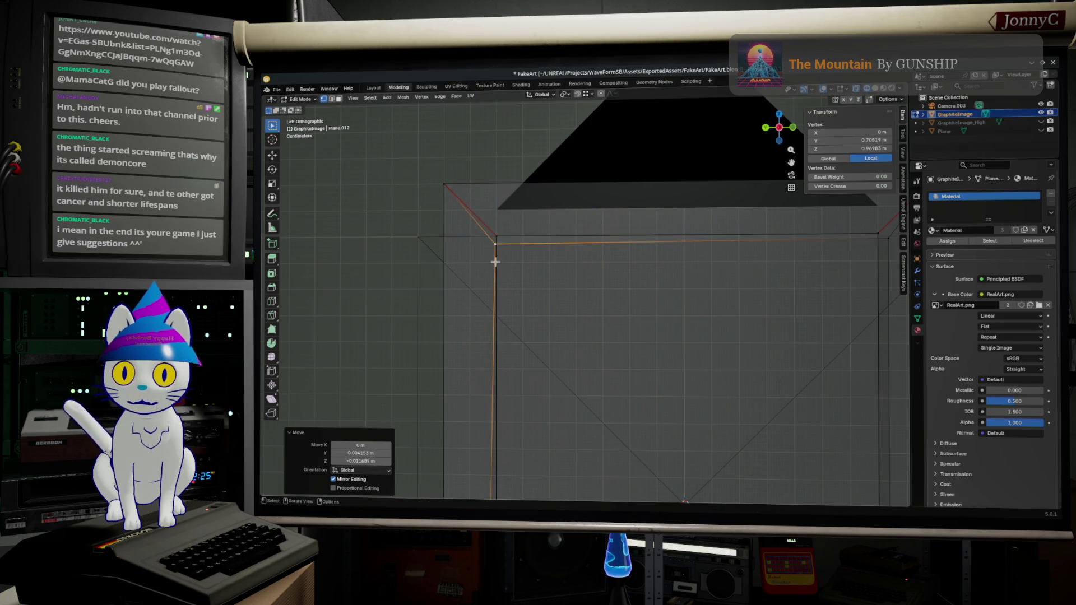
key(g)
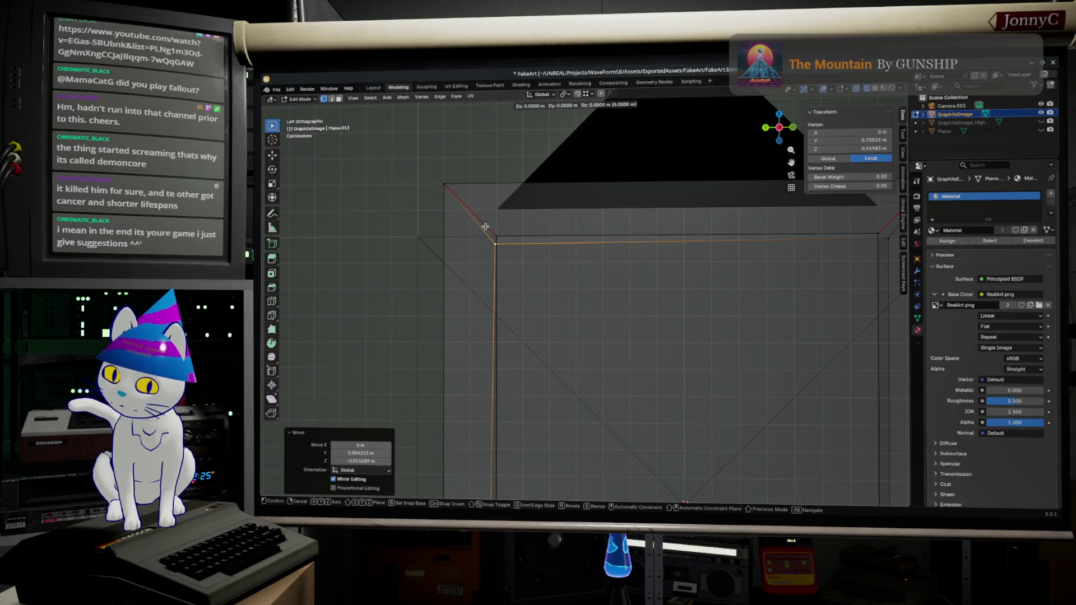
key(shift+x)
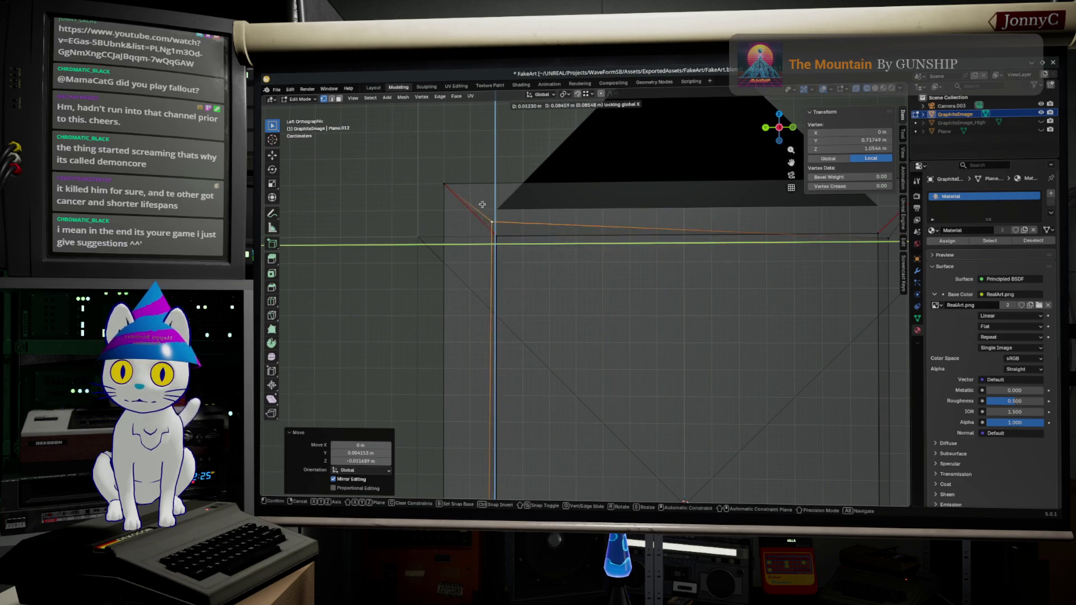
click(494, 233)
Select the inner top-right corner vertex and begin moving it
shift+middle_drag(639, 266, 493, 286)
scroll(667, 259, up, 1)
scroll(703, 248, up, 1)
click(714, 244)
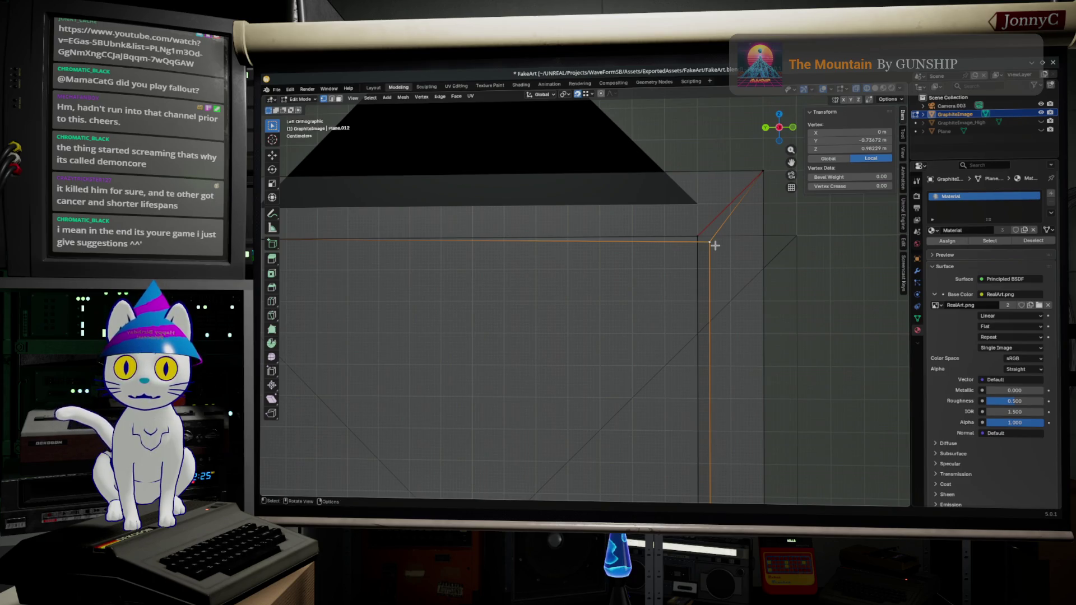
key(g)
Place the top-right corner vertex along its axis, then shift the lower corner vertex along X
key(y)
click(697, 236)
scroll(676, 297, down, 2)
scroll(673, 314, down, 2)
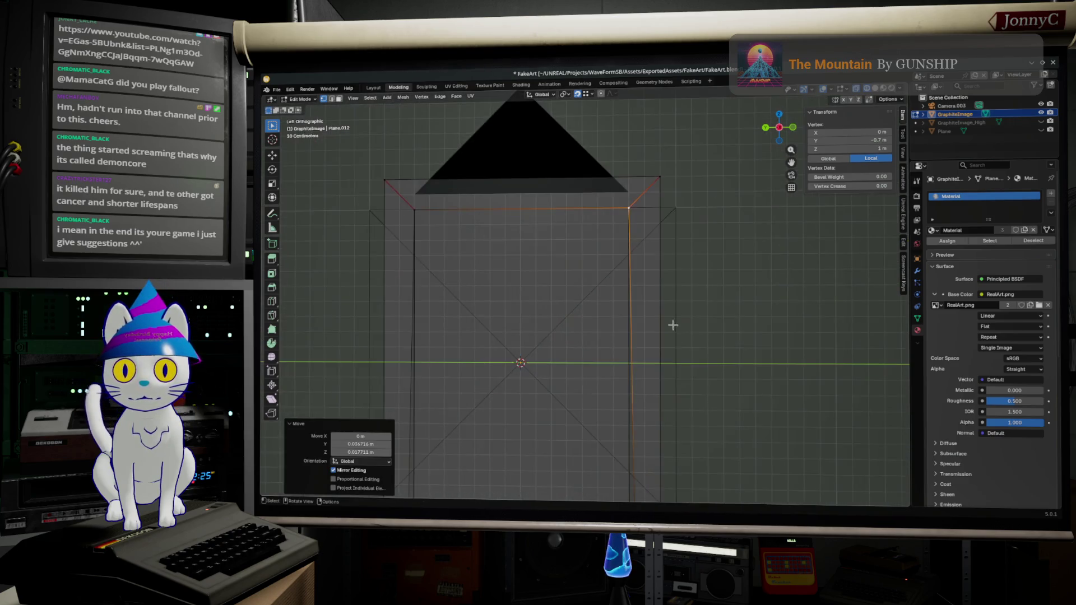
shift+middle_drag(673, 314, 668, 126)
scroll(661, 446, up, 2)
scroll(708, 319, up, 3)
click(744, 310)
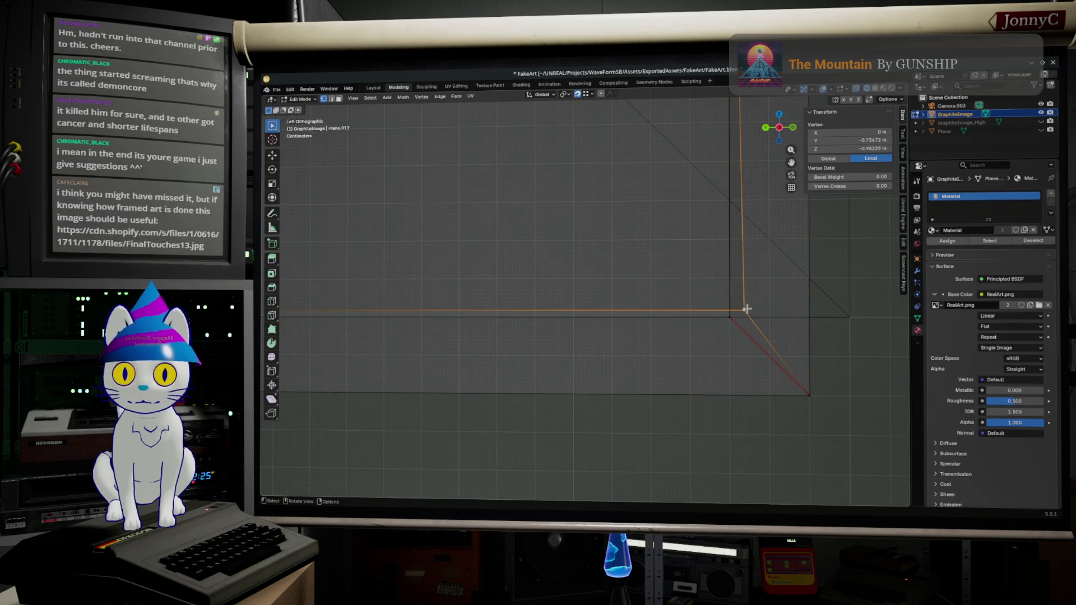
key(g)
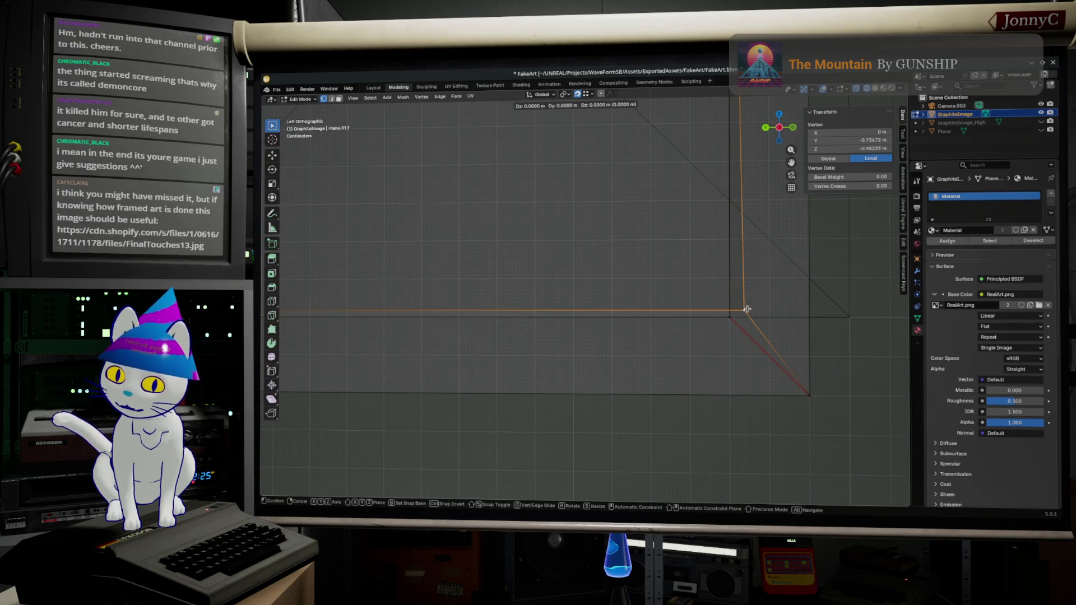
key(shift+x)
click(732, 332)
scroll(580, 341, down, 3)
scroll(581, 342, down, 2)
Snap the corner vertex onto the drawing plane's corner and check the framing reference image
click(626, 318)
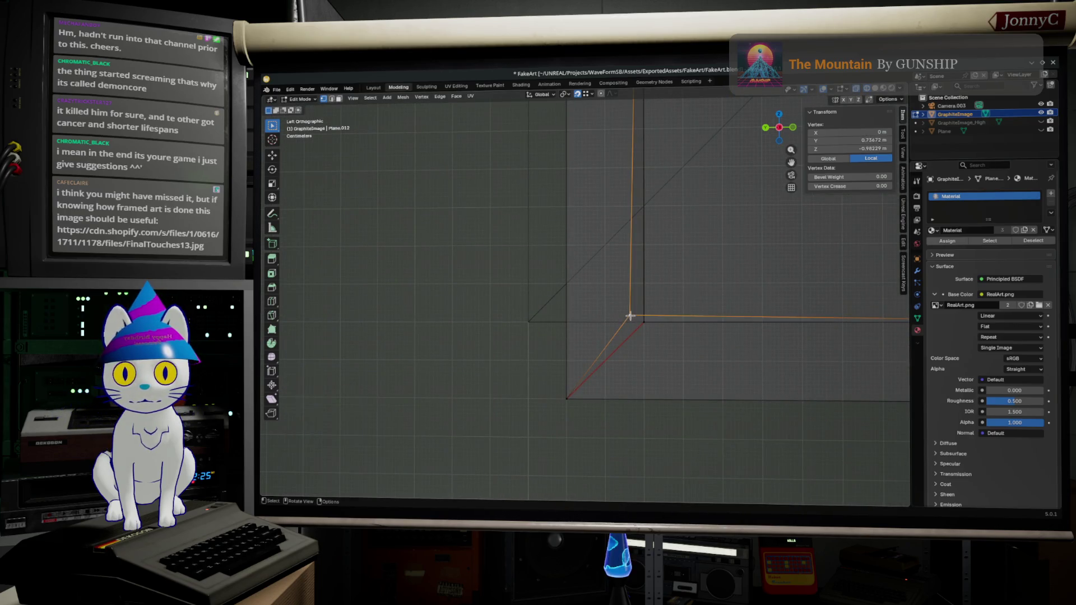
key(g)
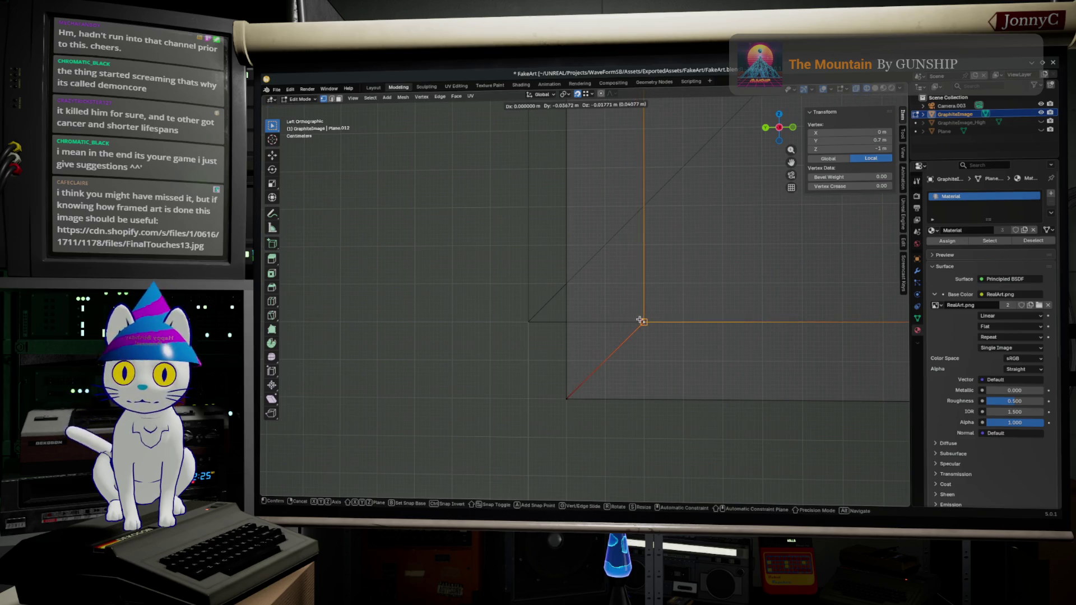
click(643, 320)
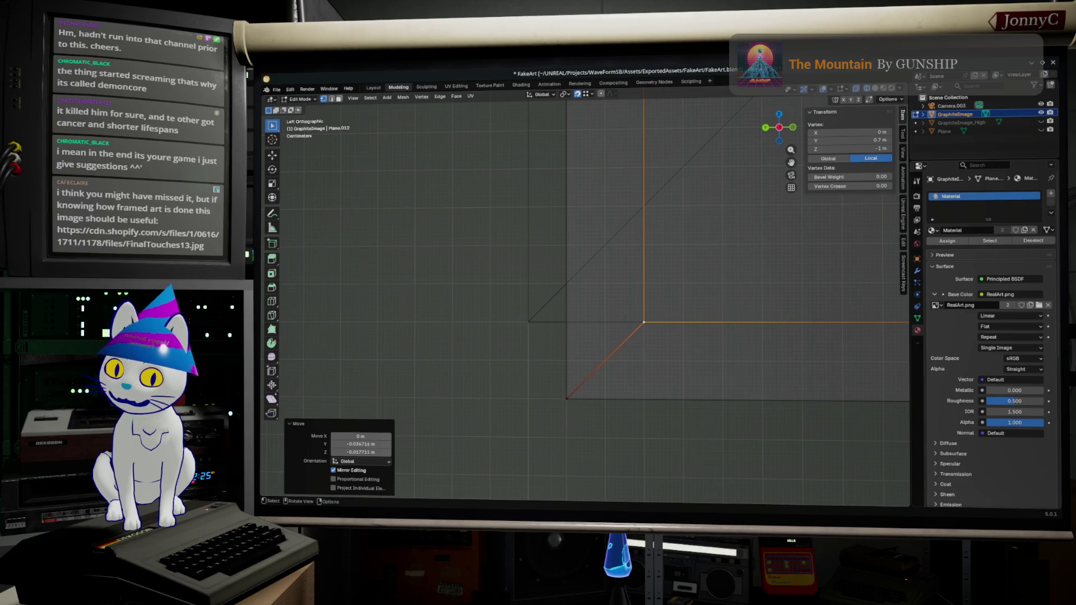
key(alt+Tab)
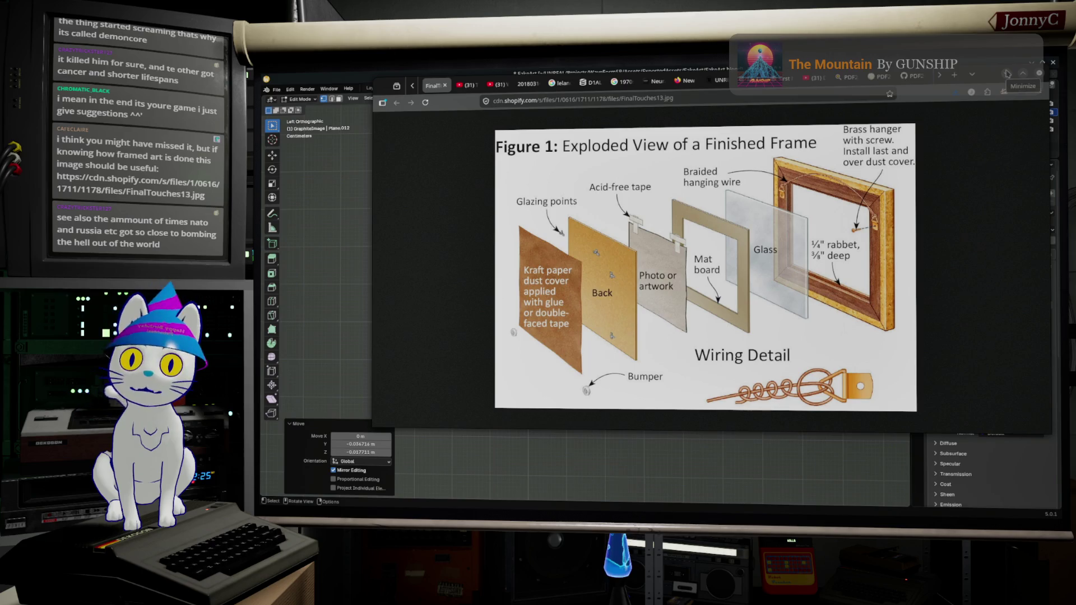
click(1007, 74)
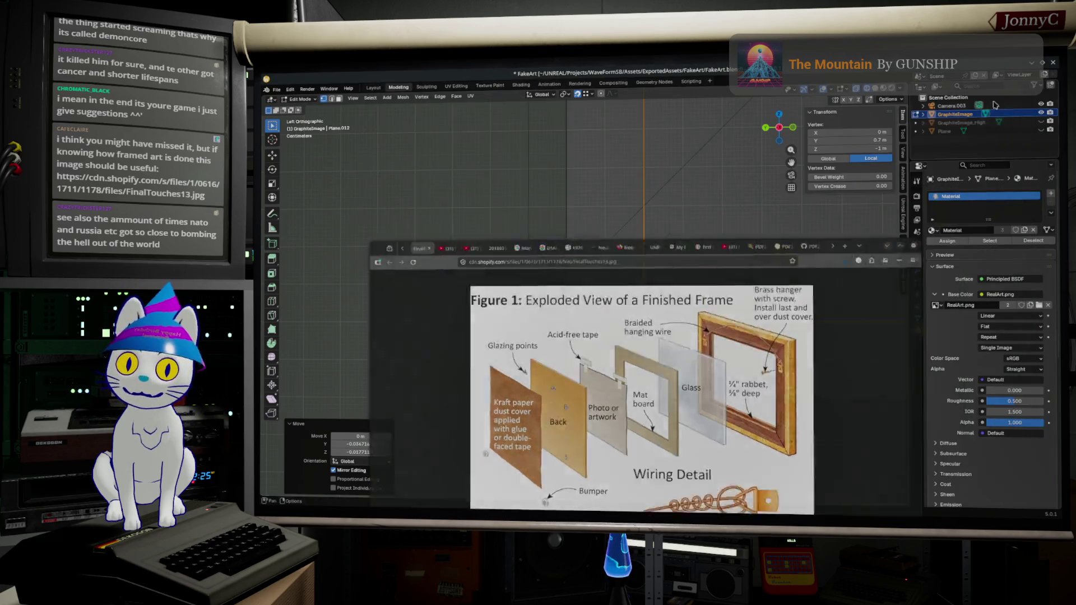
scroll(793, 319, down, 2)
scroll(711, 394, down, 3)
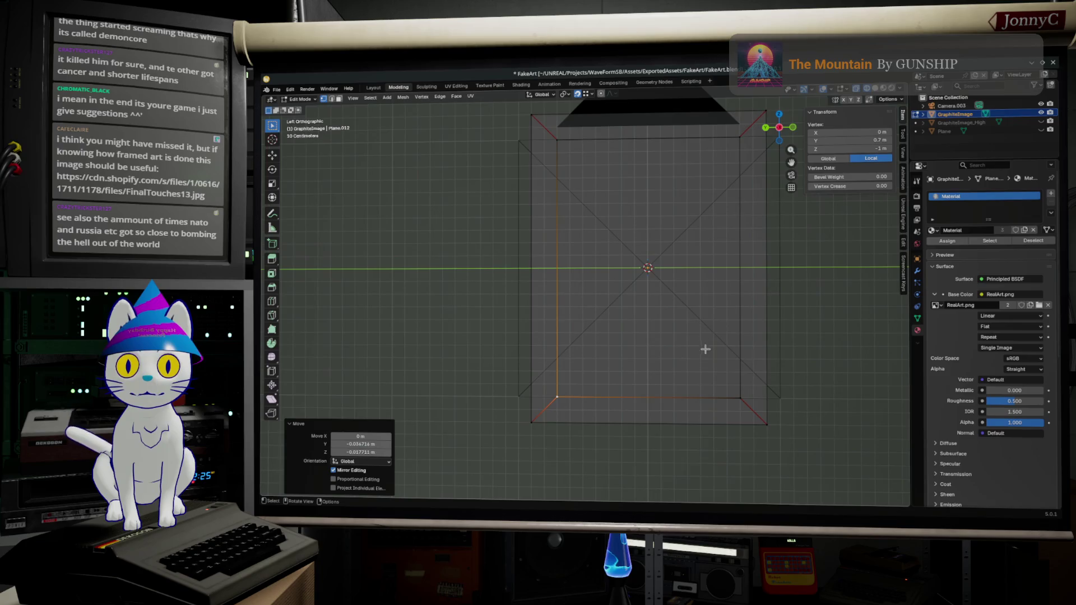
Brush-select vertices and the frame's edge loop while orbiting to view the plane edge side-on
middle_drag(703, 330, 746, 307)
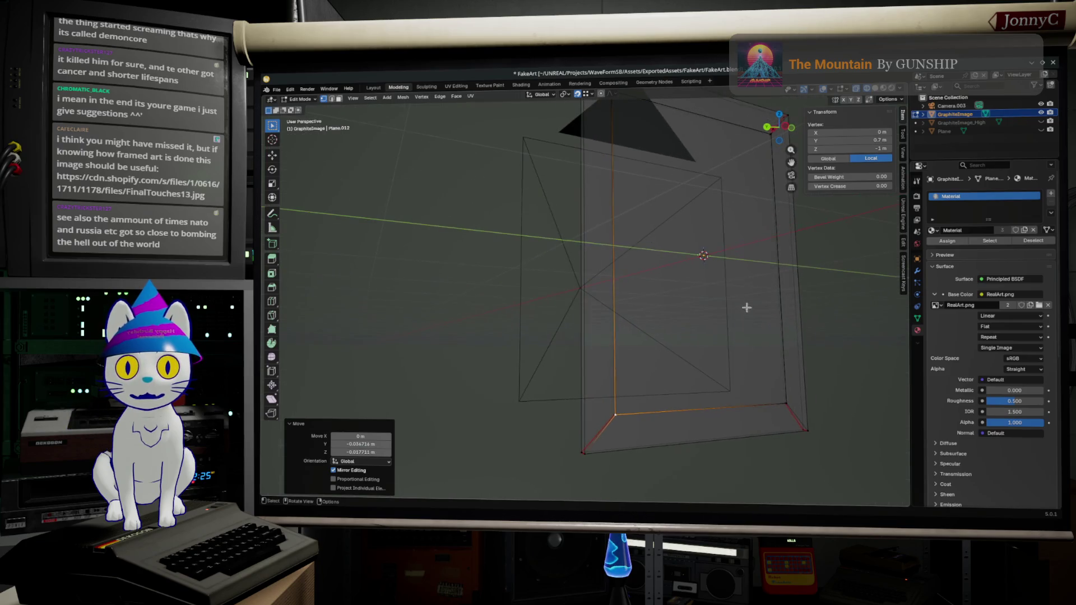
key(c)
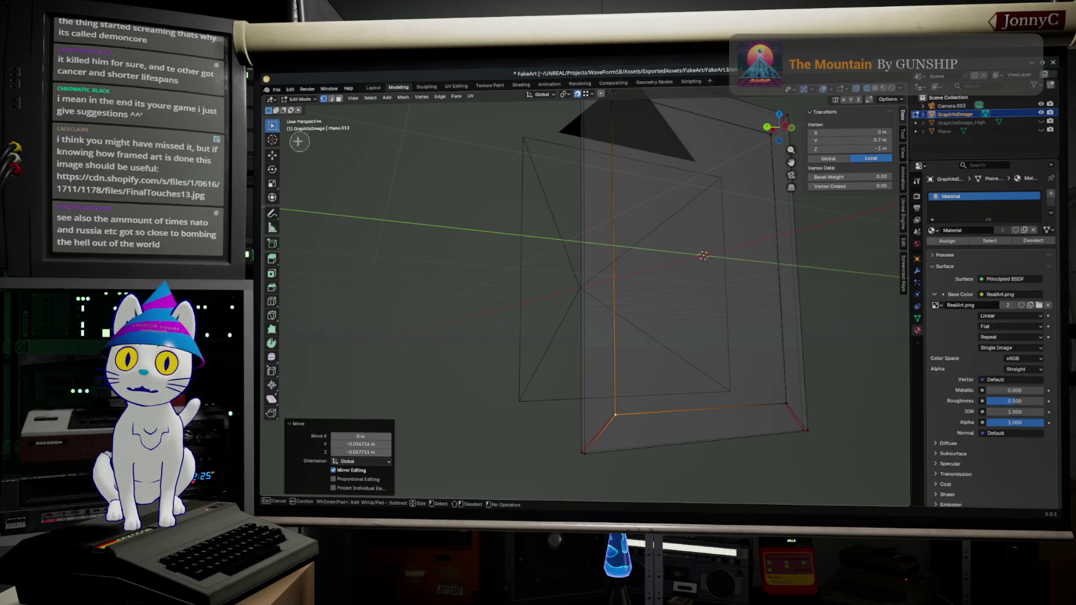
key(Escape)
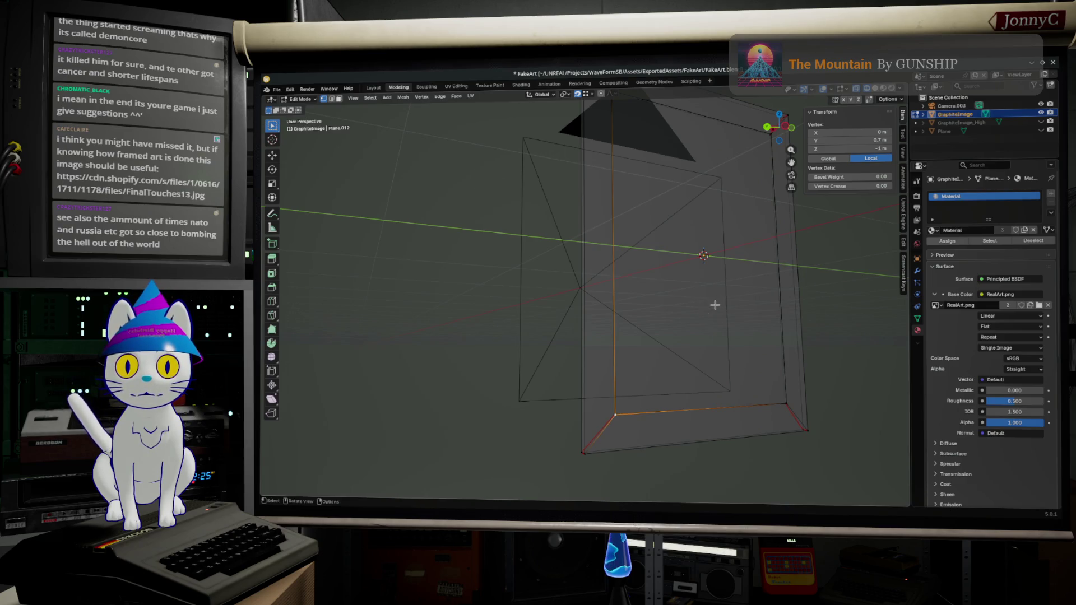
alt+click(789, 336)
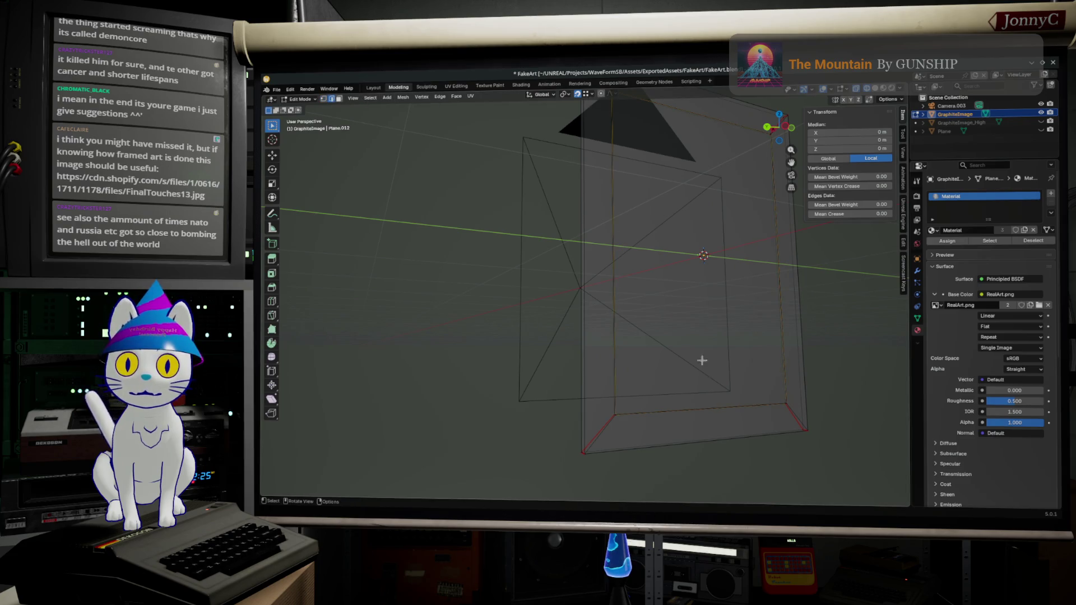
alt+click(789, 393)
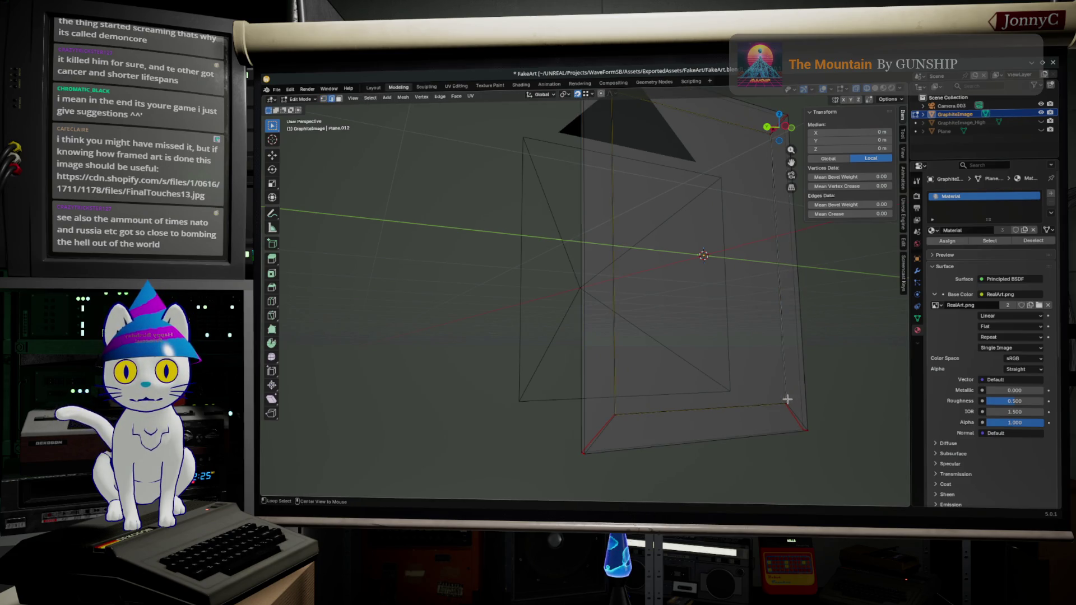
middle_drag(787, 403, 781, 416)
scroll(778, 424, up, 4)
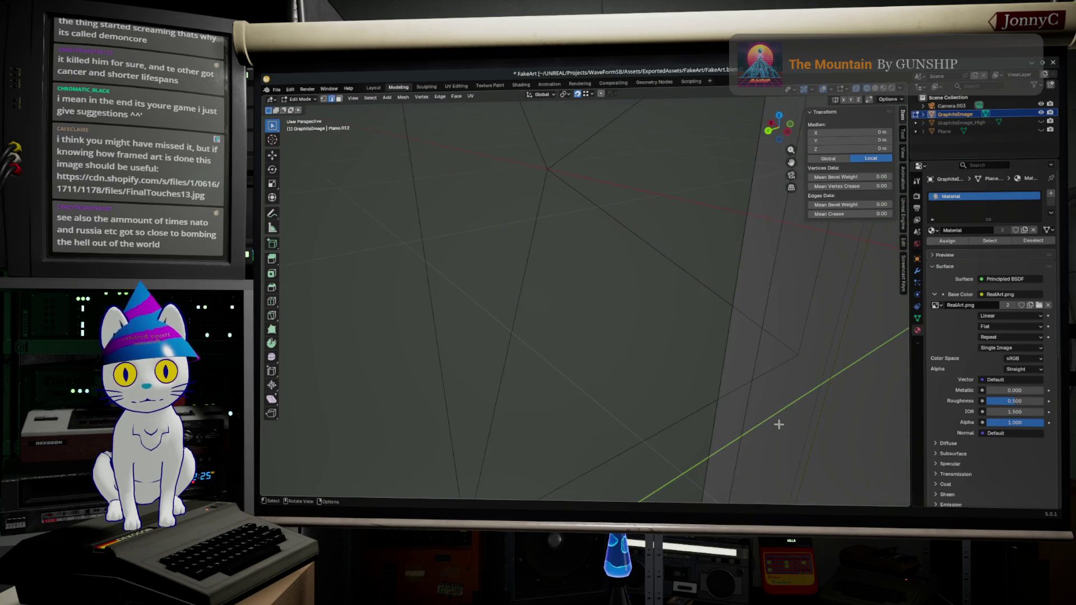
scroll(784, 404, down, 3)
mouse_move(706, 370)
middle_down()
mouse_move(666, 370)
mouse_move(667, 342)
middle_up()
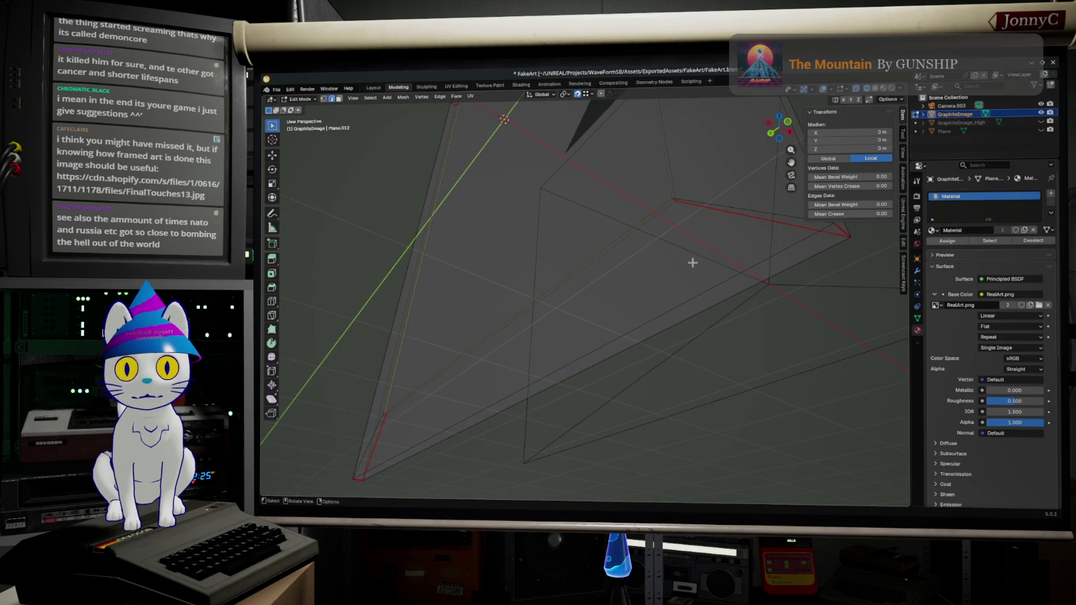
Select all and merge vertices by distance, removing 12 duplicates, then select the large frame face
key(a)
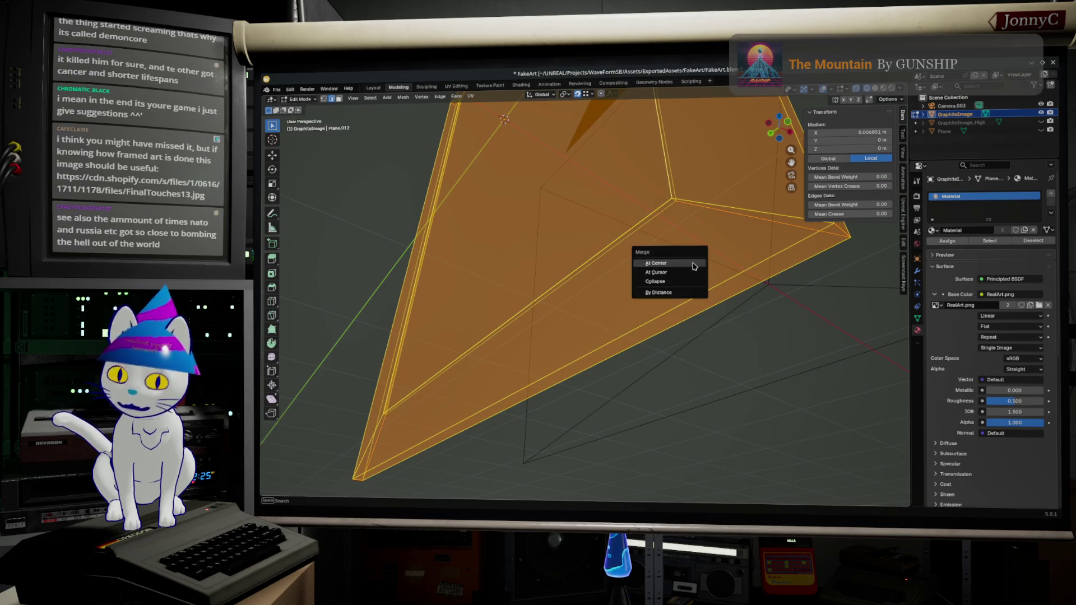
key(m)
click(694, 292)
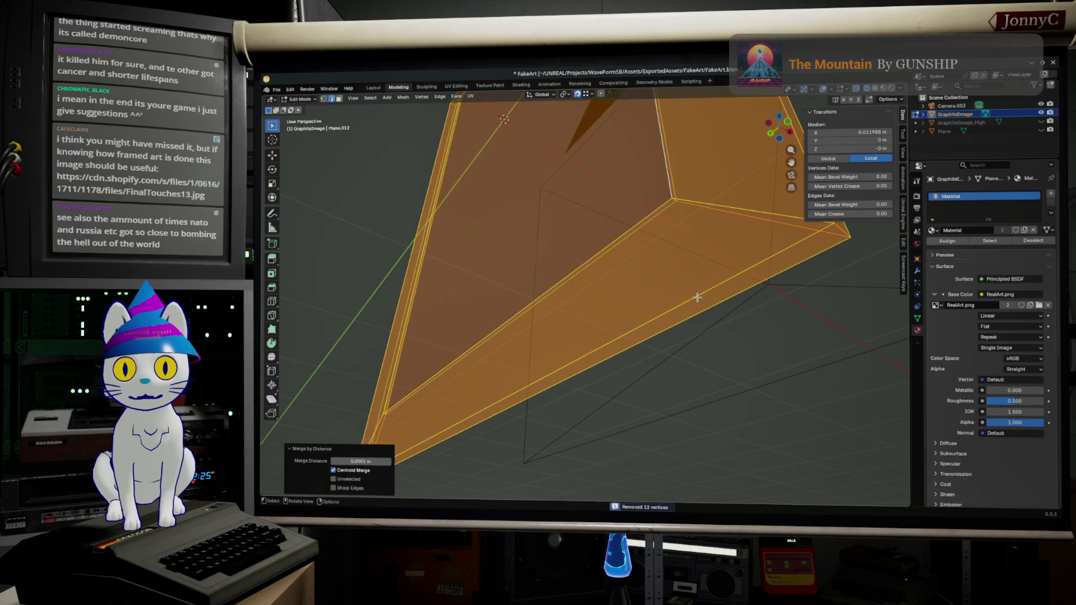
key(alt+a)
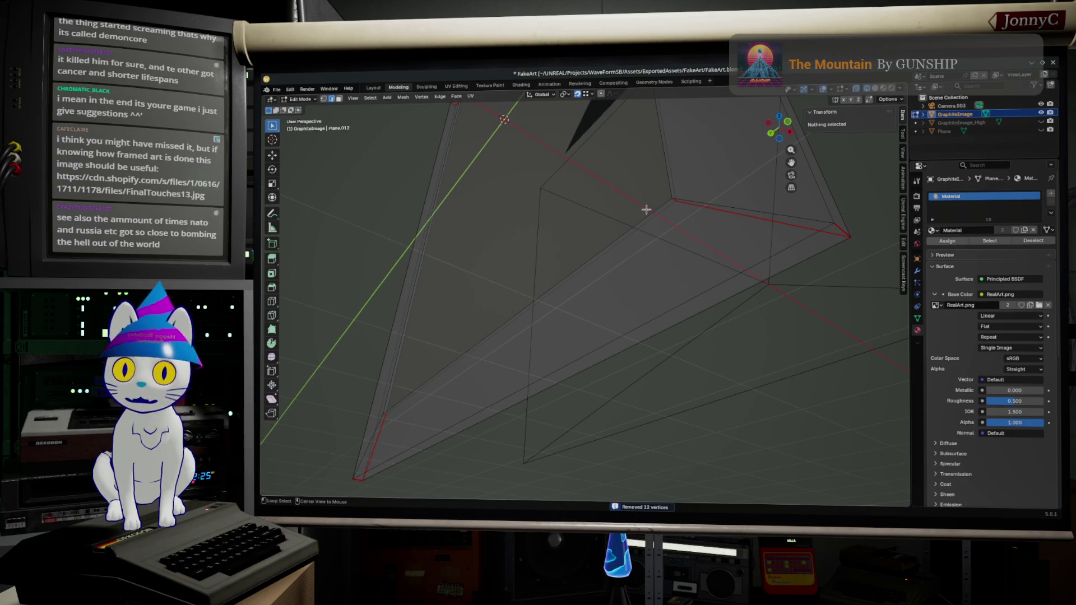
click(646, 210)
mouse_move(657, 209)
middle_down()
mouse_move(678, 231)
mouse_move(720, 379)
mouse_move(786, 334)
mouse_move(742, 337)
mouse_move(706, 314)
mouse_move(702, 300)
mouse_move(732, 293)
mouse_move(736, 233)
mouse_move(736, 224)
mouse_move(703, 233)
mouse_move(799, 278)
mouse_move(883, 98)
middle_up()
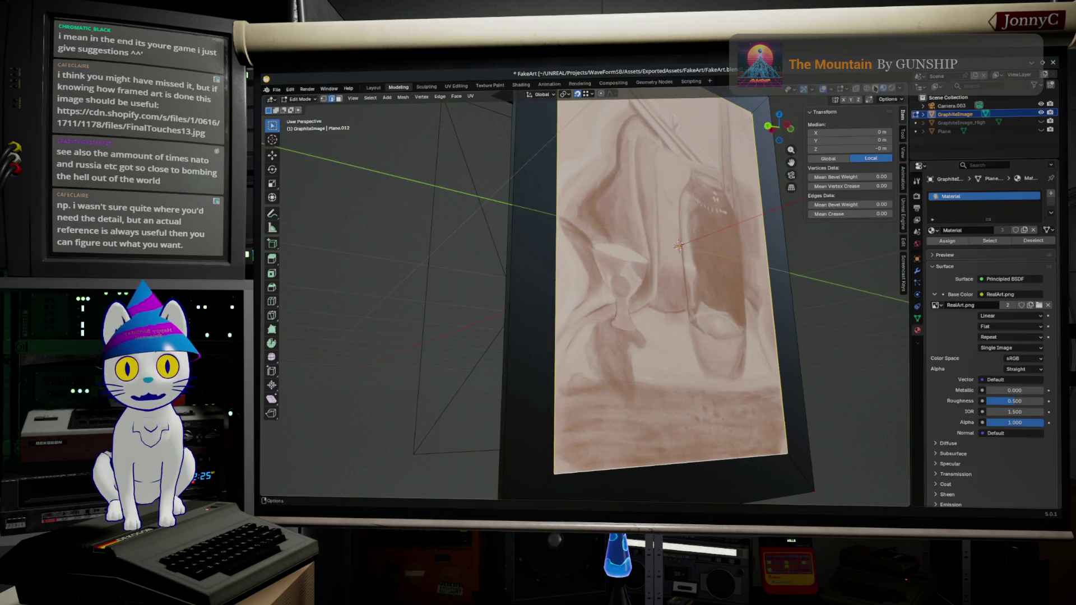
In solid shading, mark seams on the selected inner face's edges via operator search
click(874, 87)
scroll(706, 345, up, 3)
middle_drag(706, 344, 707, 363)
scroll(707, 362, down, 4)
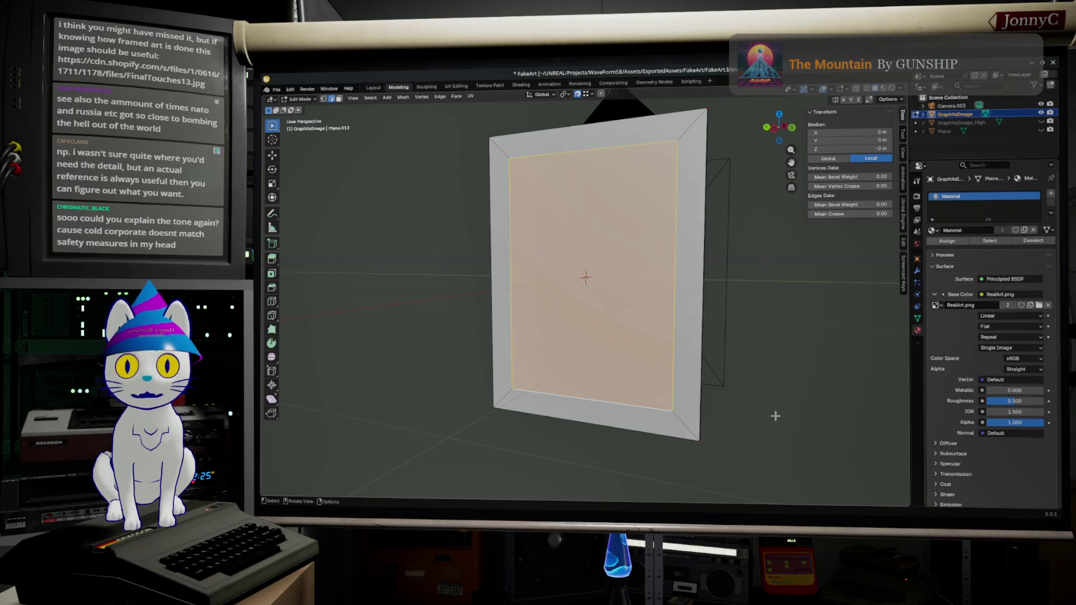
key(F3)
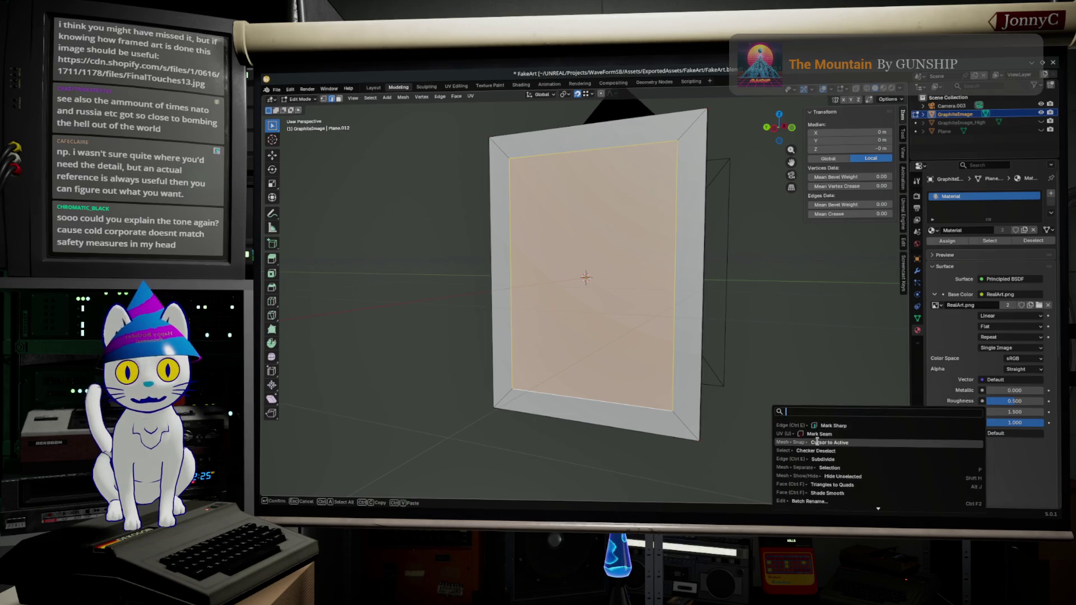
click(818, 434)
key(alt+a)
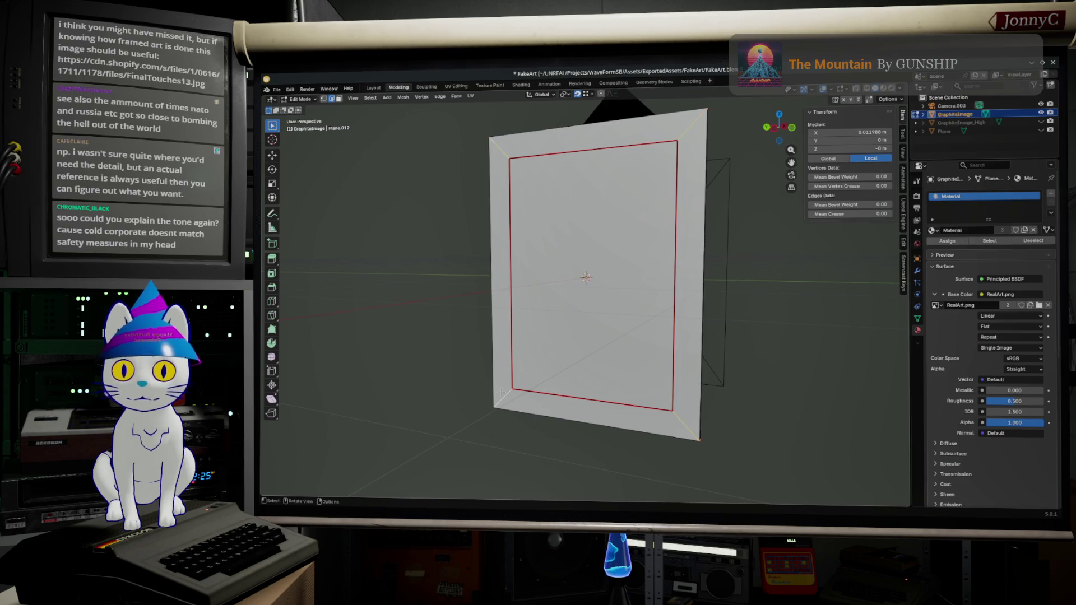
key(F3)
key(Escape)
Select the whole mesh and mark seams along the frame's mitered corner edges
mouse_move(751, 418)
middle_down()
mouse_move(670, 430)
mouse_move(659, 405)
middle_up()
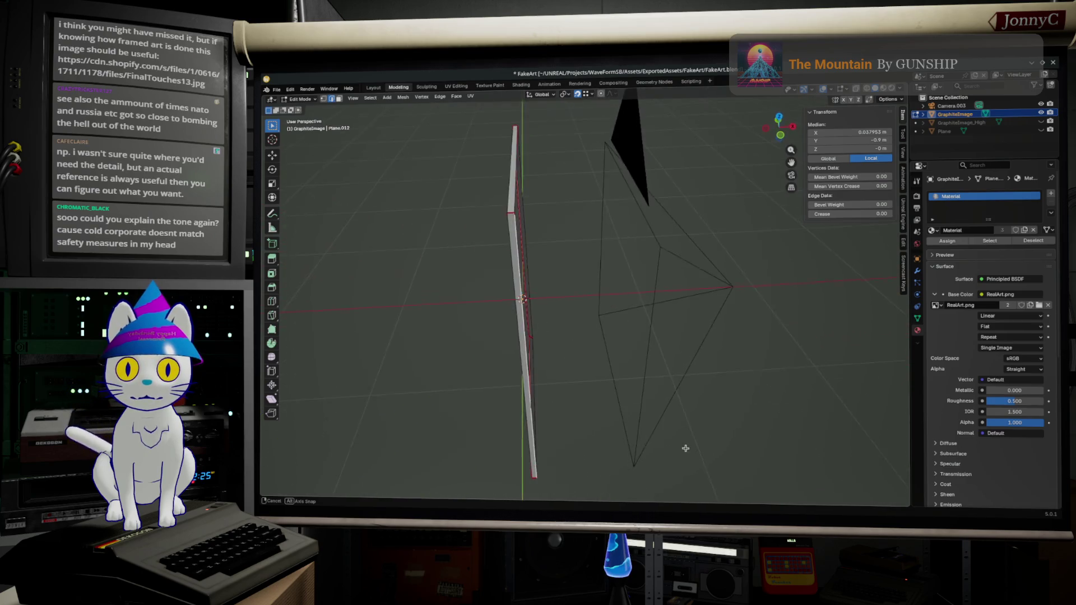
middle_drag(563, 261, 590, 269)
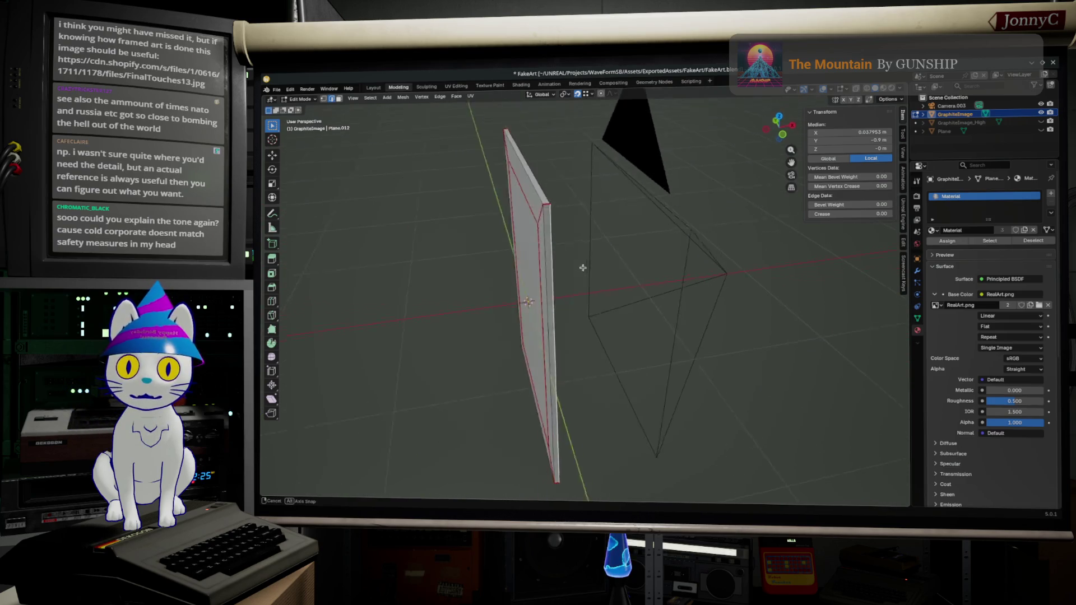
key(a)
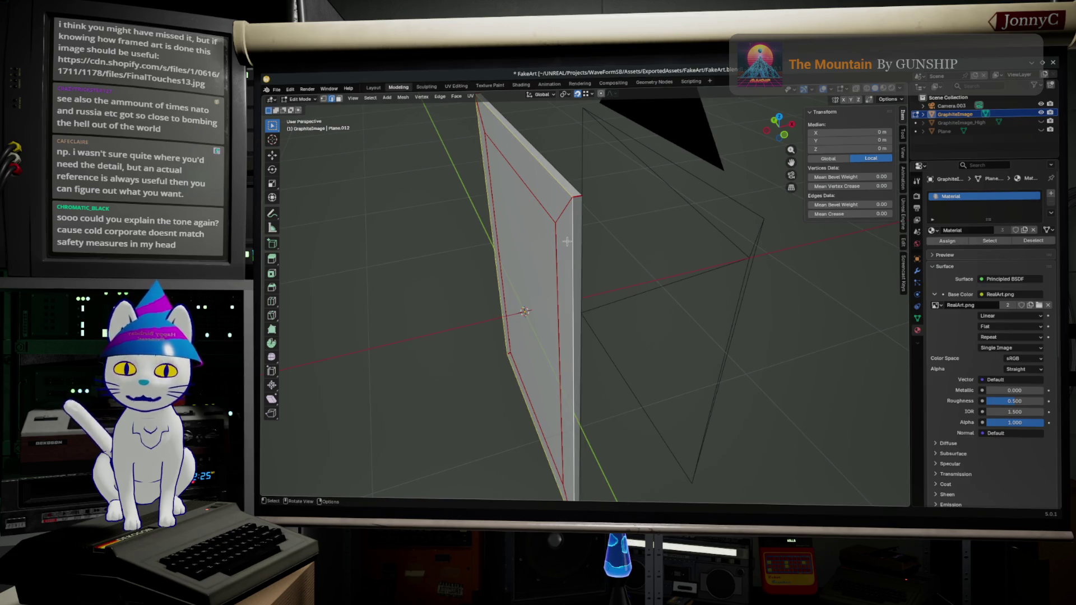
key(alt+n)
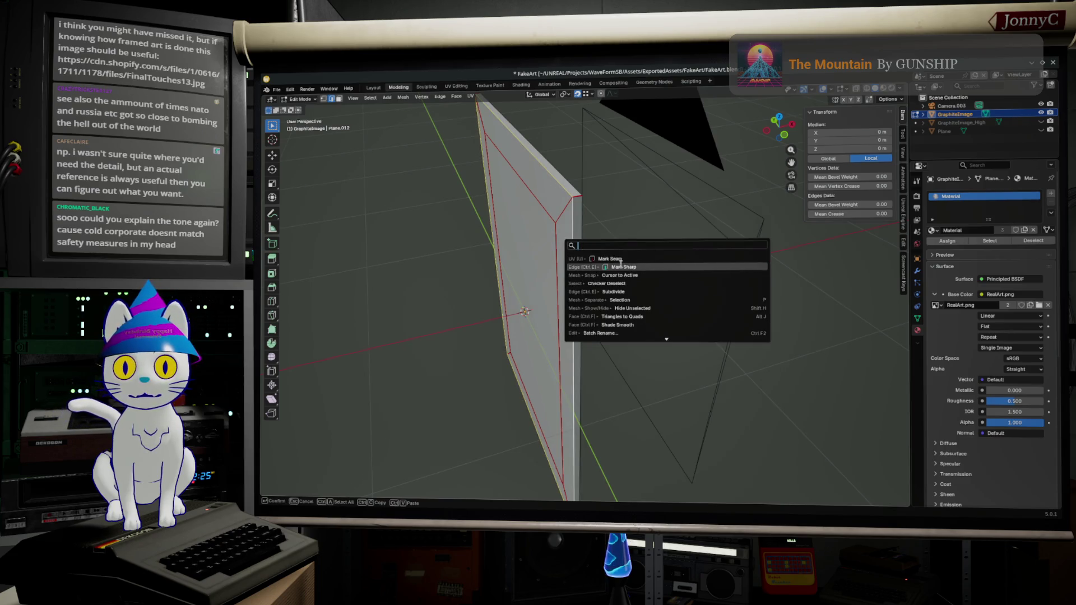
click(618, 259)
In face select, pick the inner frame face and extend the selection to the frame strip faces
middle_drag(533, 238, 515, 203)
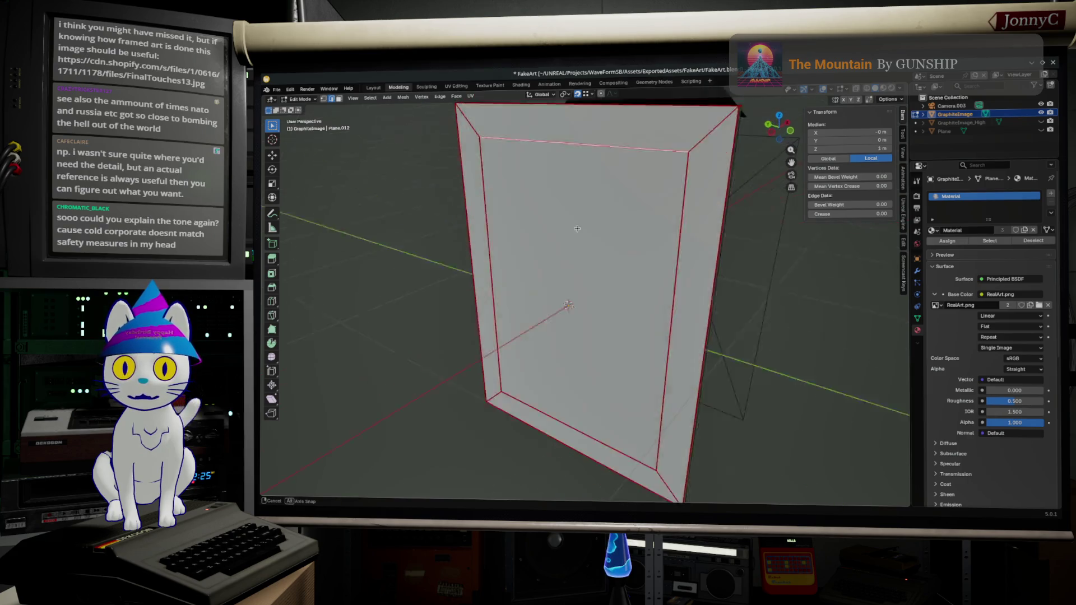
click(342, 99)
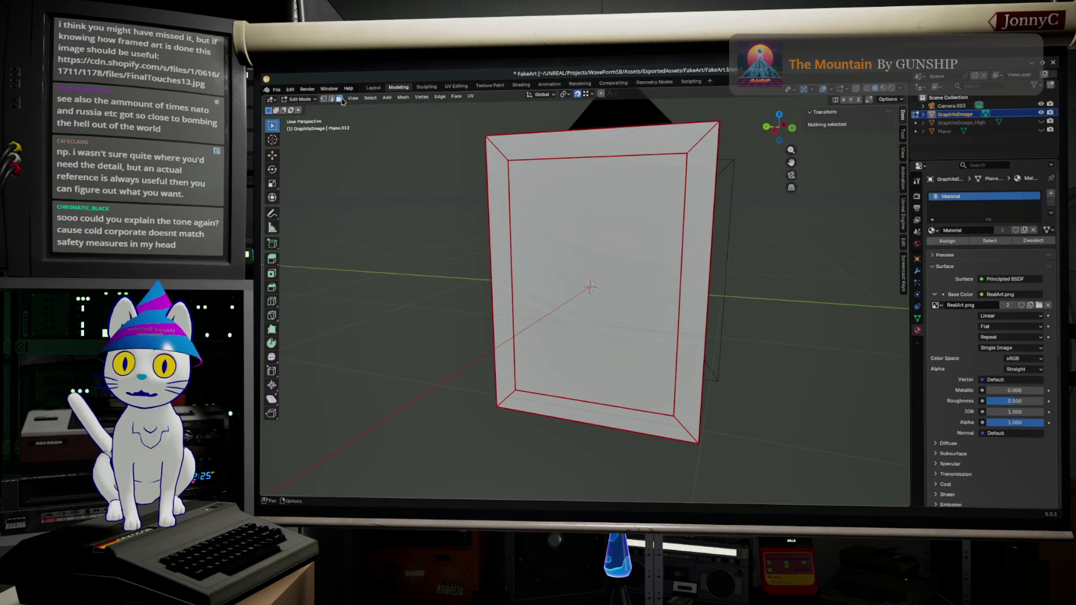
click(541, 252)
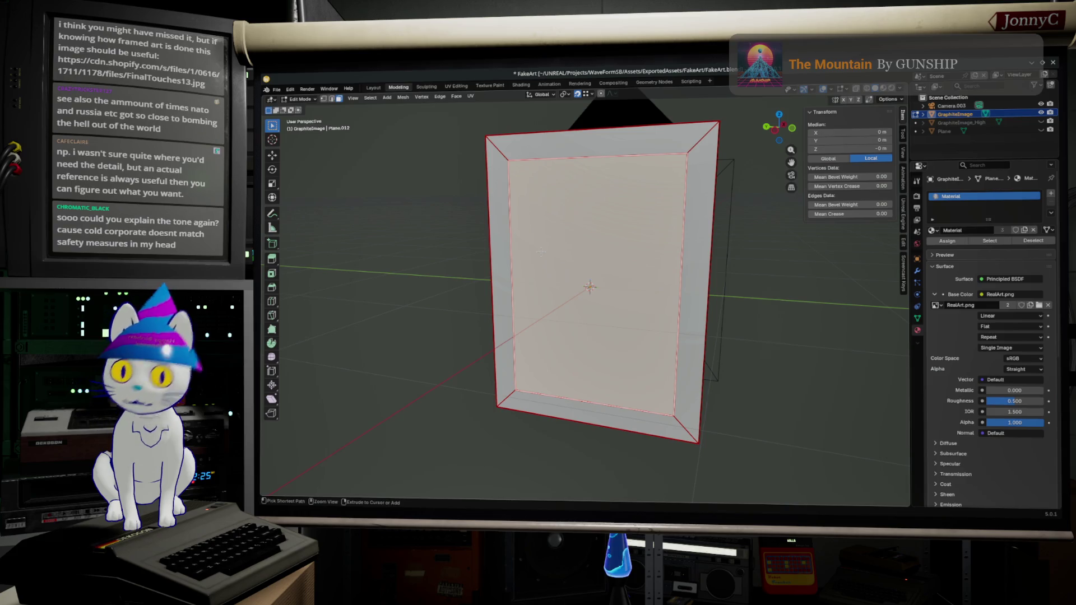
key(ctrl+3)
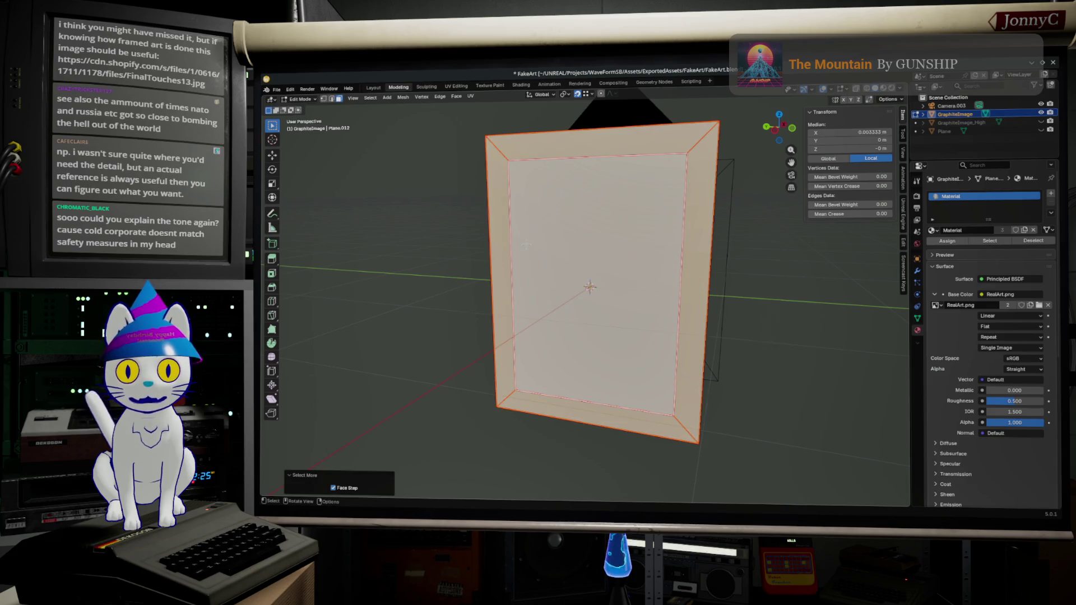
middle_drag(538, 252, 492, 99)
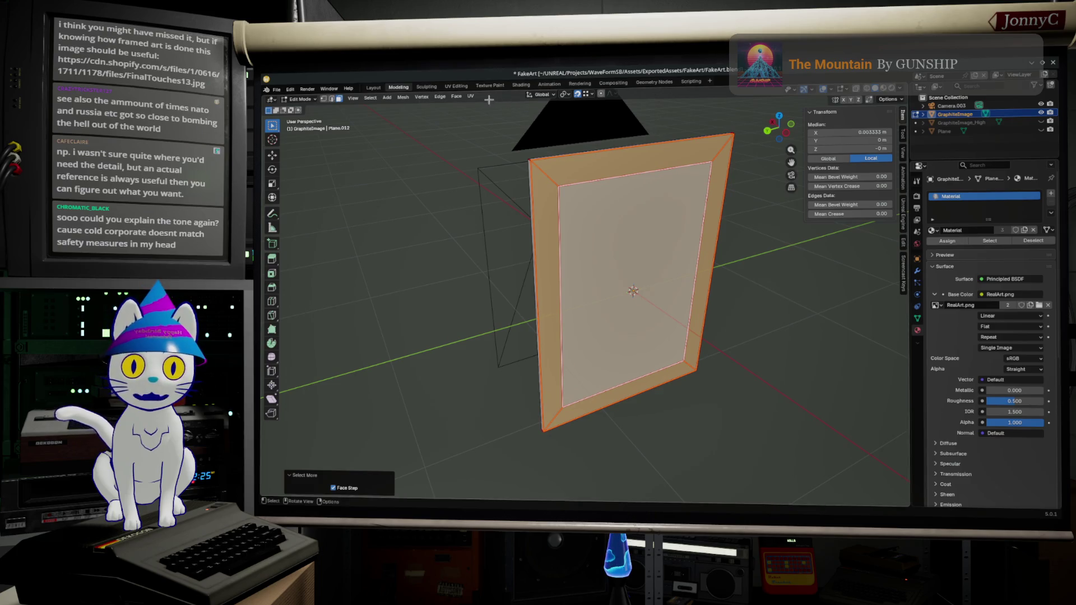
click(455, 86)
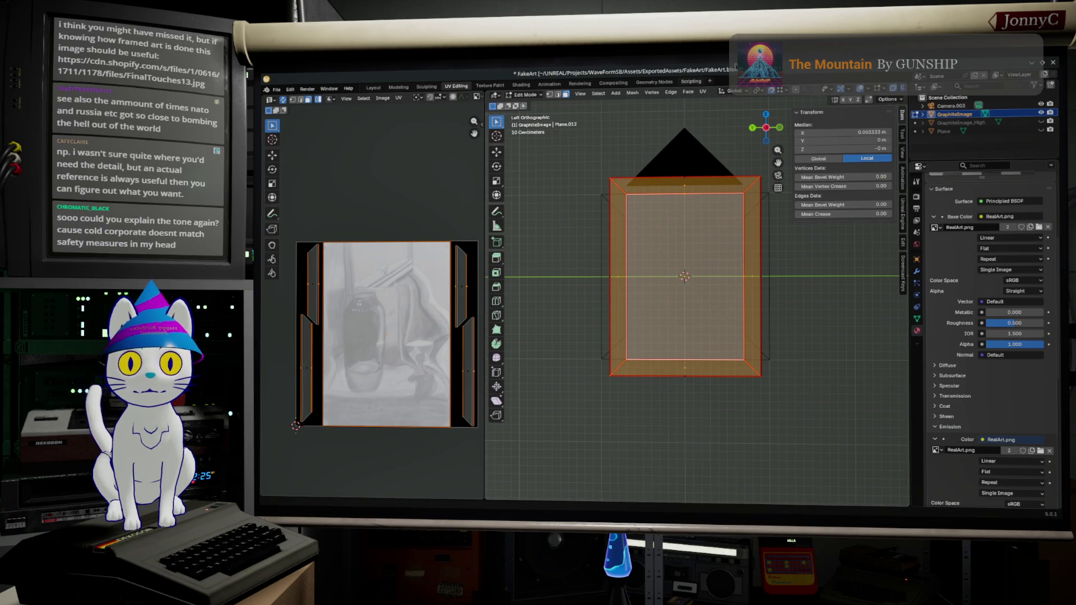
Unwrap the frame strips with the Conformal method and scale the new UVs down
click(703, 92)
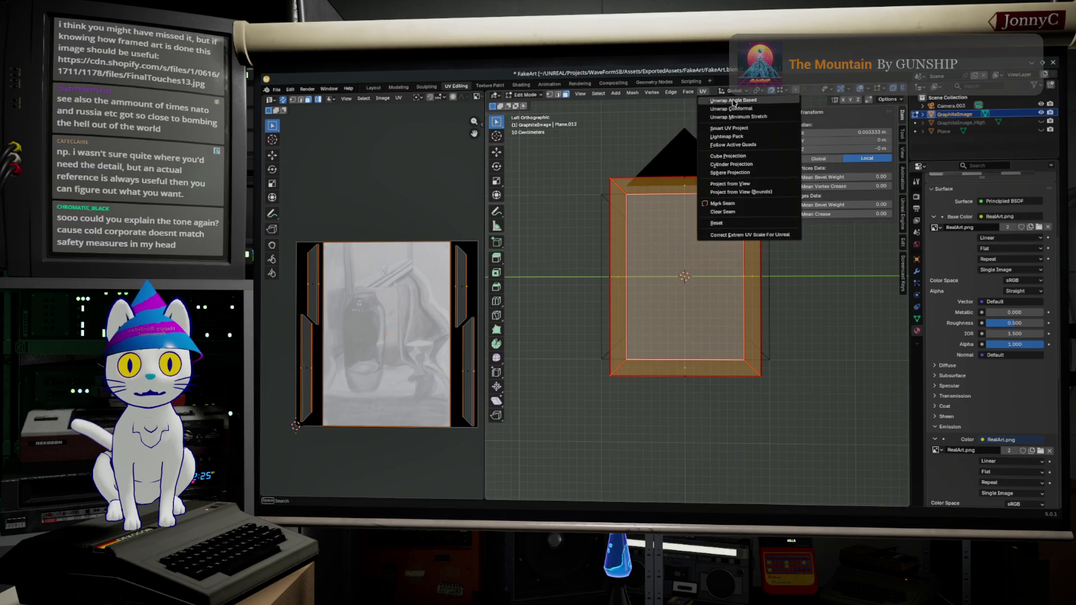
click(766, 111)
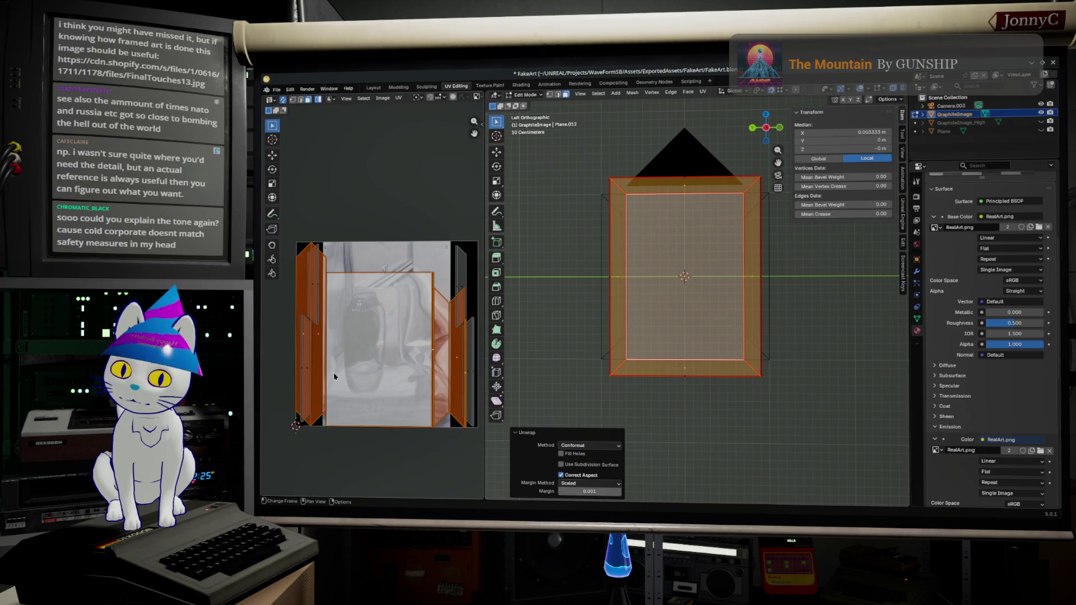
key(s)
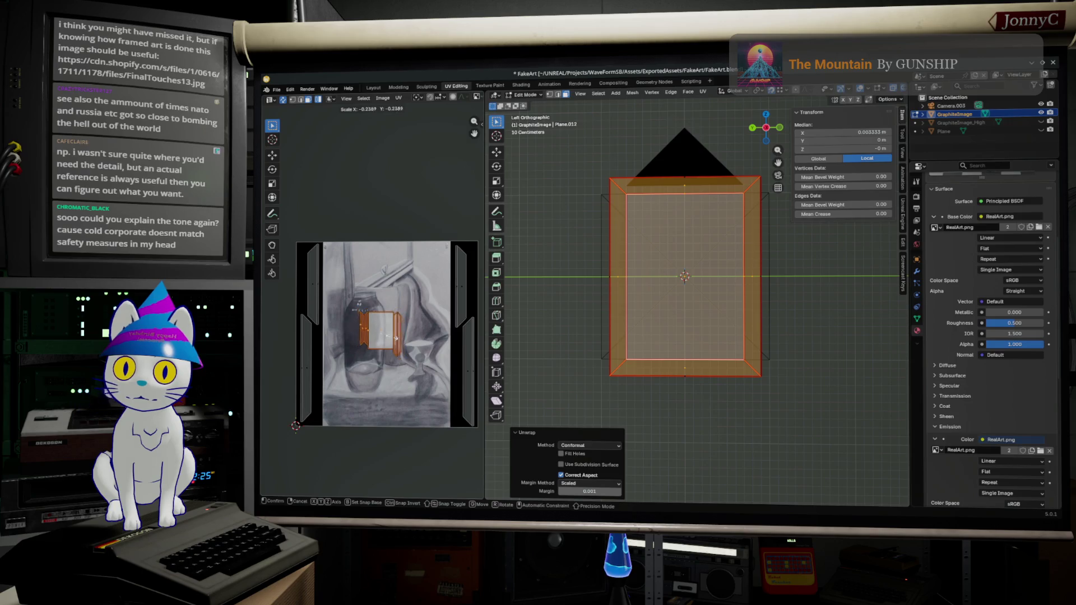
click(379, 341)
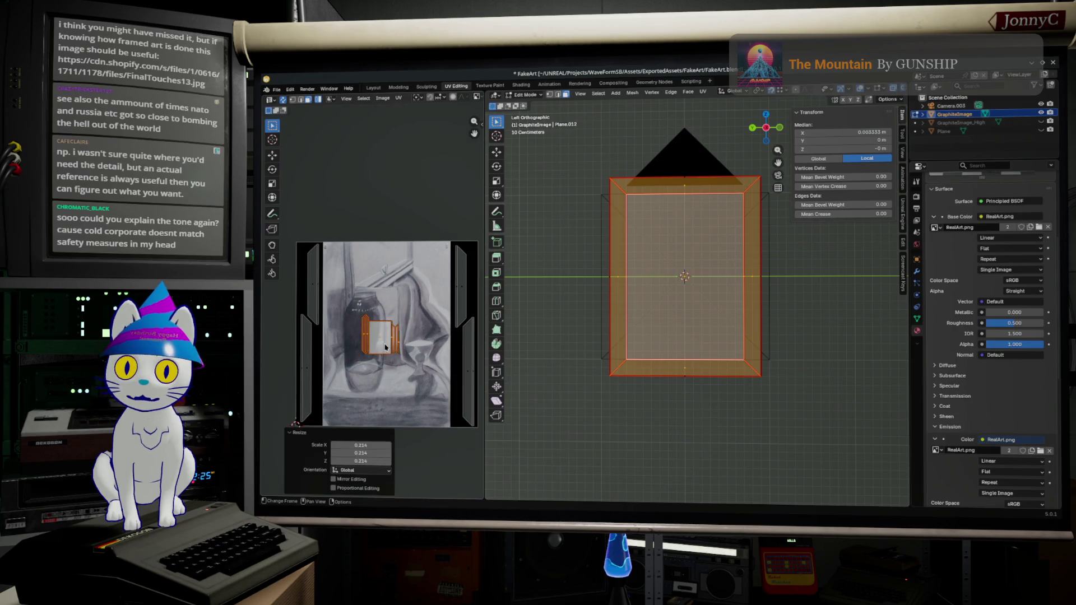
Move the shrunken UV island up and right, clear of the drawing, and select the strip islands
key(g)
click(439, 196)
middle_drag(440, 196, 384, 255)
scroll(384, 255, up, 3)
click(430, 303)
scroll(399, 167, down, 3)
click(369, 227)
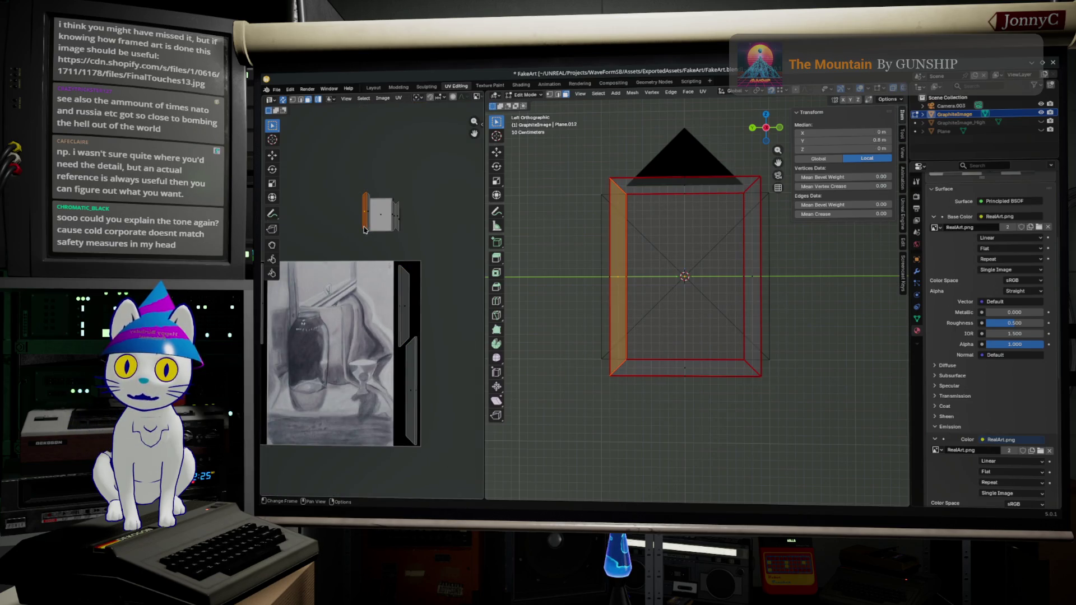
Move the left strip's UV island beside the drawing, try enlarging it, then undo the resize
key(g)
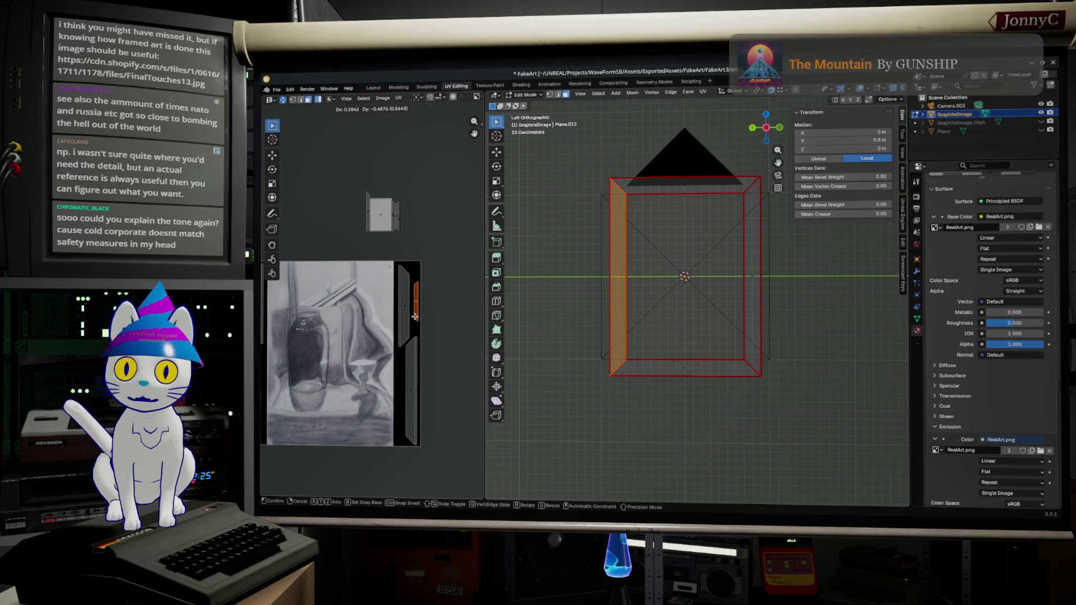
click(414, 316)
key(s)
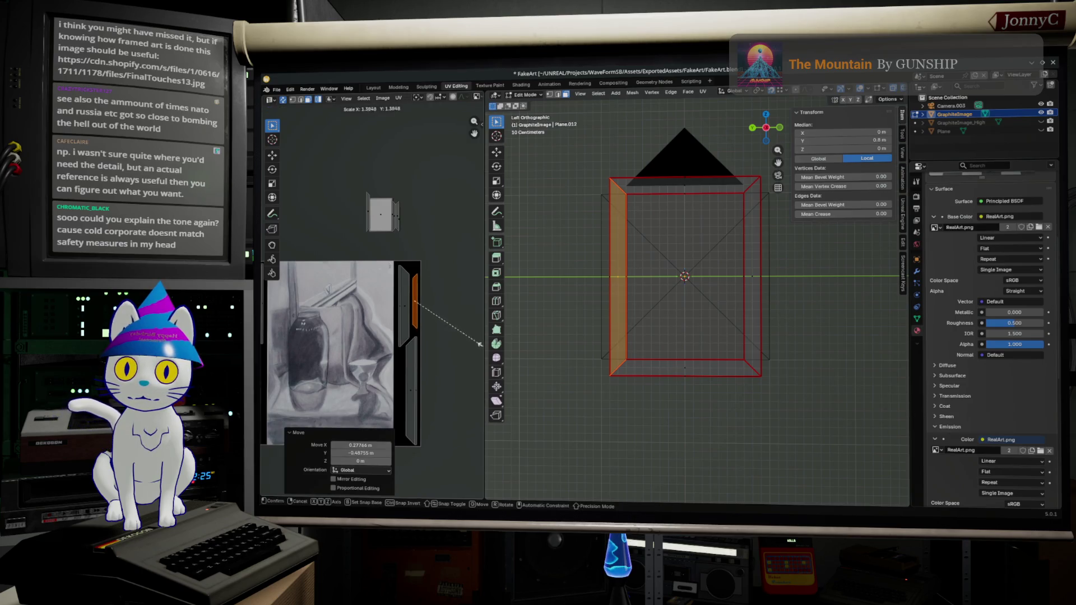
click(483, 346)
key(ctrl+z)
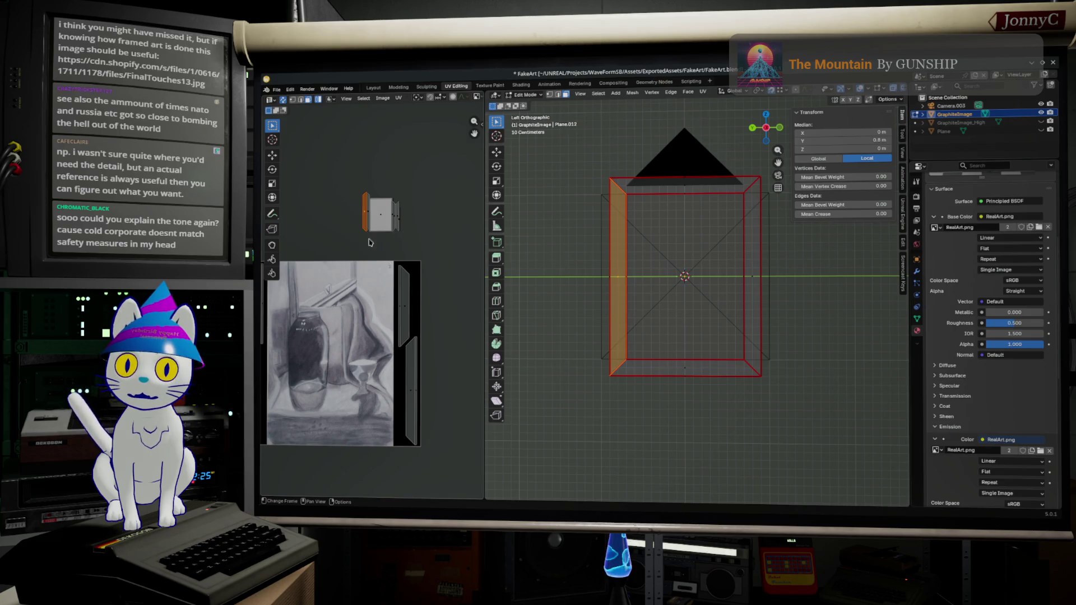
Select all frame faces and move and scale their UV island to the right of the drawing
key(a)
key(g)
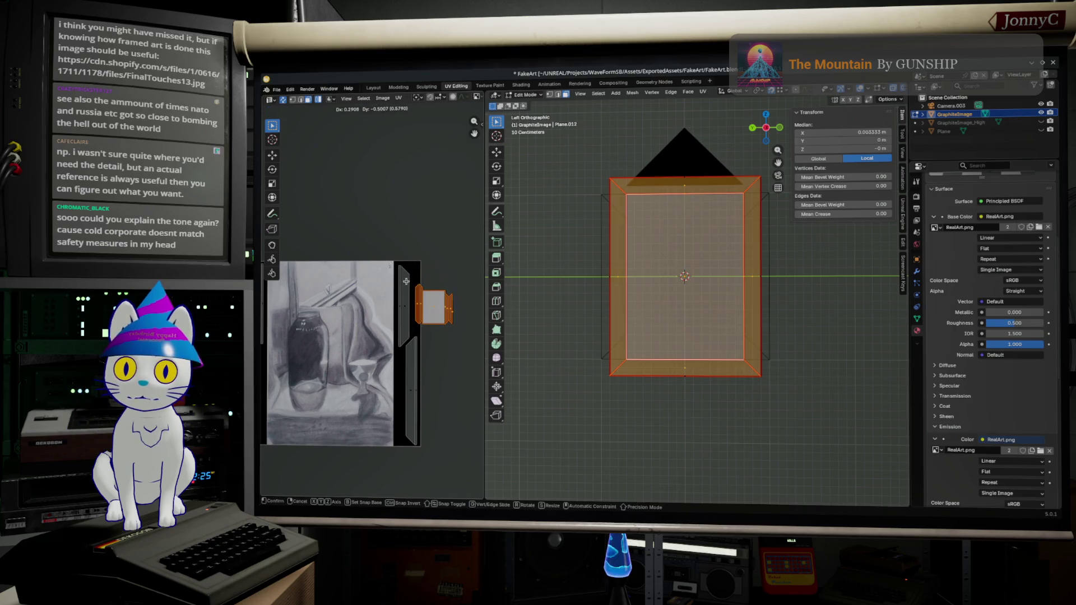
click(406, 280)
key(s)
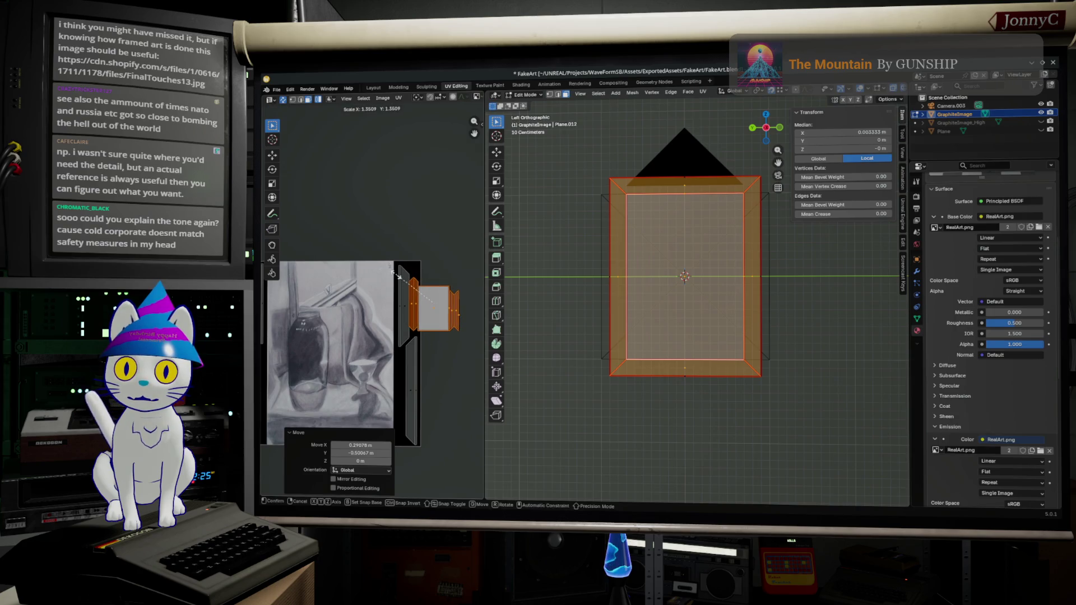
click(403, 279)
key(g)
click(394, 423)
key(s)
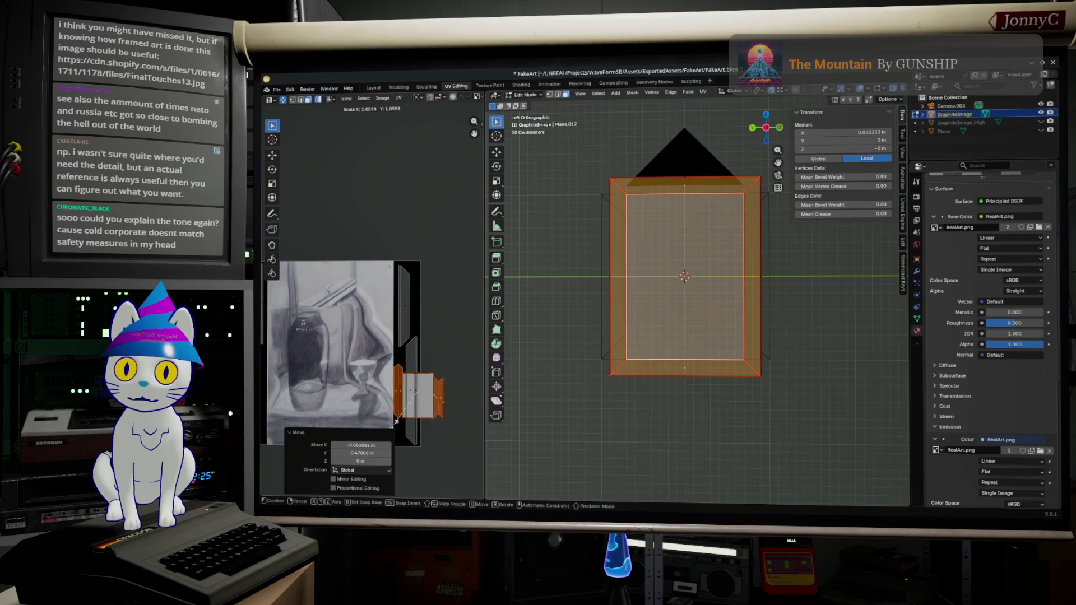
click(401, 427)
Refine the whole island's size and settle it slightly larger near the drawing's right side
key(g)
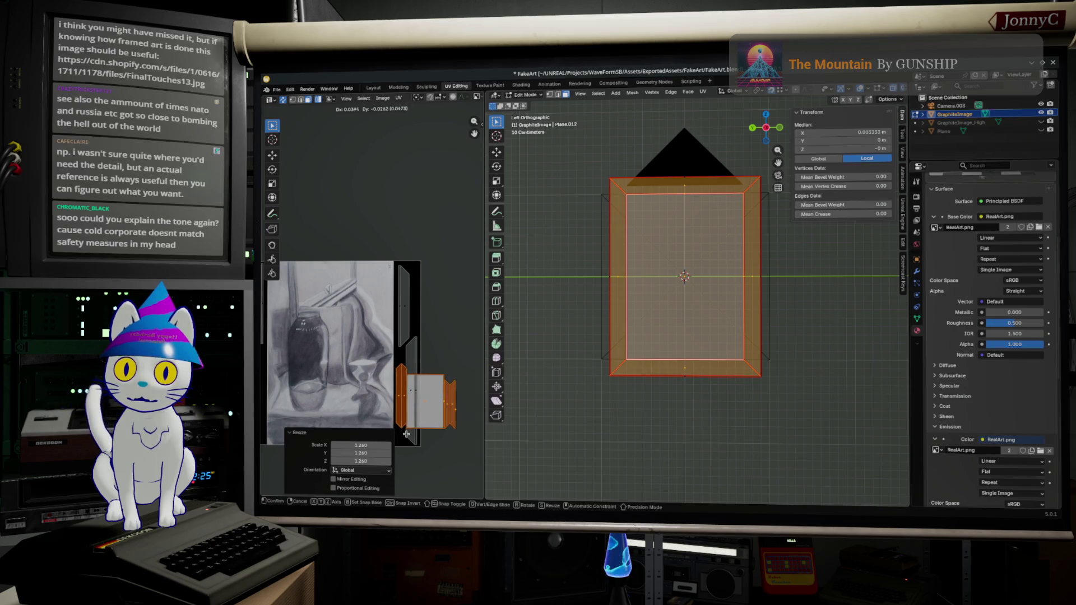
click(407, 433)
key(s)
key(g)
click(426, 444)
key(s)
click(431, 444)
key(g)
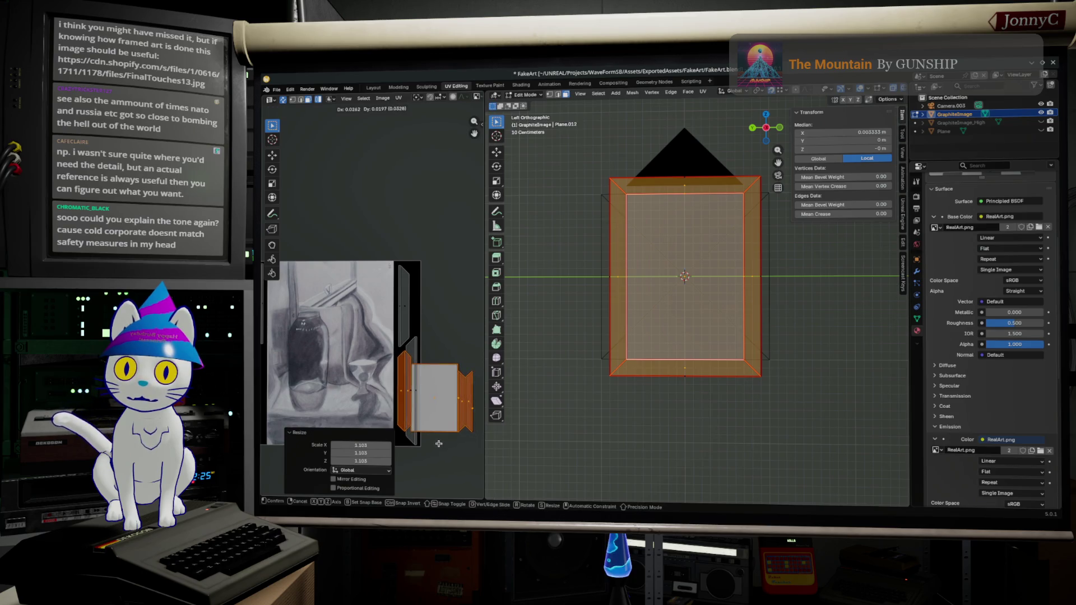
click(323, 411)
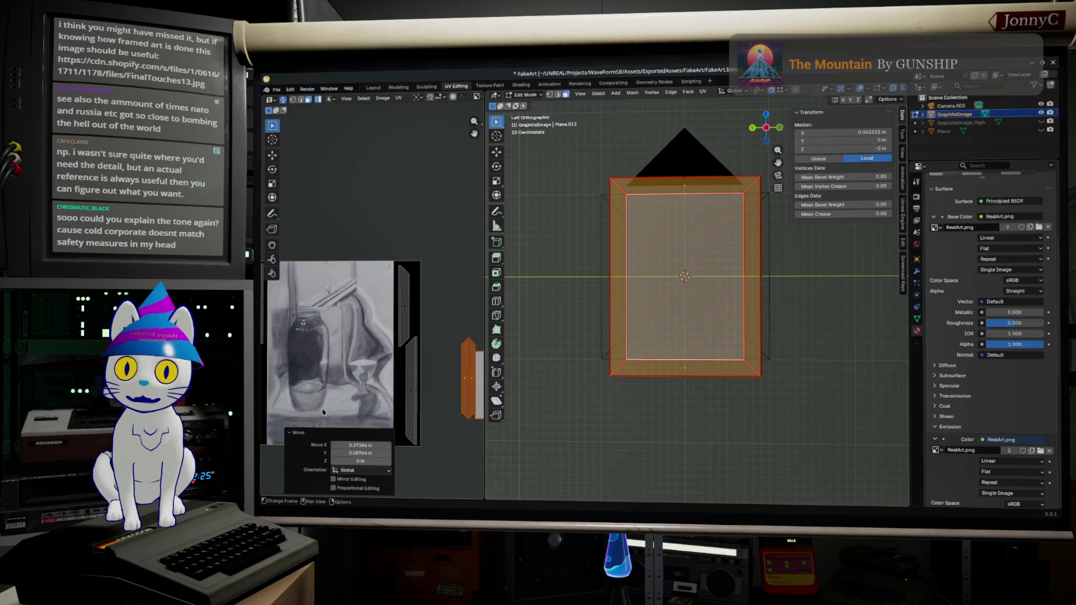
Drop the left and right frame strips' UV islands individually beside the drawing
click(433, 395)
click(468, 392)
key(g)
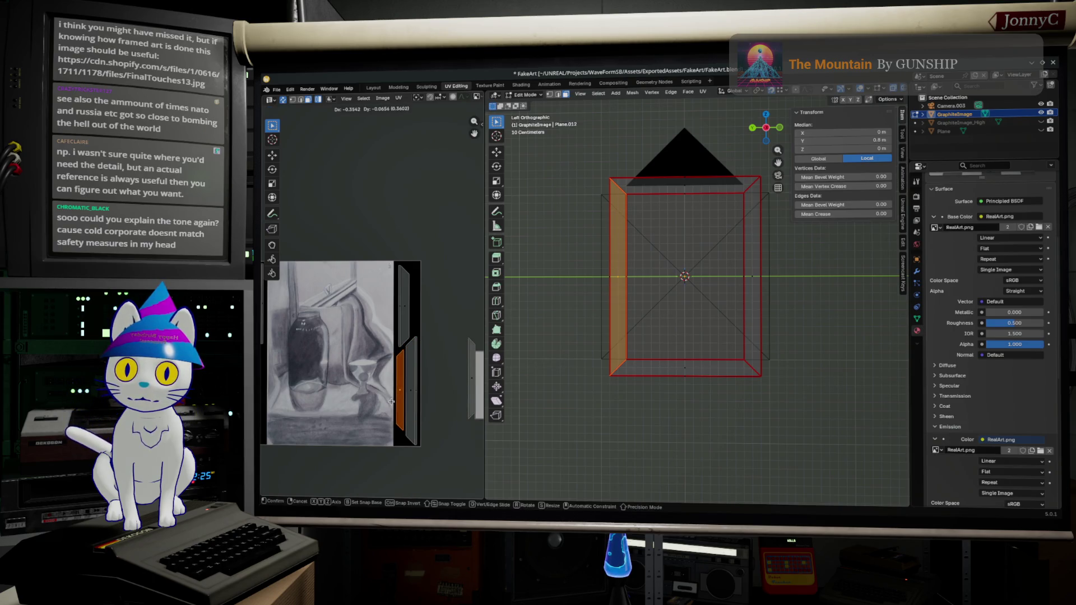
click(393, 405)
click(469, 395)
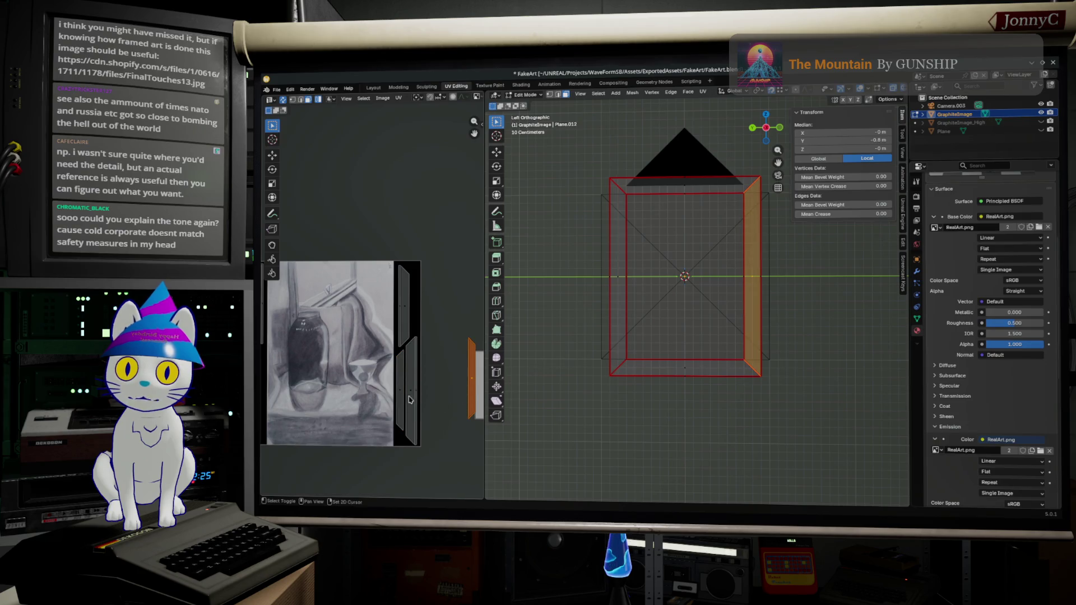
key(g)
click(476, 399)
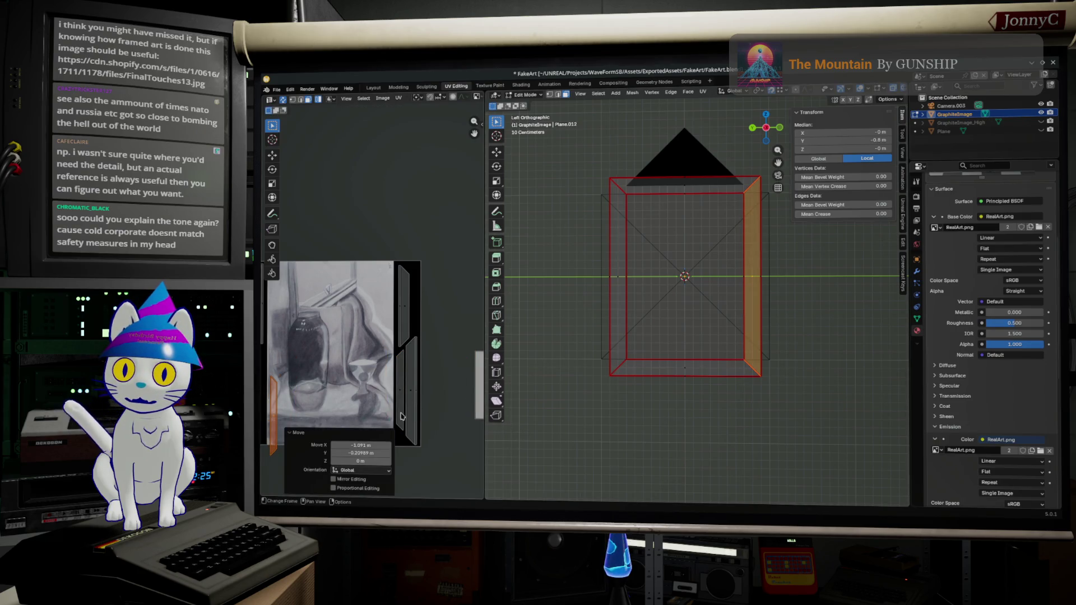
scroll(274, 397, left, 5)
key(g)
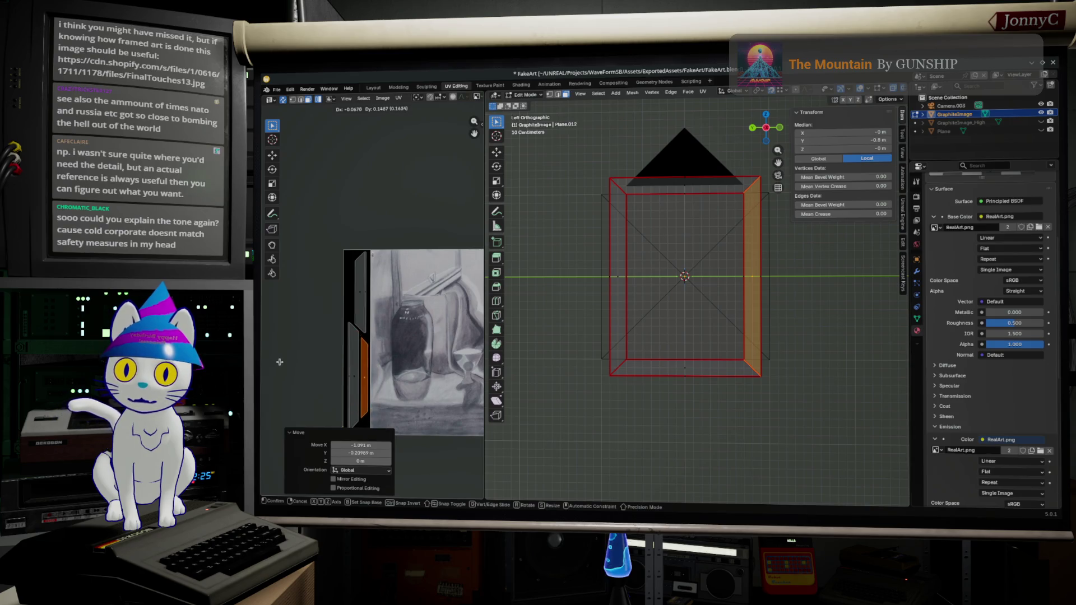
click(280, 361)
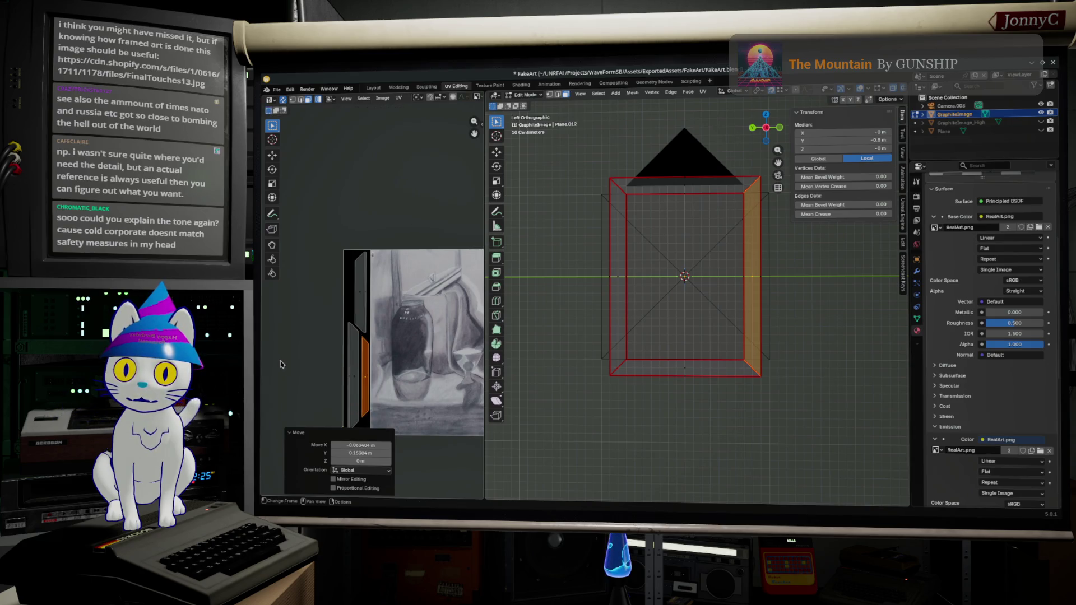
scroll(417, 370, right, 2)
scroll(429, 368, right, 2)
scroll(446, 364, right, 1)
scroll(468, 362, right, 2)
Move the top frame strip's UV island and rotate it a half turn into place
click(443, 368)
key(g)
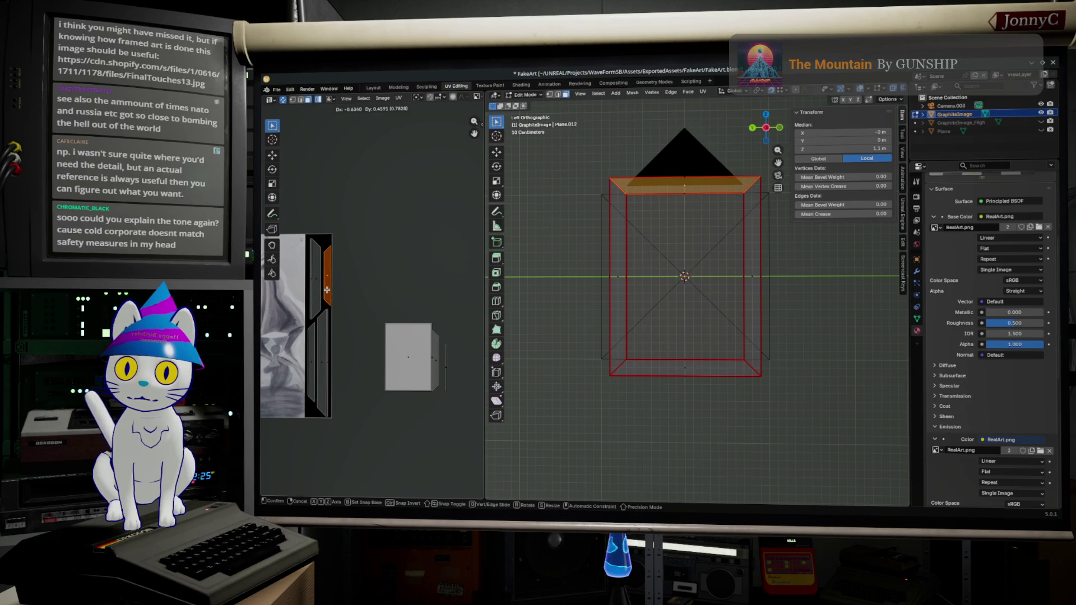
click(326, 289)
key(r)
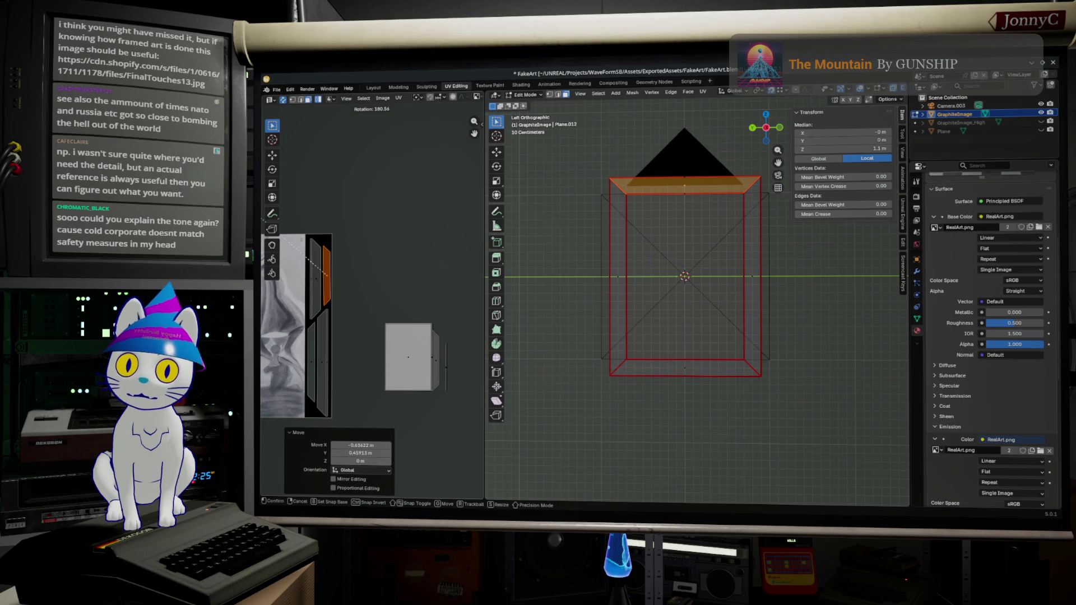
key(Return)
key(g)
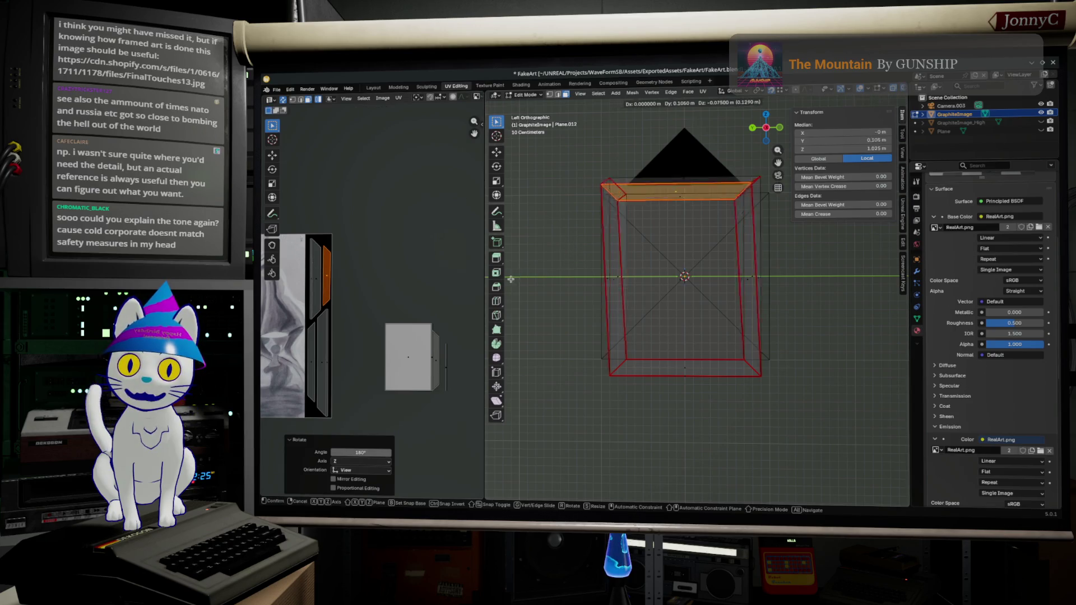
key(Return)
Preview the textured frame in 3D, undo the accidental distortion, and reselect the top strip
key(ctrl+x)
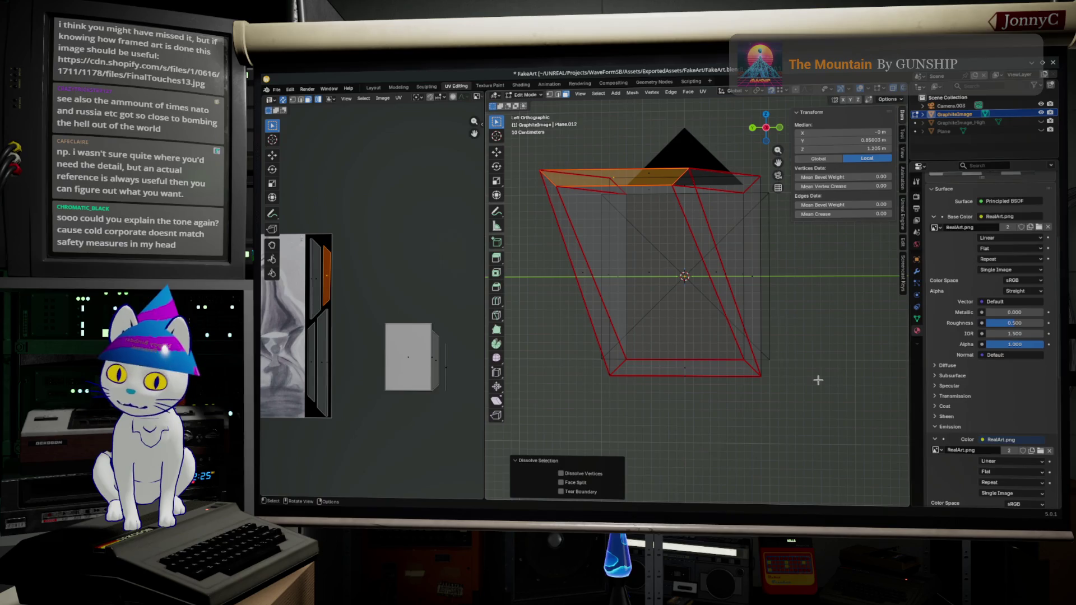
key(z)
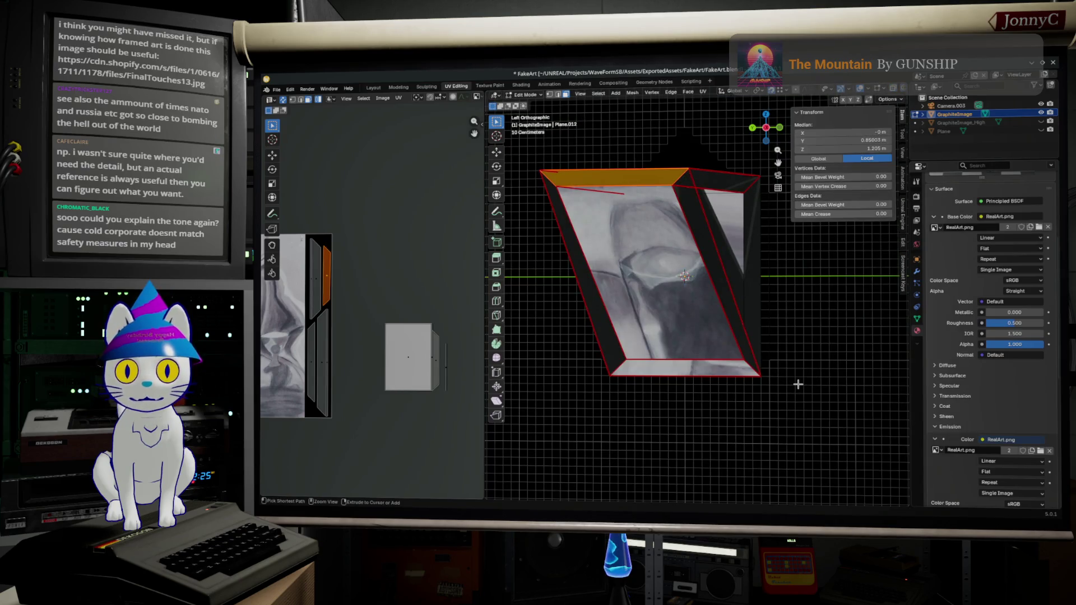
key(ctrl+z)
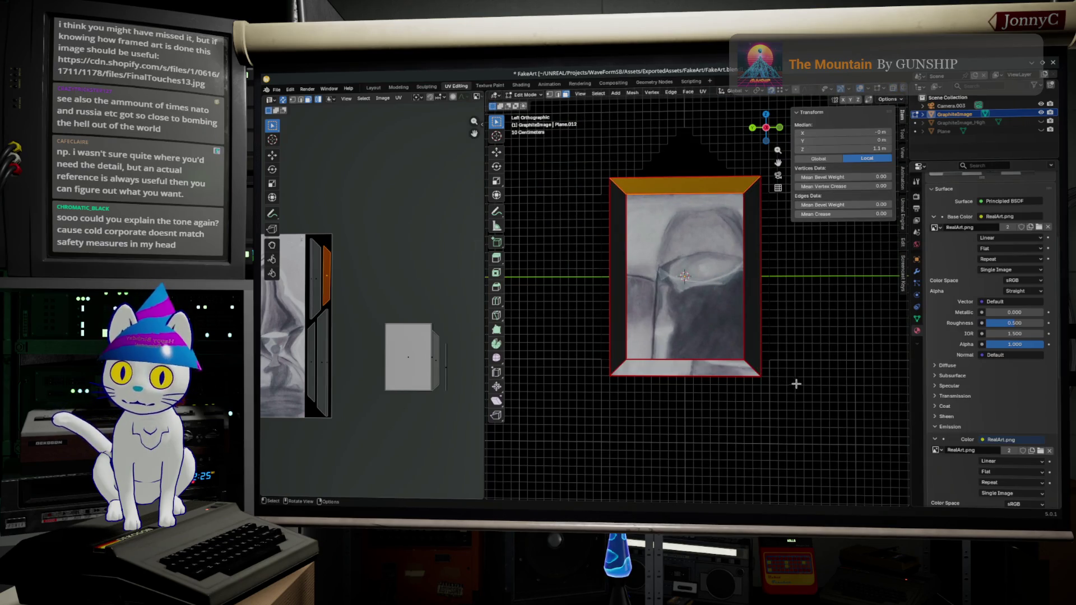
key(ctrl+z)
drag(325, 292, 331, 297)
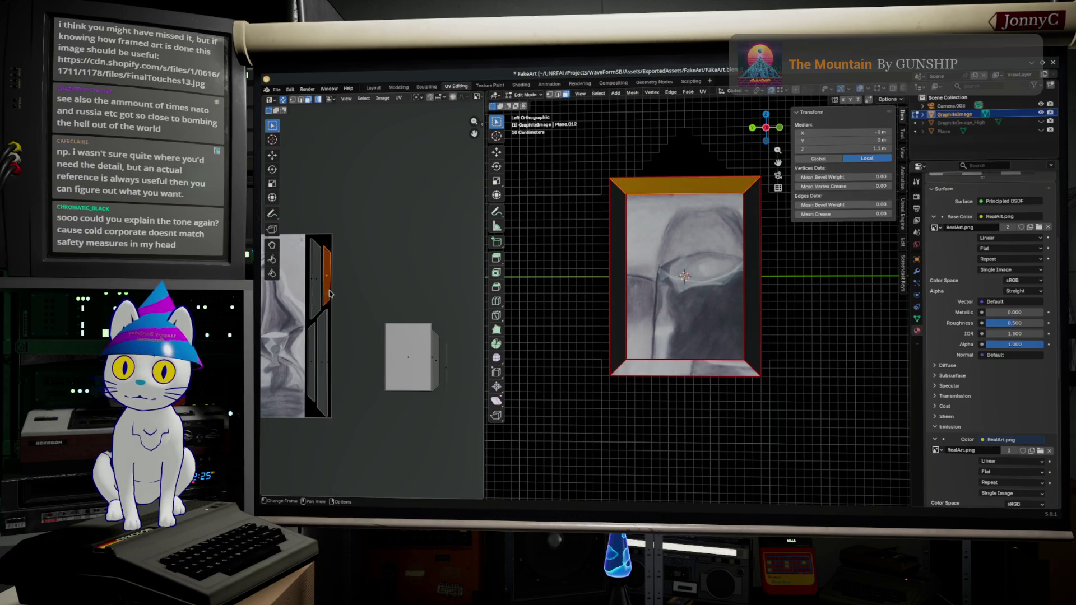
Rotate the bottom strip's UV island upright and lay it along the drawing's left edge
click(436, 383)
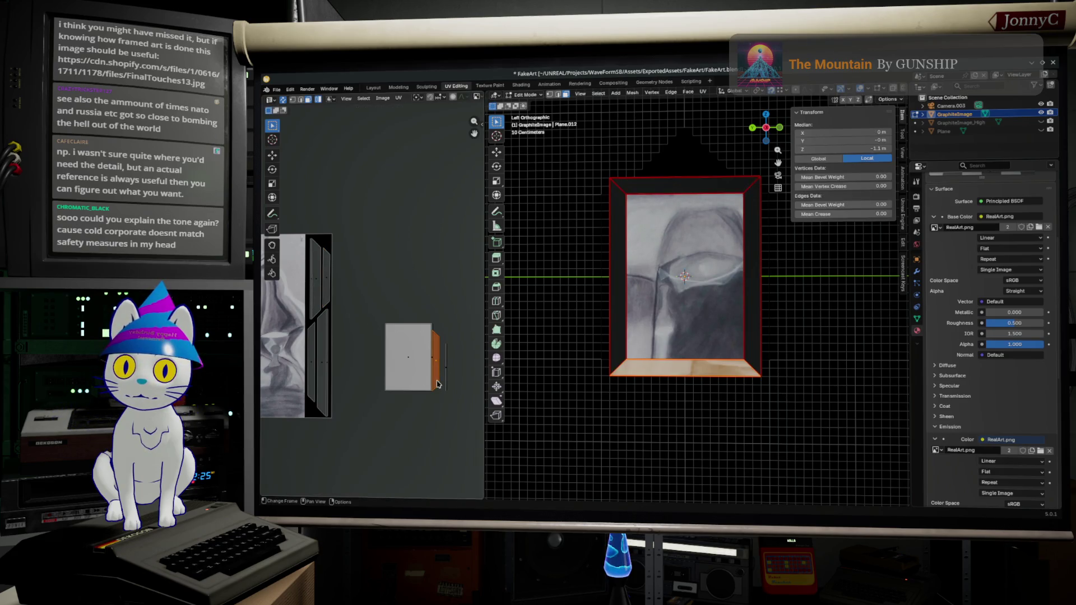
key(g)
click(280, 222)
mouse_move(372, 281)
middle_down()
mouse_move(319, 258)
mouse_move(297, 269)
middle_up()
key(r)
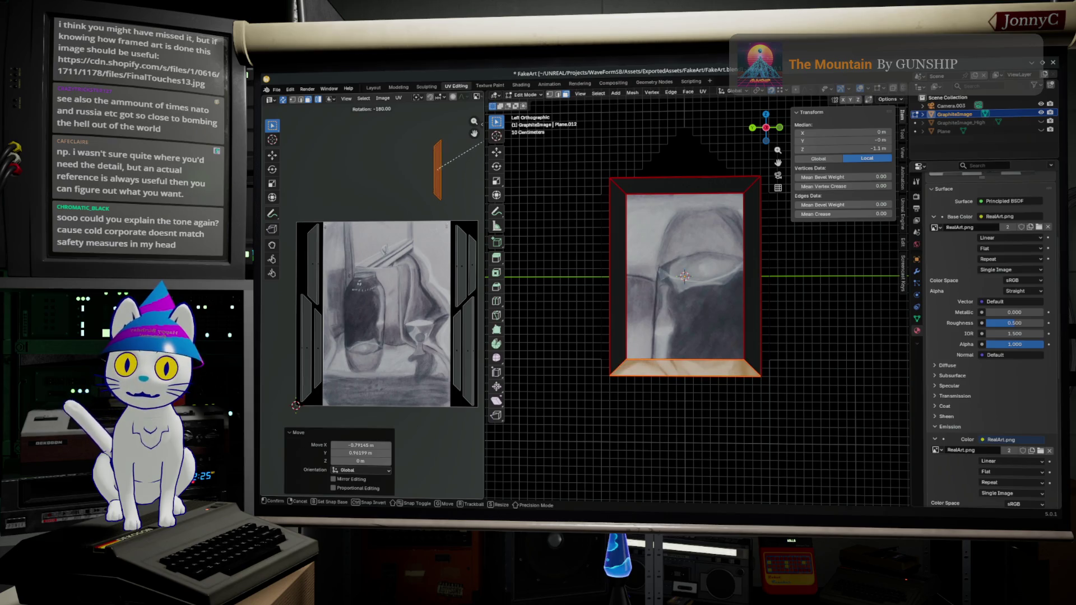
click(483, 149)
key(g)
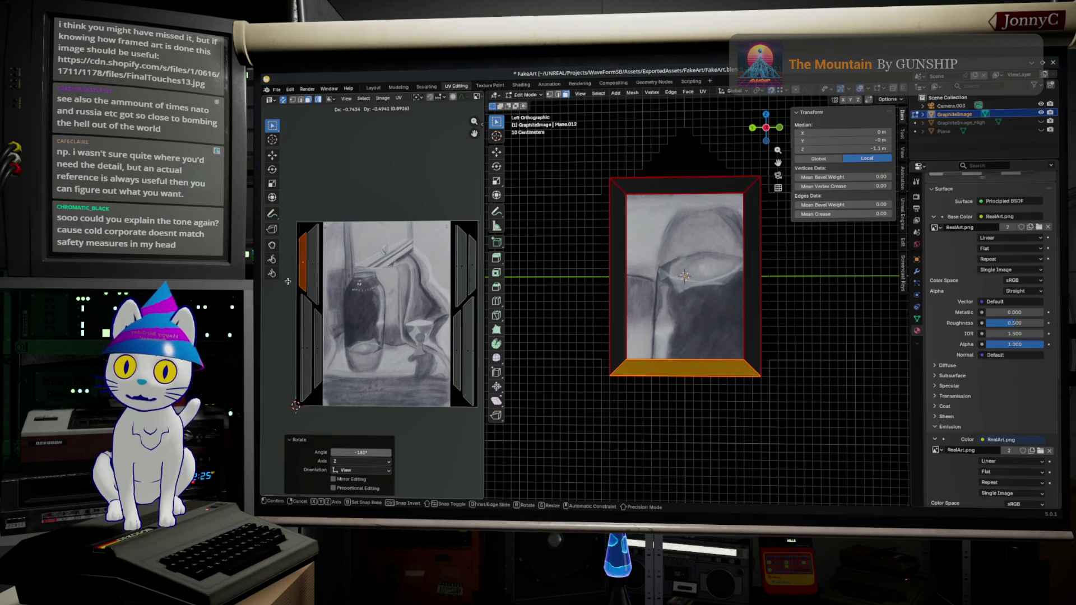
click(286, 284)
scroll(341, 321, down, 3)
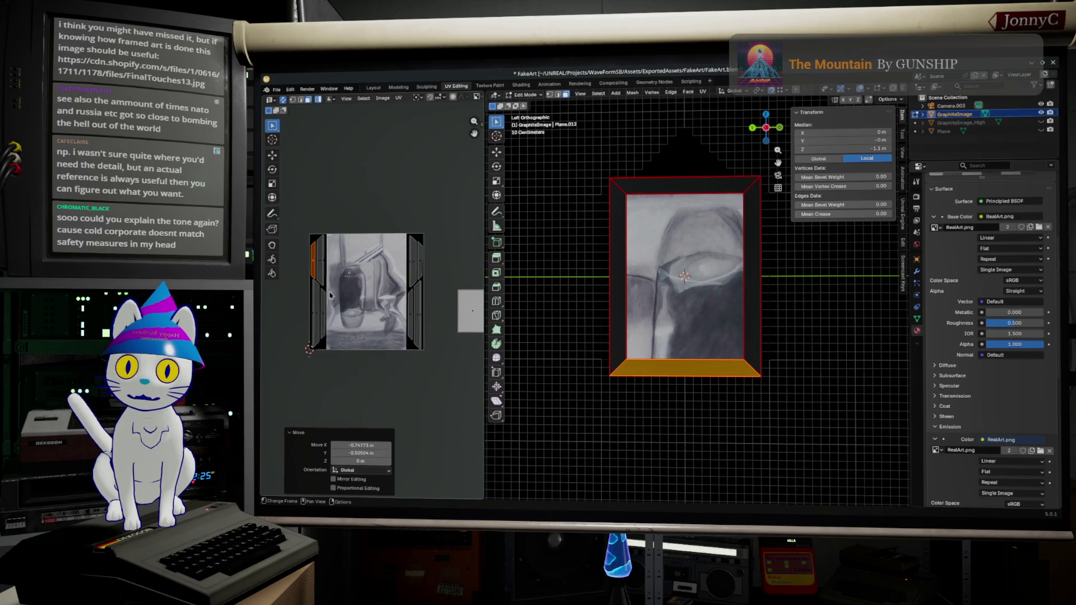
Move the grey square island to the drawing's bottom-right corner and shrink it to 0.524
click(435, 330)
key(g)
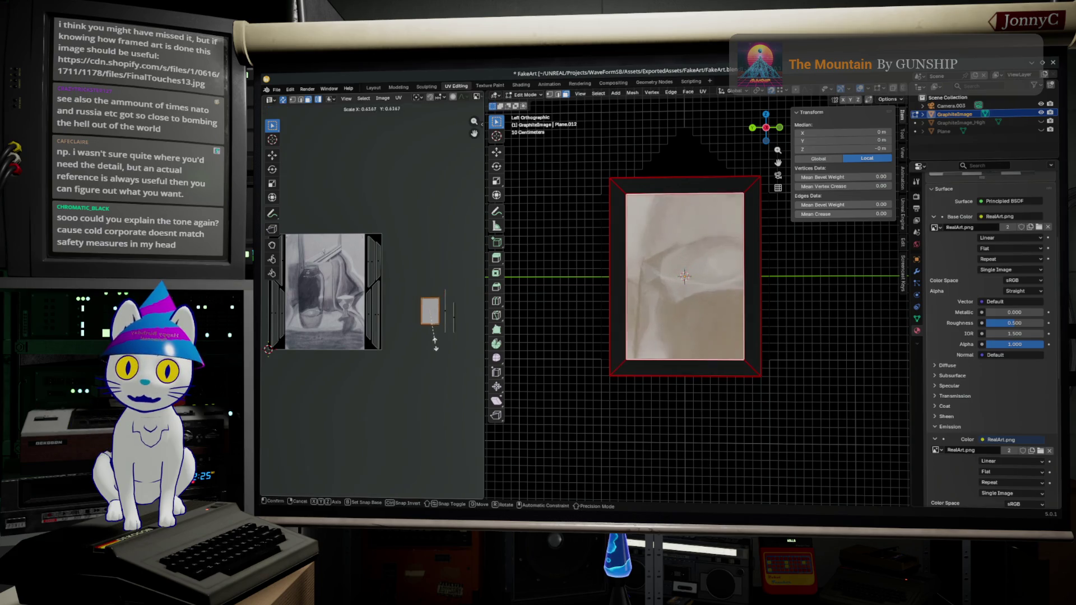
click(367, 366)
key(s)
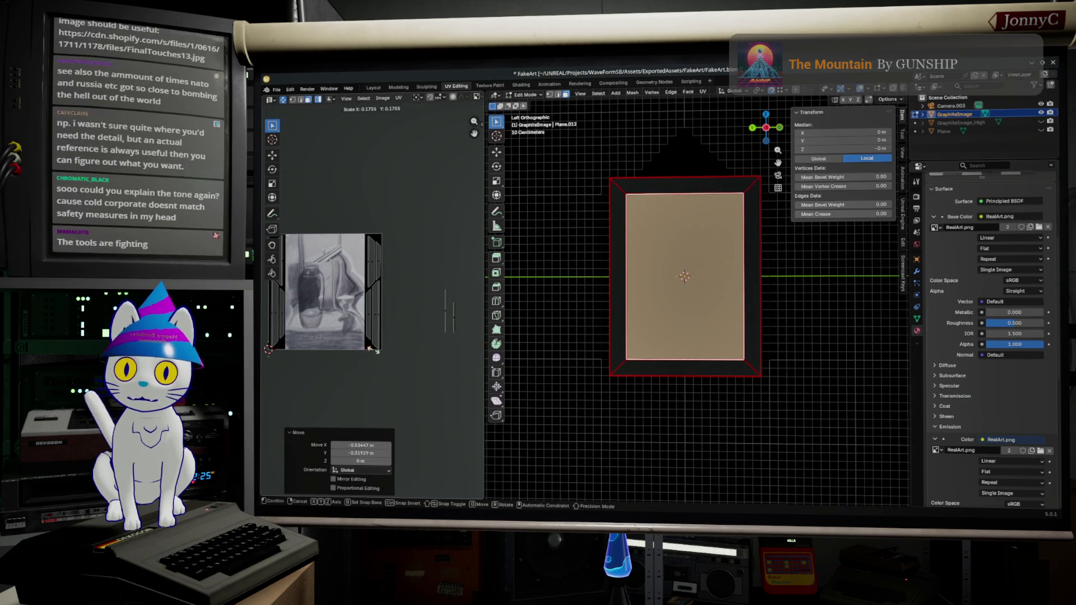
click(376, 356)
Nudge the scaled islands into place beside the drawing
key(g)
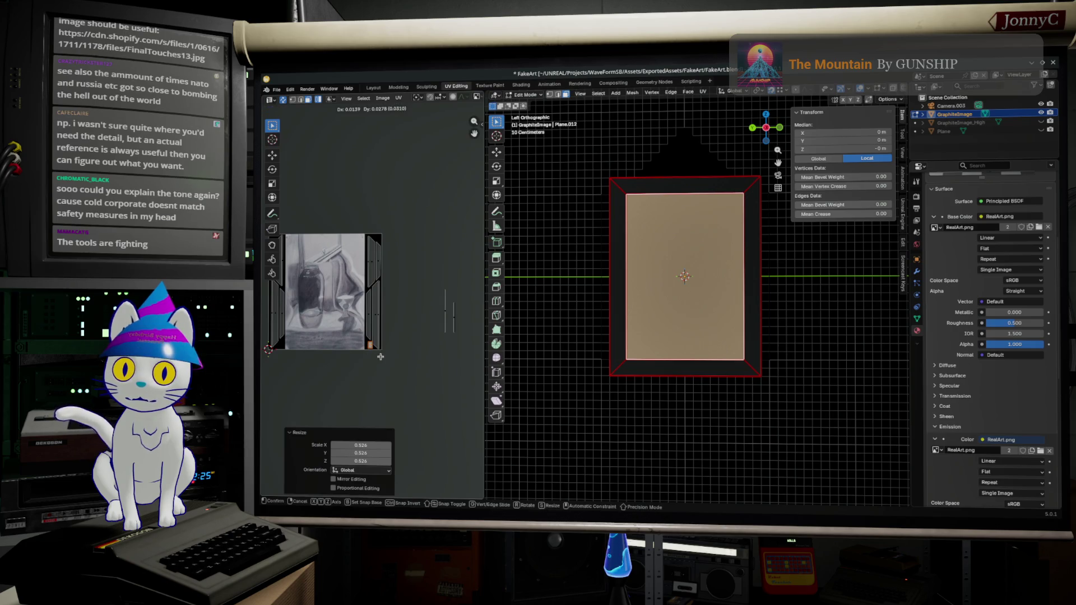
click(378, 357)
scroll(370, 363, up, 5)
key(g)
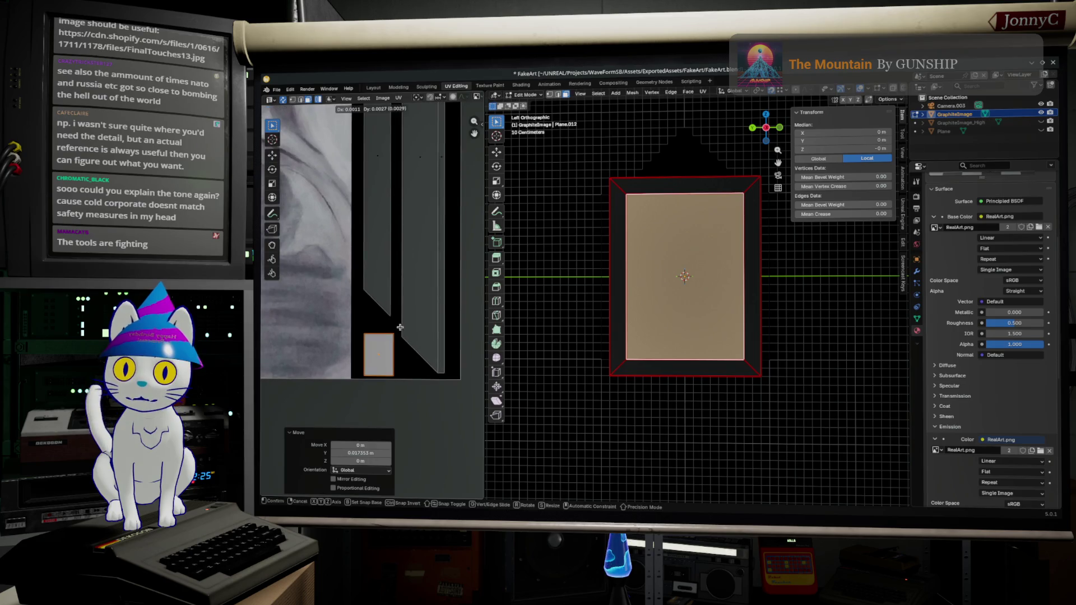
click(402, 321)
scroll(409, 306, down, 2)
scroll(409, 307, down, 2)
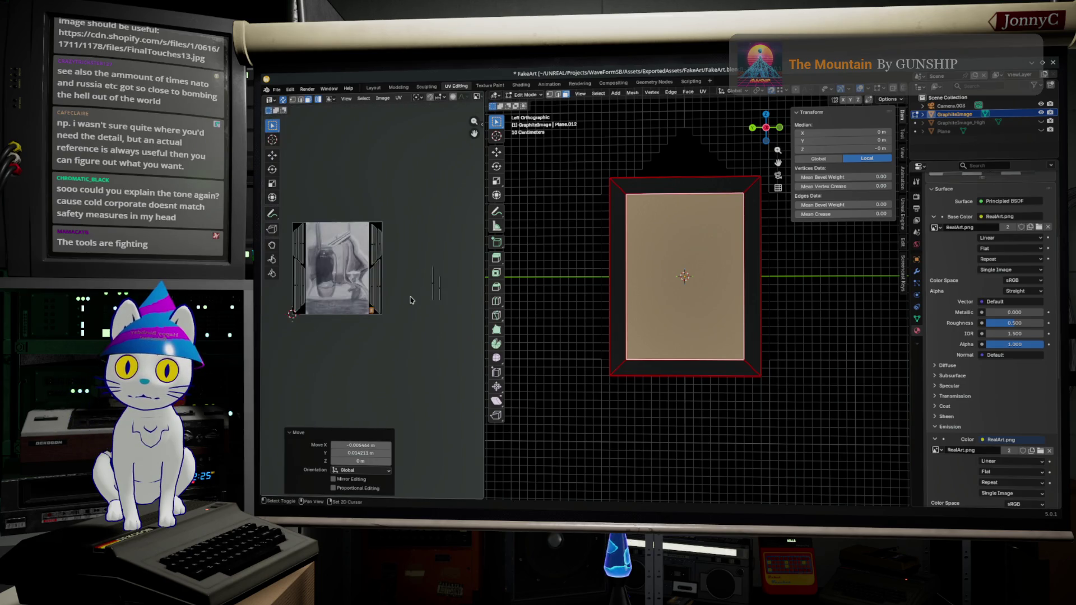
scroll(447, 358, up, 3)
key(g)
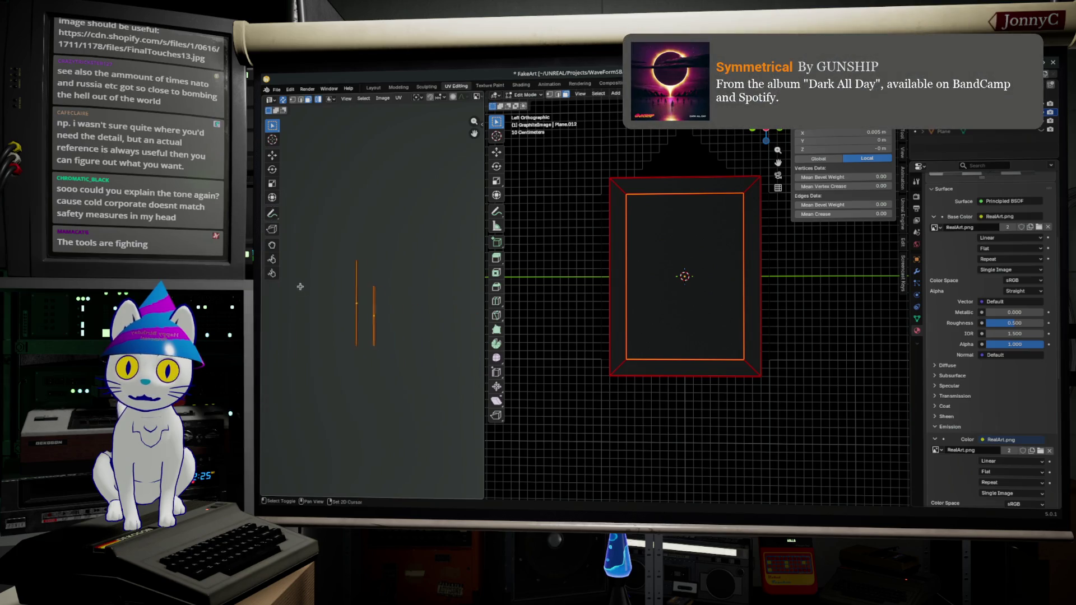
Confirm the edge move and shift the frame's left-edge UVs slightly right
click(403, 353)
shift+middle_drag(467, 332, 522, 347)
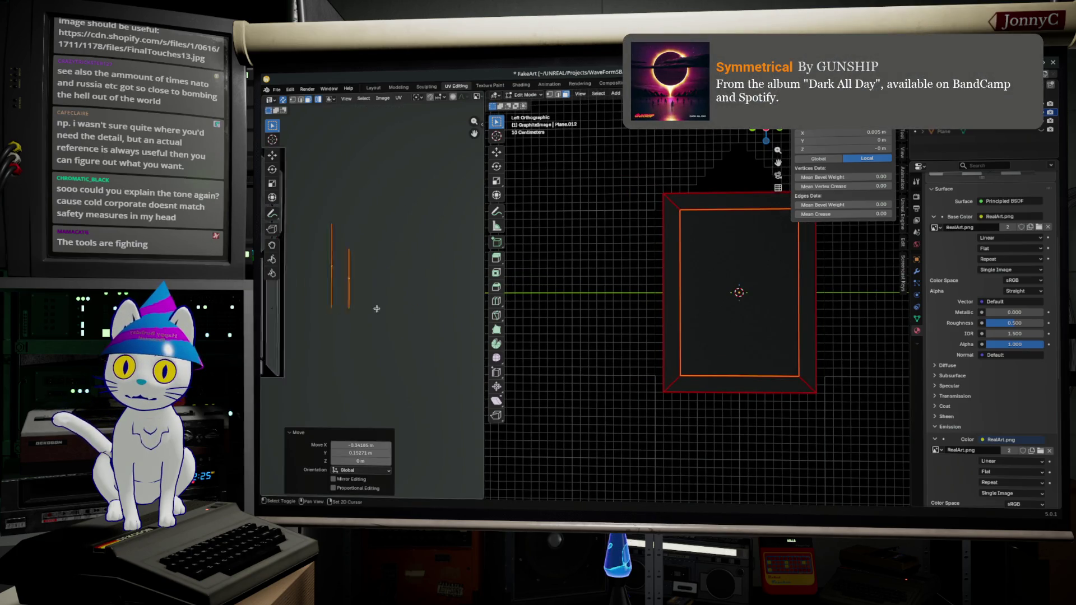
scroll(392, 313, up, 5)
scroll(393, 313, down, 3)
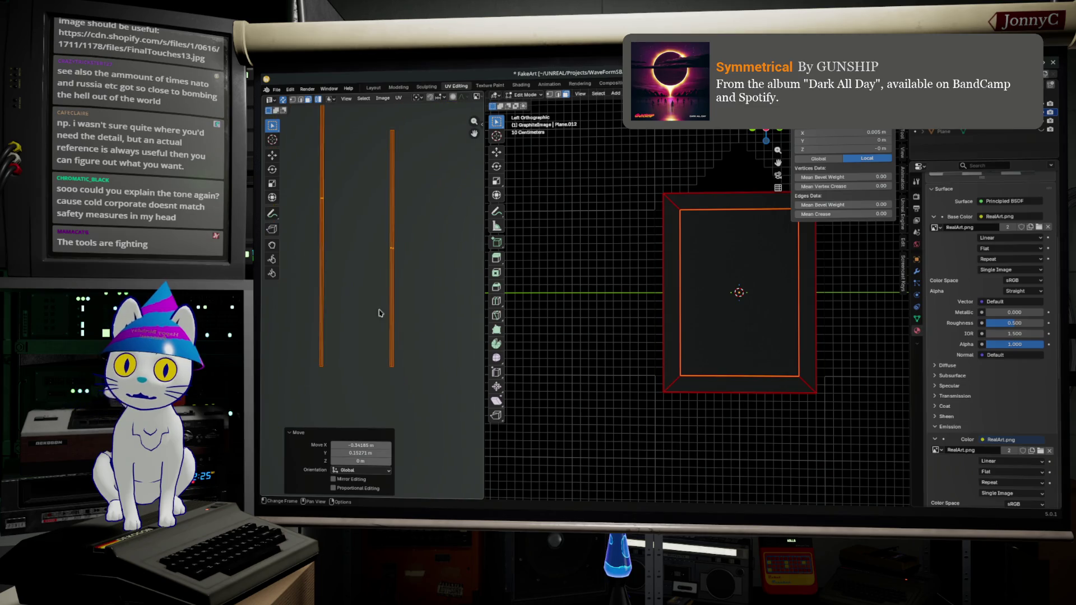
click(353, 323)
key(g)
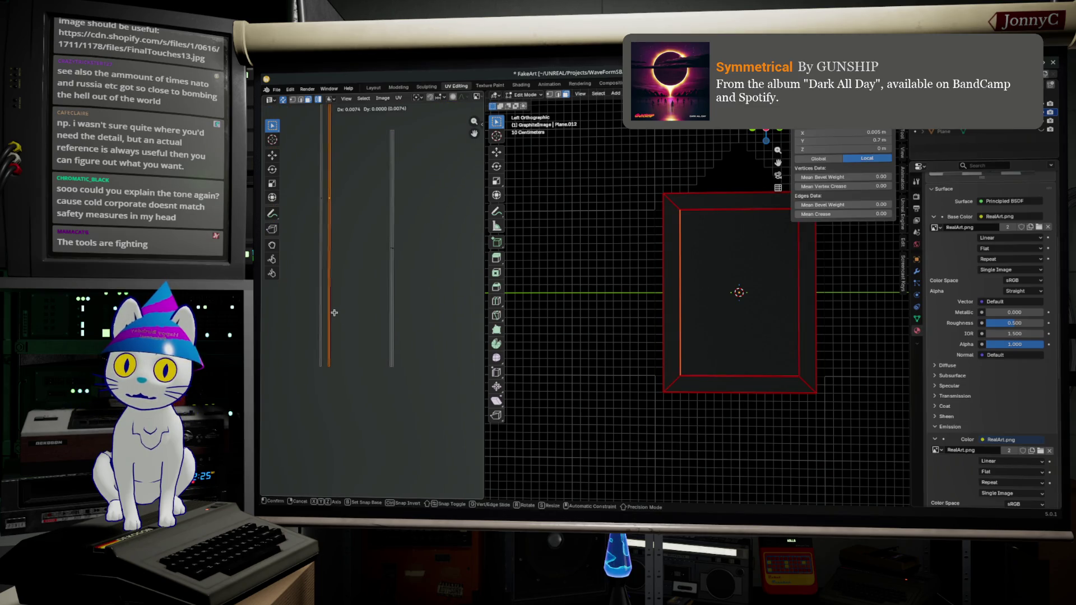
click(332, 311)
scroll(423, 307, down, 4)
scroll(423, 307, up, 1)
scroll(416, 294, down, 1)
scroll(414, 283, down, 2)
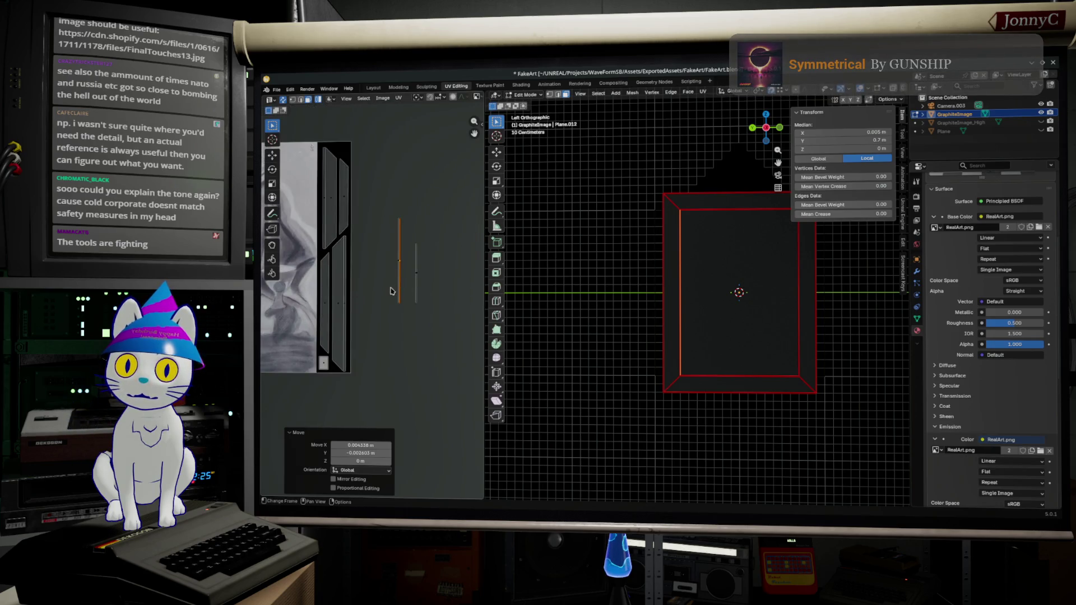
Select the strip's vertical UV edges, keep only the left one and nudge it into line
drag(446, 338, 362, 172)
mouse_move(689, 269)
middle_down()
mouse_move(751, 325)
mouse_move(724, 302)
mouse_move(432, 301)
middle_up()
click(400, 301)
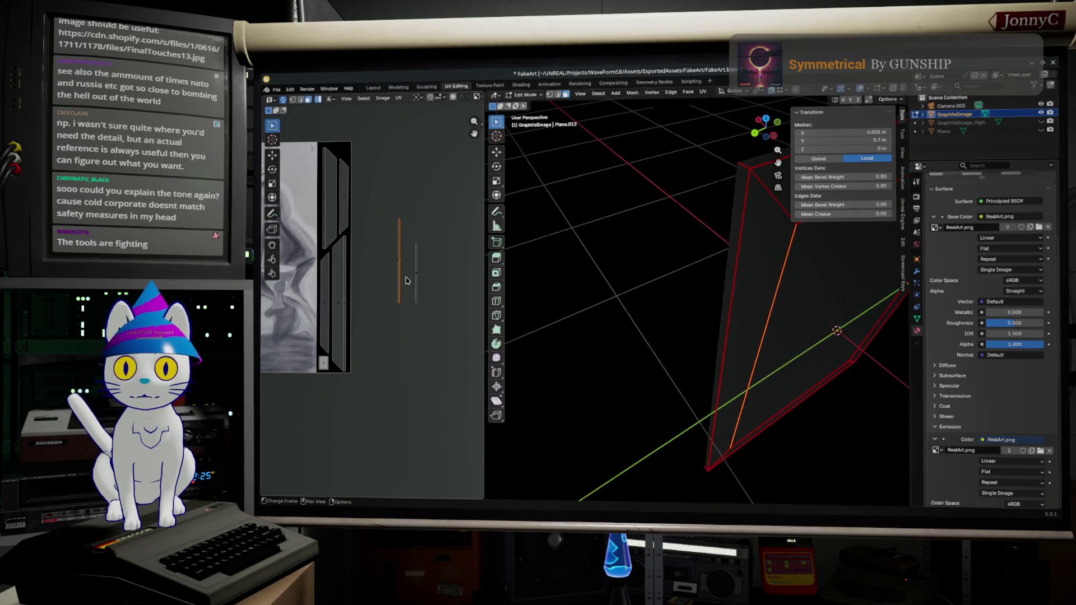
key(g)
click(411, 278)
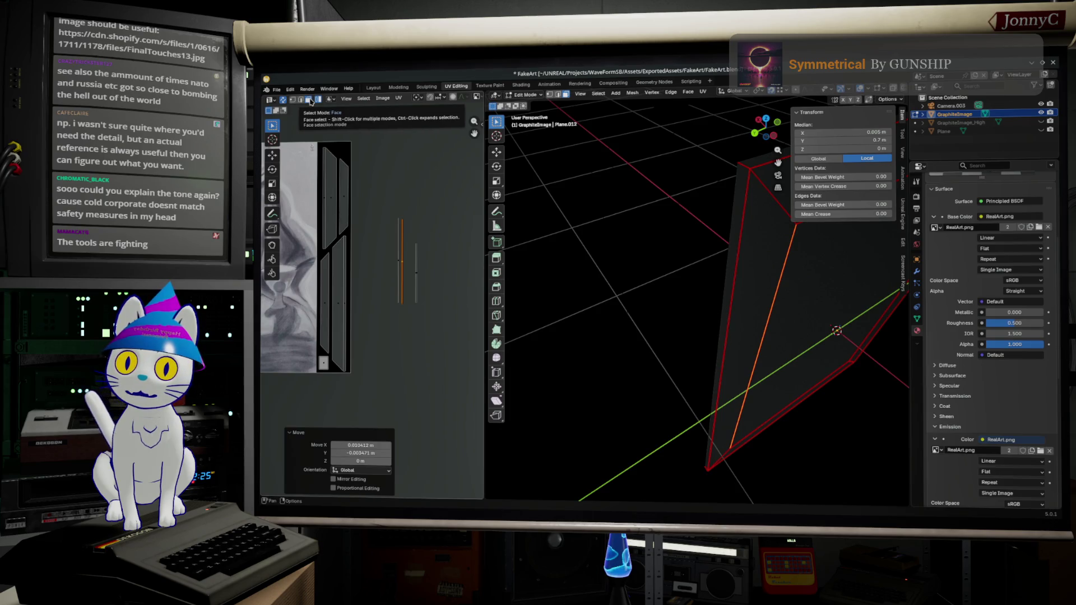
Toggle face/edge selection and edit mode, box-select the strip edges, then clear the selection
click(293, 99)
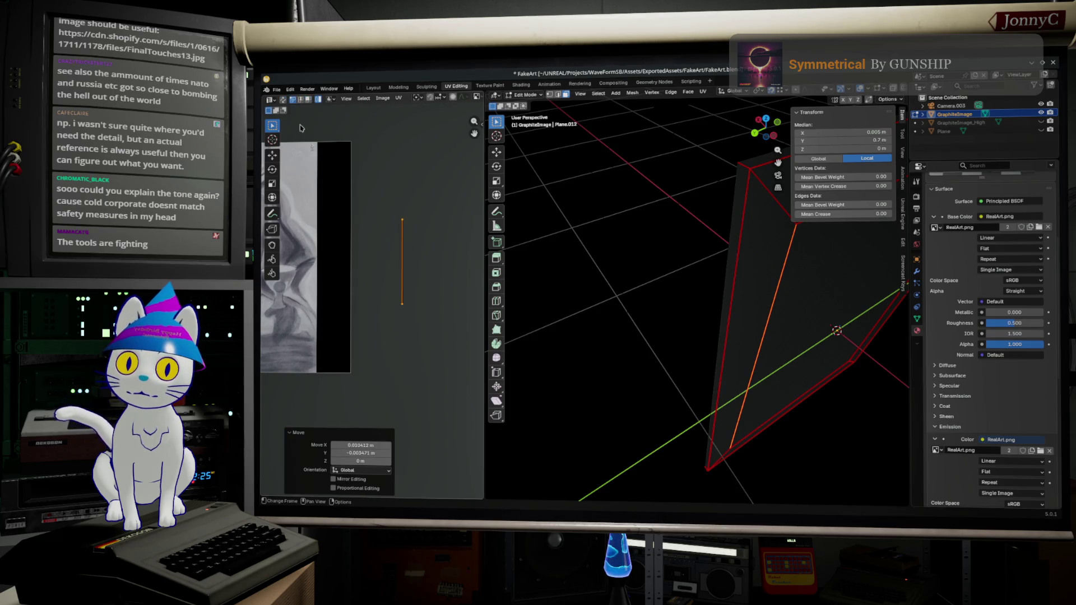
mouse_move(724, 379)
middle_down()
mouse_move(696, 370)
mouse_move(697, 335)
middle_up()
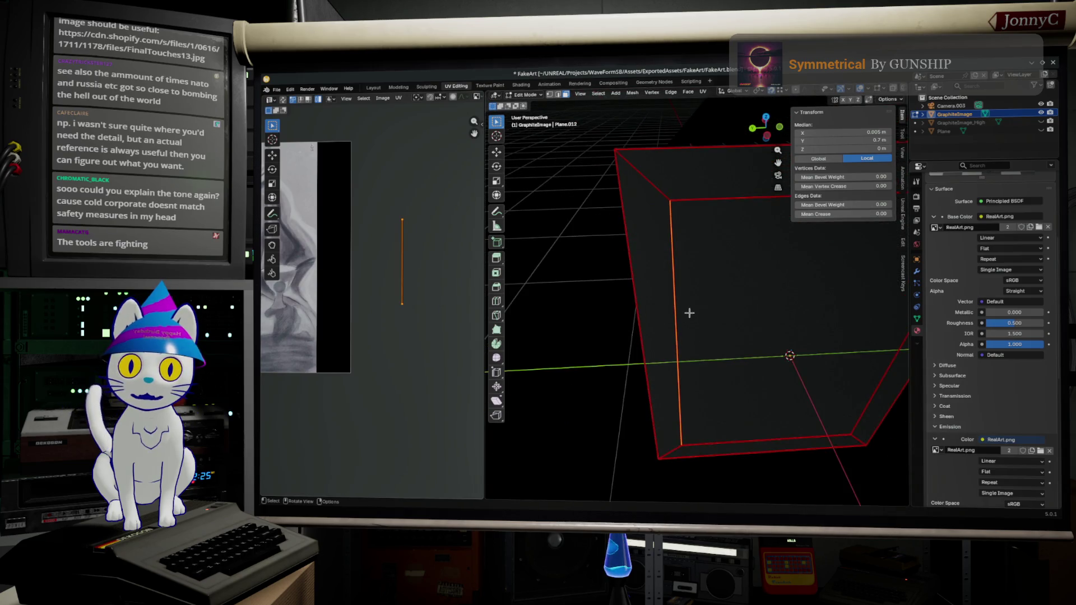
key(Tab)
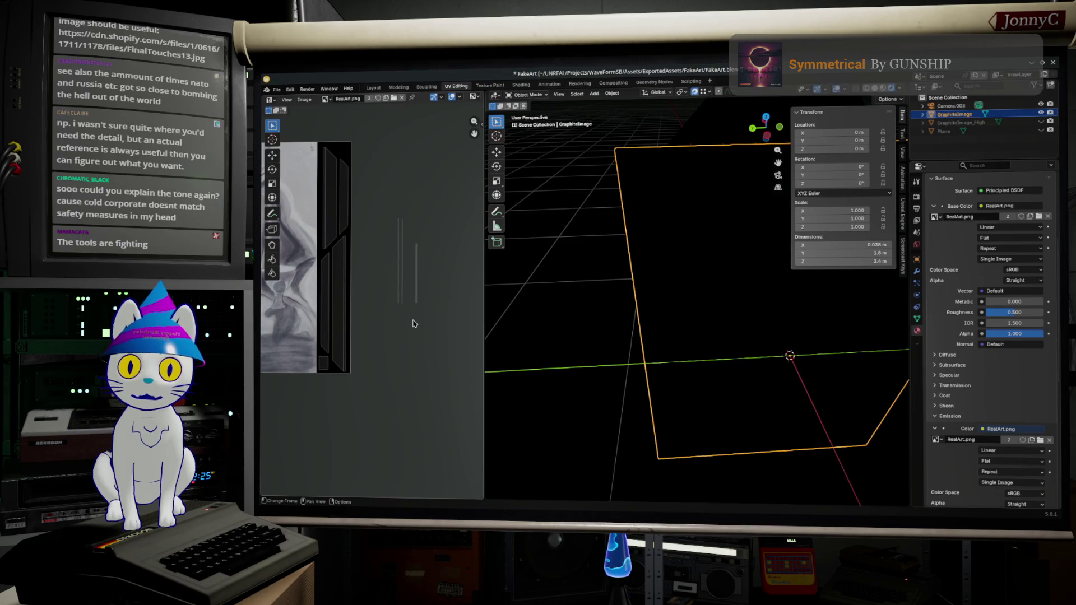
key(Tab)
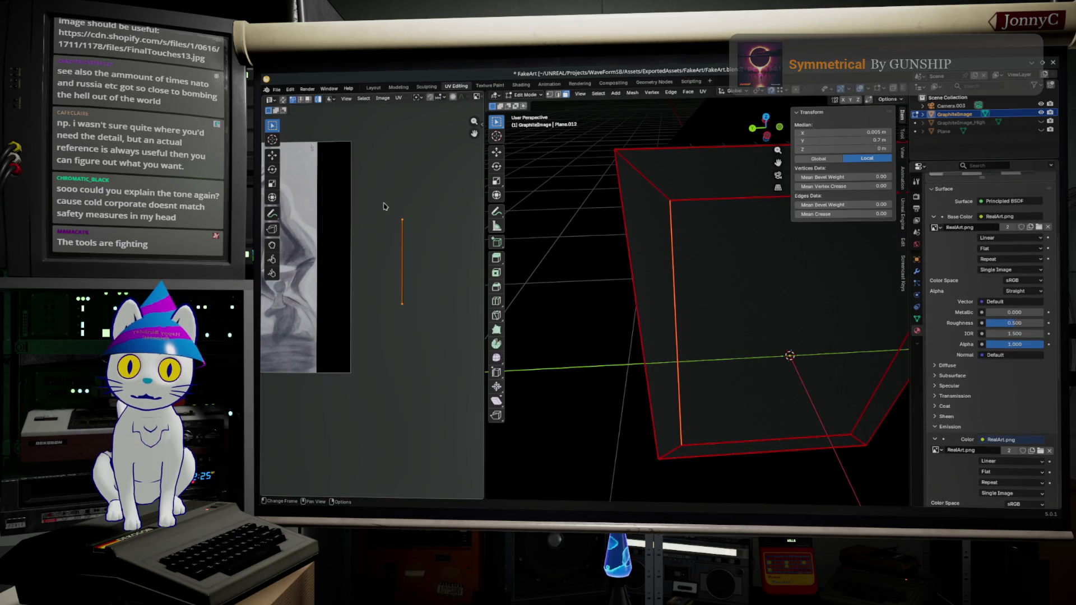
click(283, 98)
click(385, 277)
drag(387, 180, 443, 359)
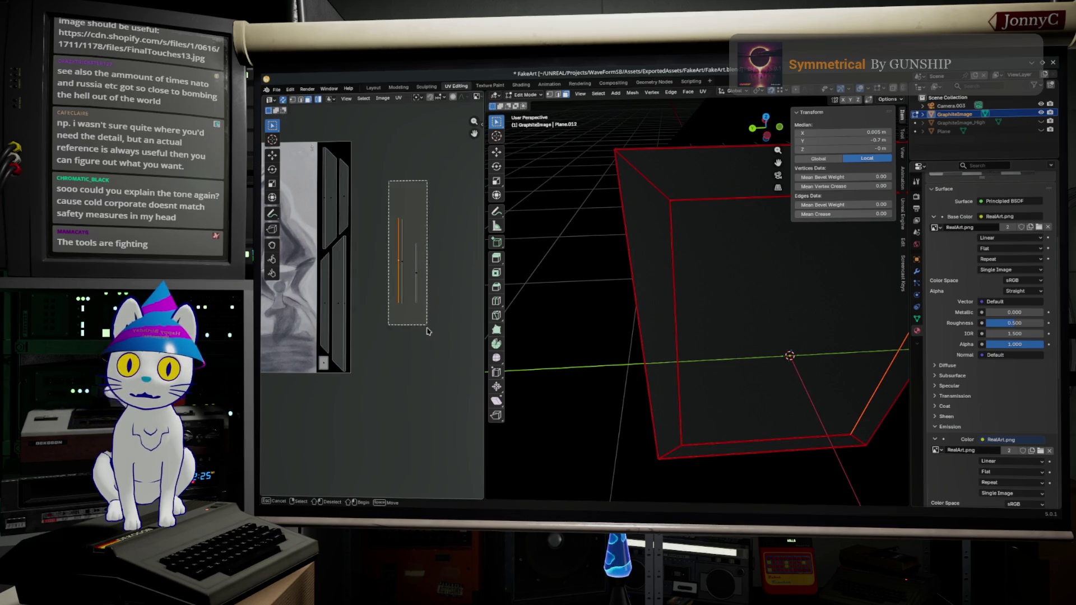
click(456, 363)
scroll(396, 351, up, 1)
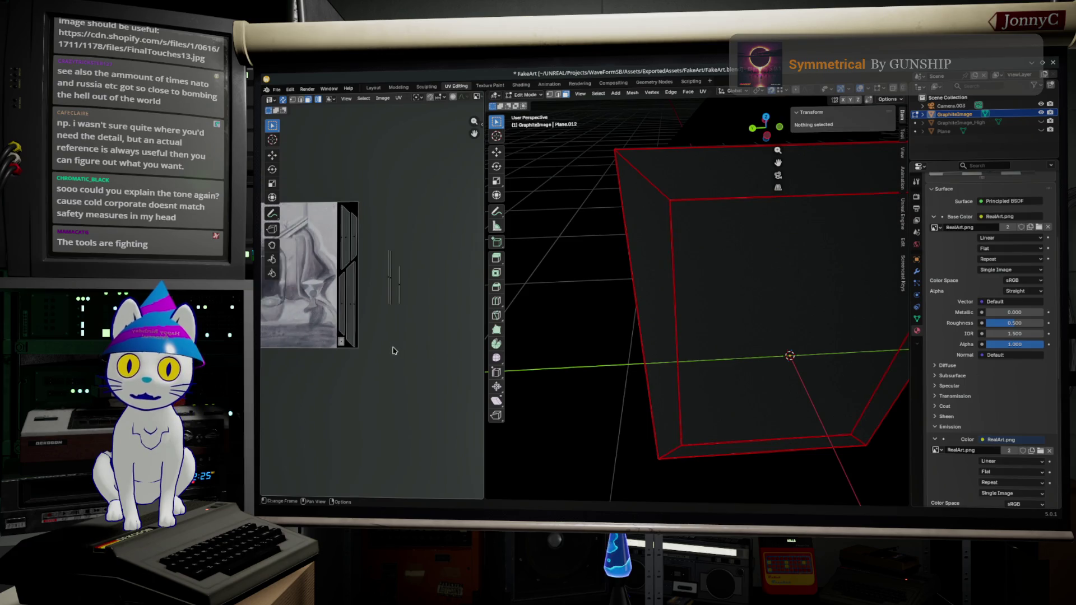
scroll(427, 266, up, 1)
scroll(368, 247, up, 1)
scroll(367, 247, up, 1)
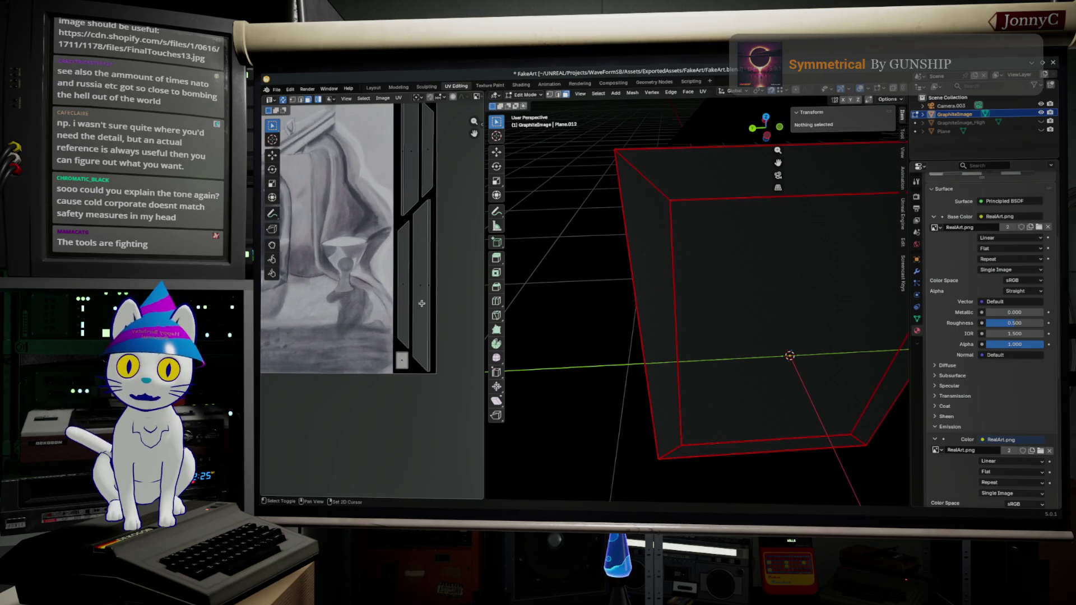
scroll(387, 295, up, 1)
scroll(399, 337, up, 1)
scroll(416, 333, down, 1)
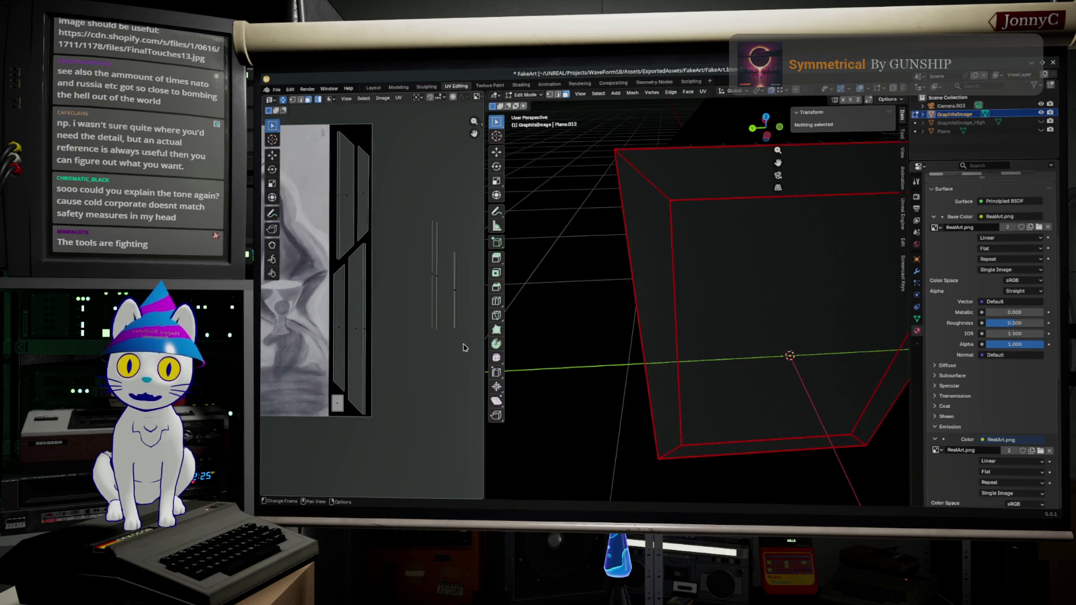
Select the strip's UV edges and move them to a new position
drag(462, 348, 411, 183)
mouse_move(776, 365)
middle_down()
mouse_move(697, 374)
mouse_move(768, 342)
mouse_move(720, 463)
mouse_move(732, 326)
middle_up()
scroll(398, 322, up, 1)
scroll(412, 322, up, 1)
scroll(435, 337, up, 1)
middle_drag(436, 338, 410, 338)
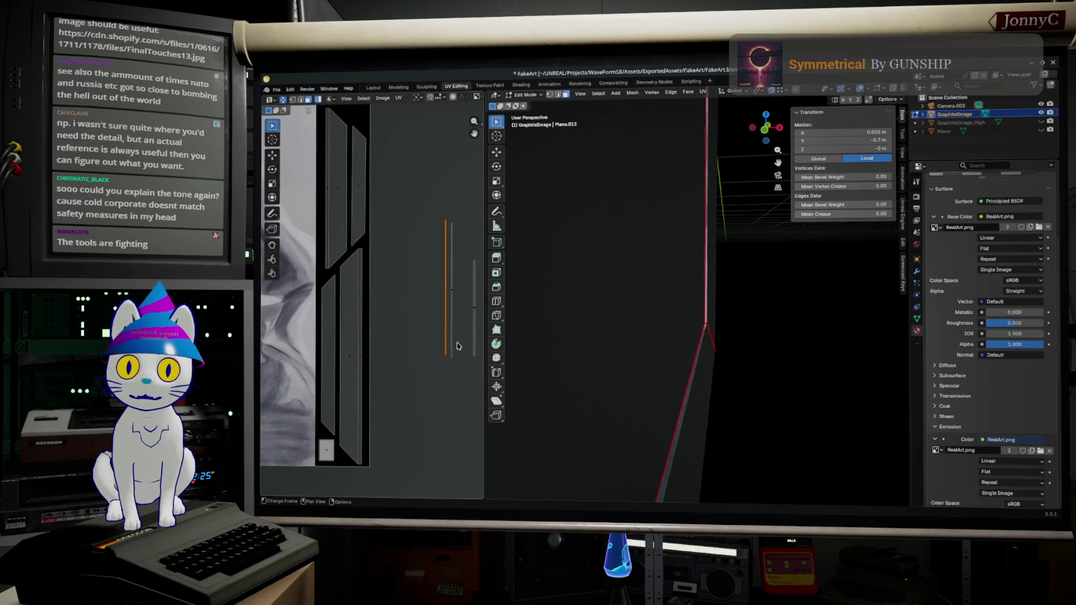
key(g)
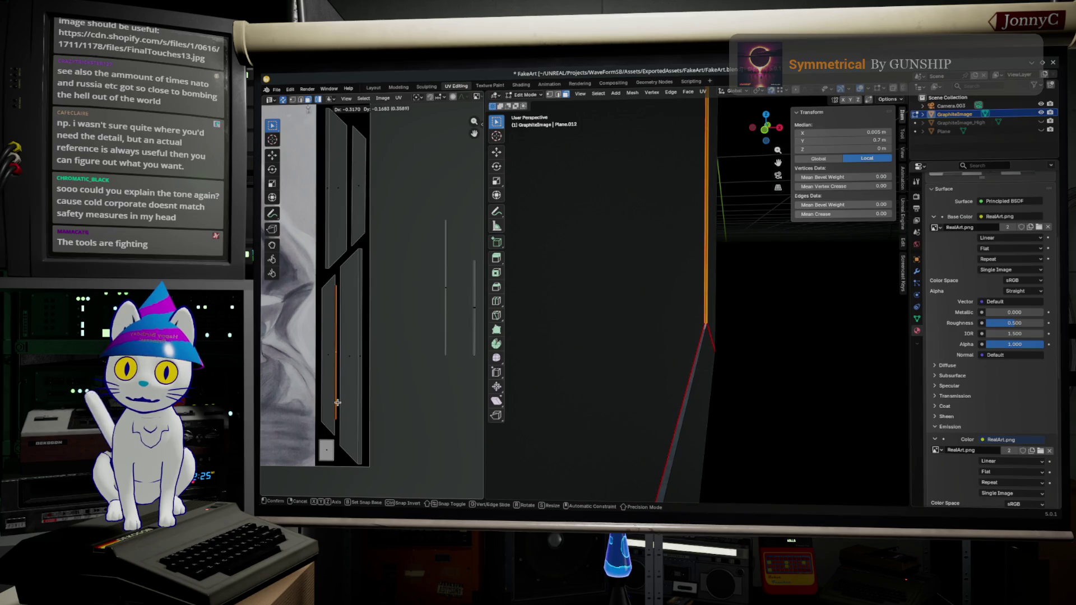
click(338, 401)
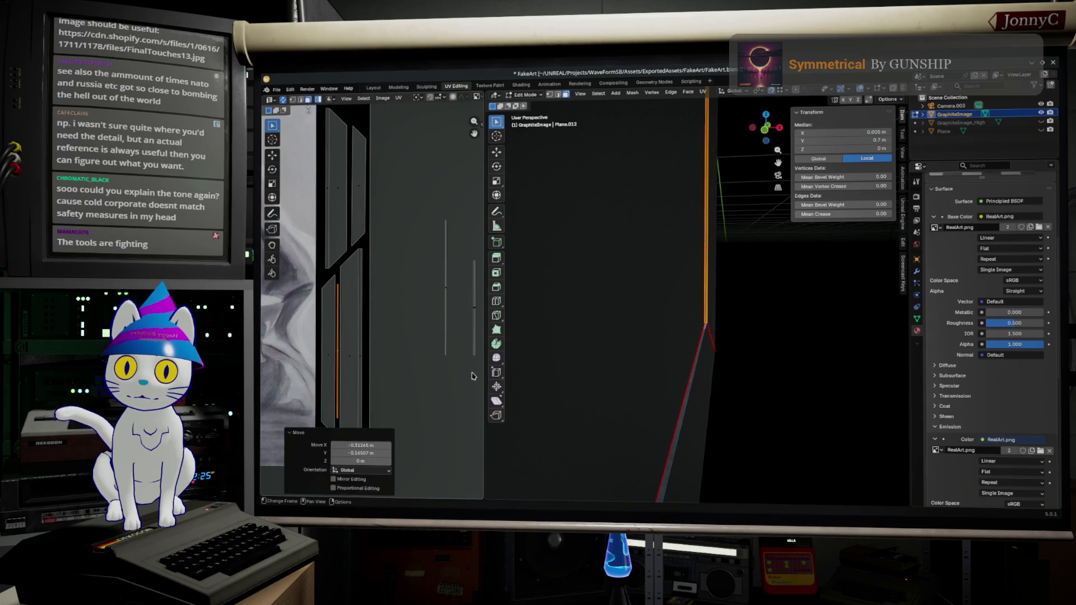
scroll(427, 384, down, 1)
scroll(454, 382, down, 1)
scroll(363, 356, up, 2)
Reposition a single strip edge, then move three vertical UV edges together and deselect
click(339, 376)
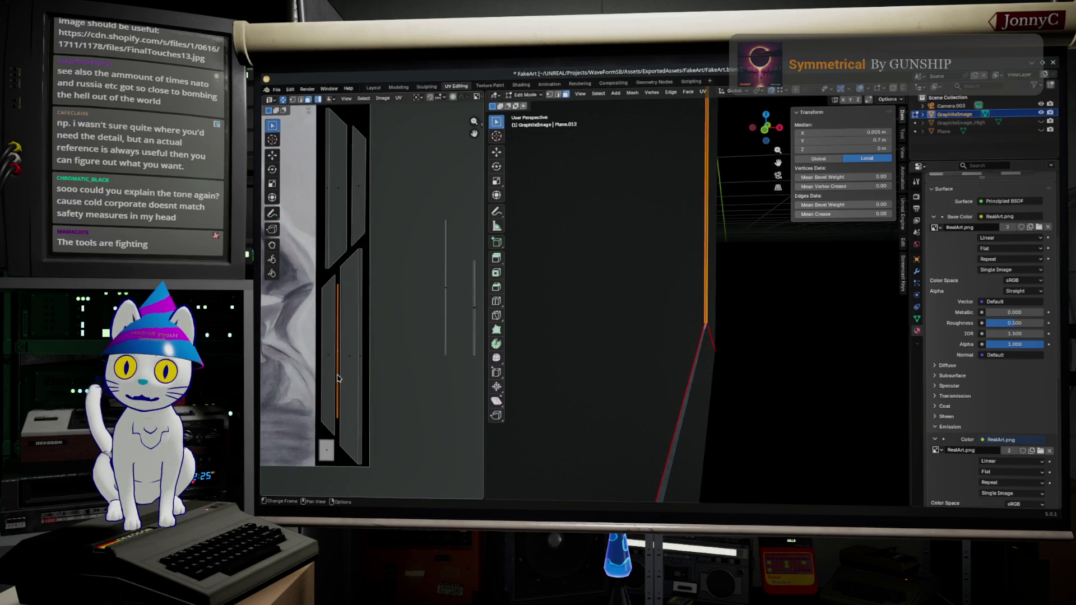
key(g)
click(439, 303)
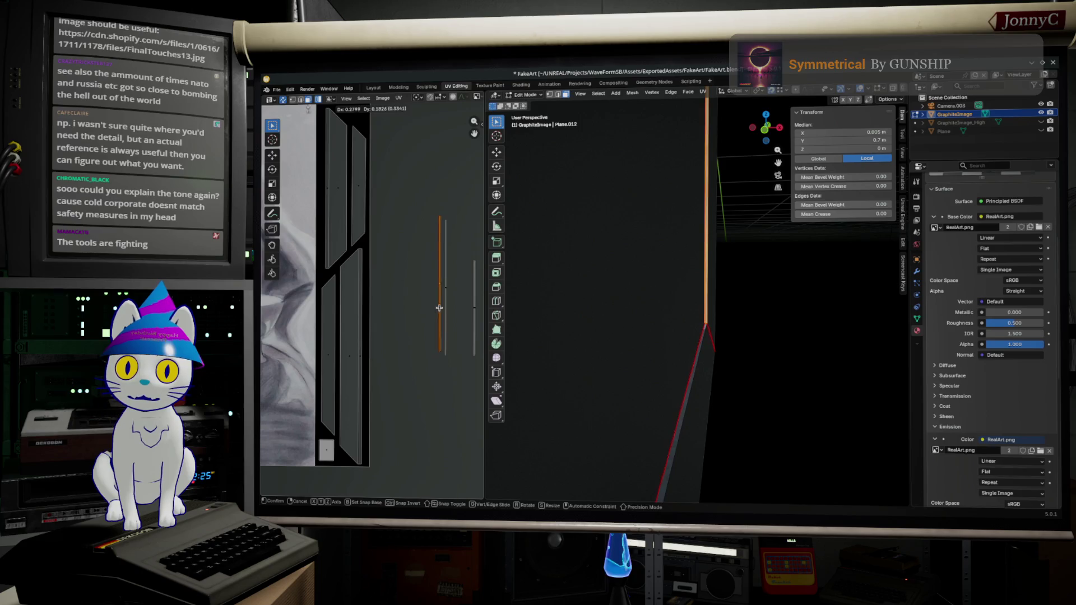
drag(413, 200, 472, 442)
key(g)
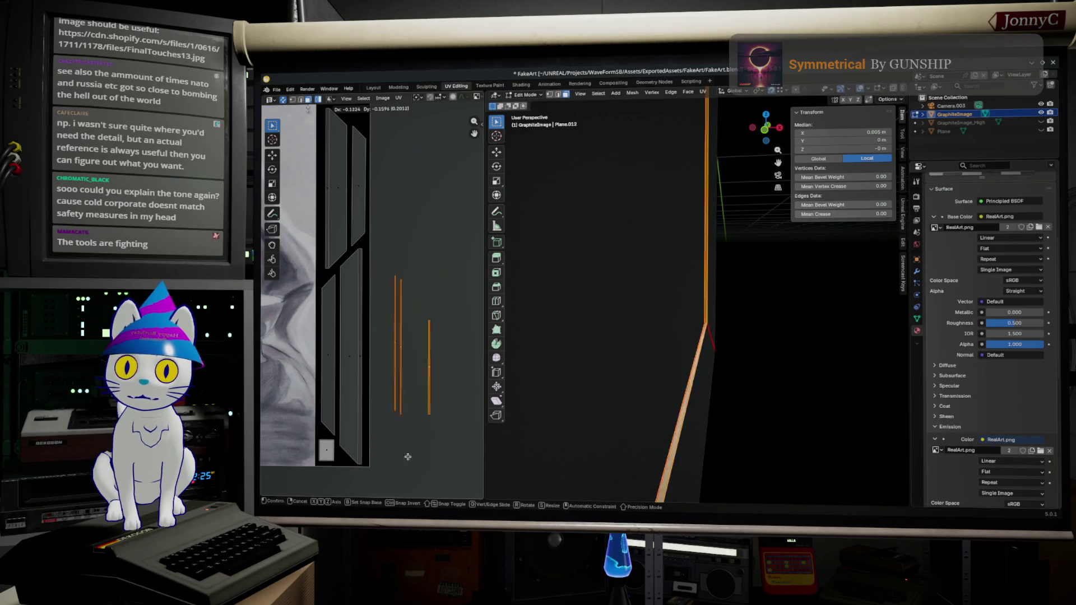
click(371, 473)
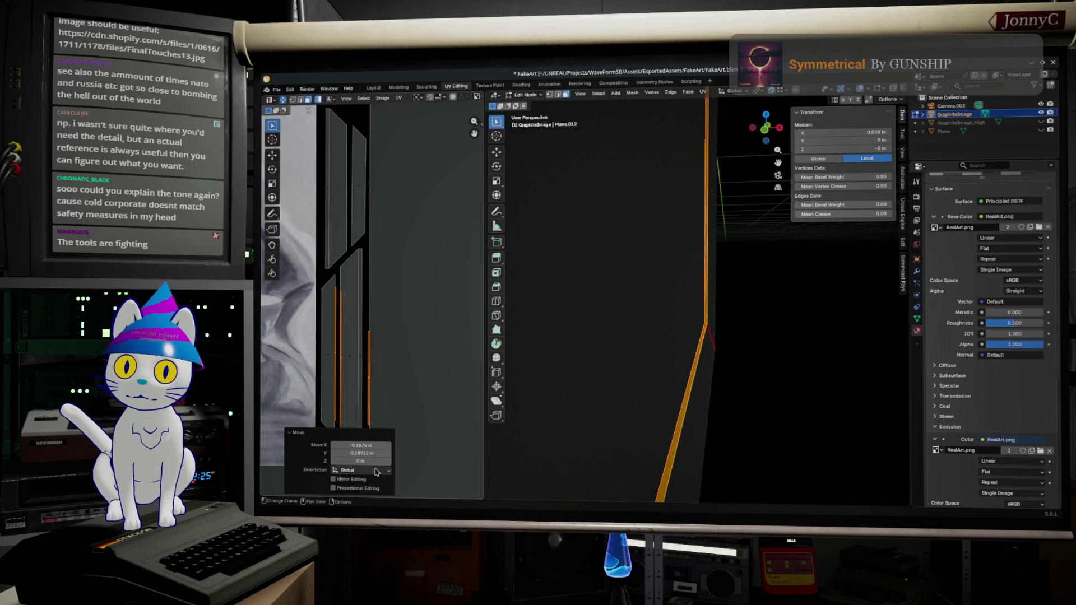
click(457, 372)
Restore the edge selection, then move, scale and move the edges again
key(ctrl+z)
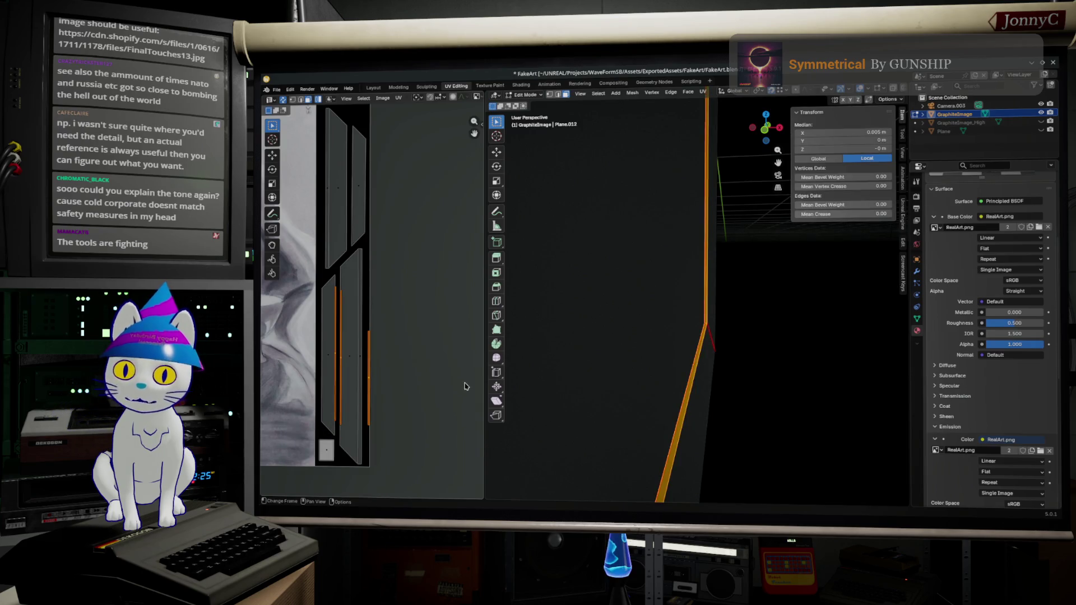
key(g)
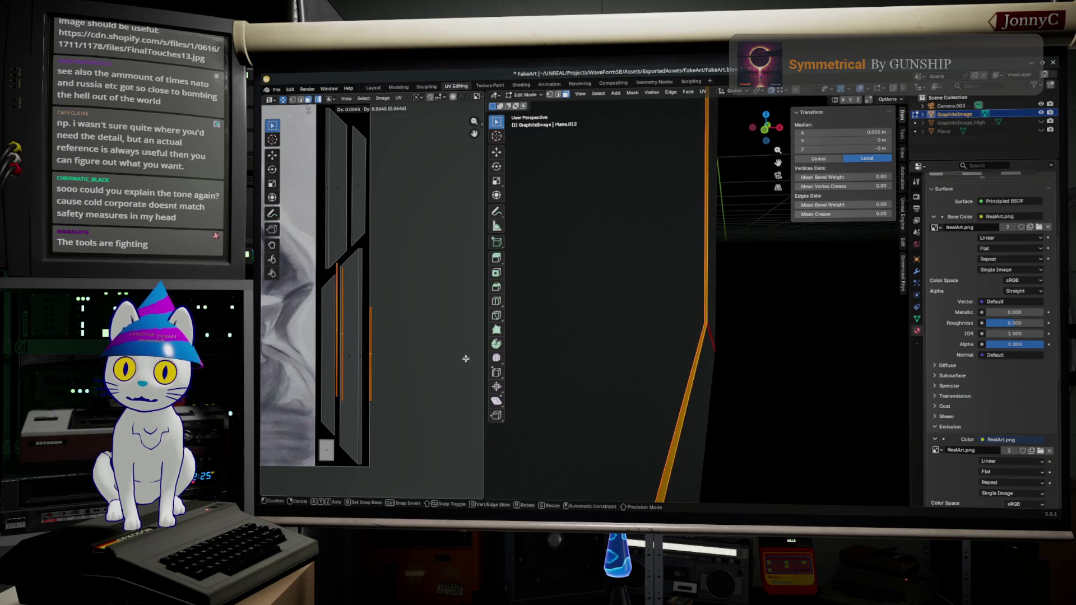
click(469, 373)
key(s)
click(303, 403)
key(g)
click(261, 425)
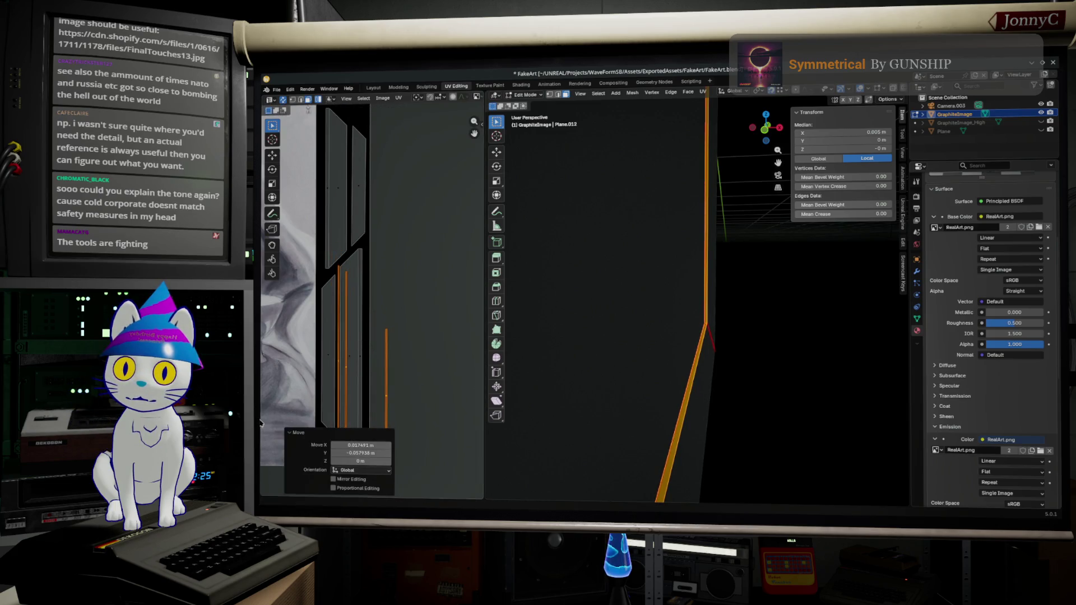
scroll(346, 321, up, 1)
scroll(346, 321, up, 1)
scroll(347, 321, up, 1)
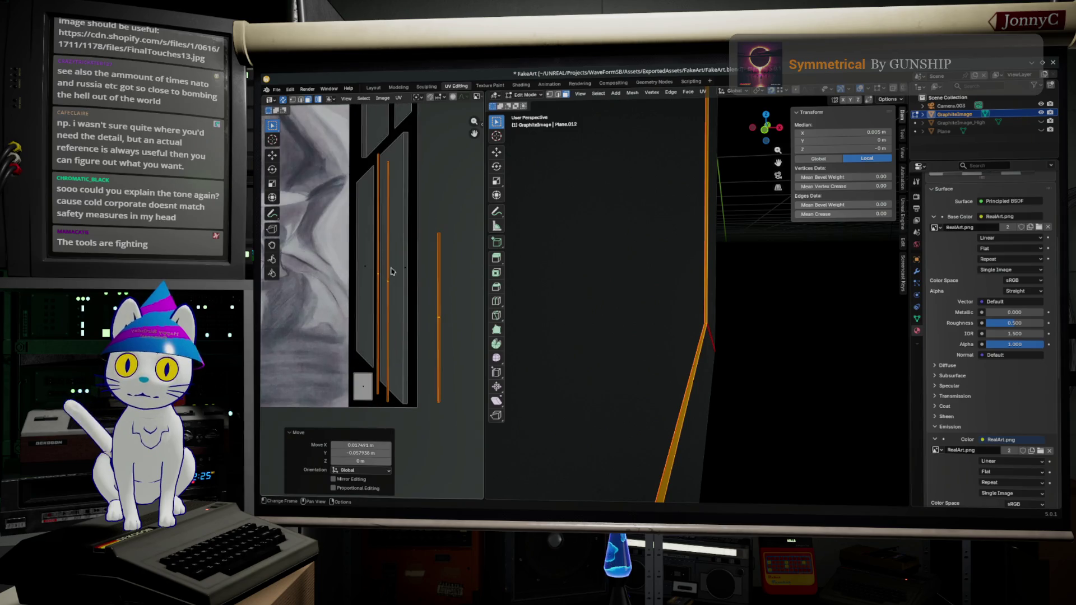
Scale the selected edges to about 0.8 and settle their final position
key(s)
click(430, 289)
key(s)
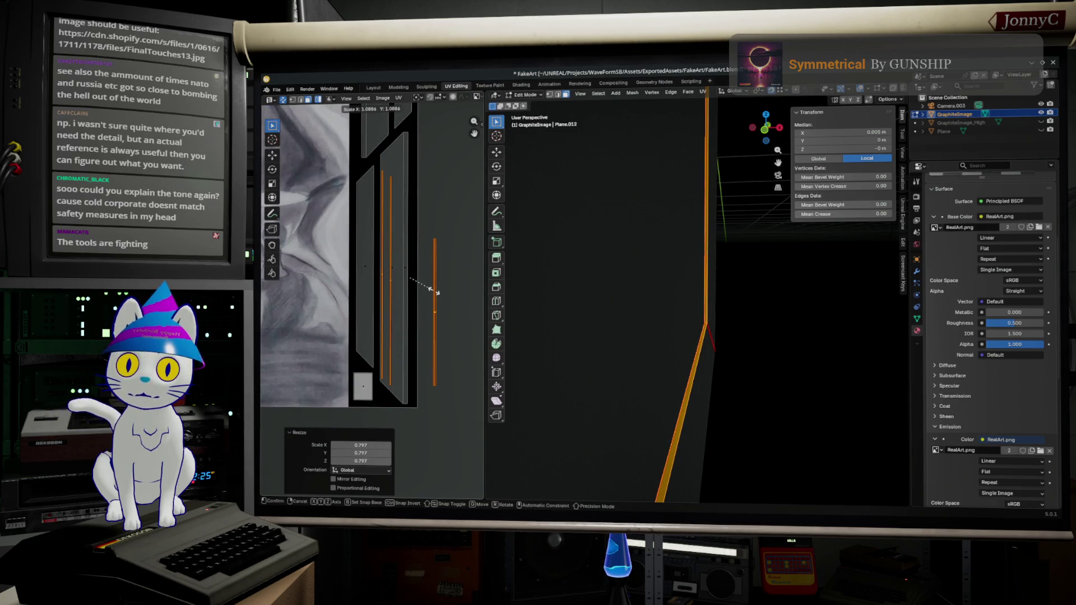
key(g)
click(432, 290)
key(g)
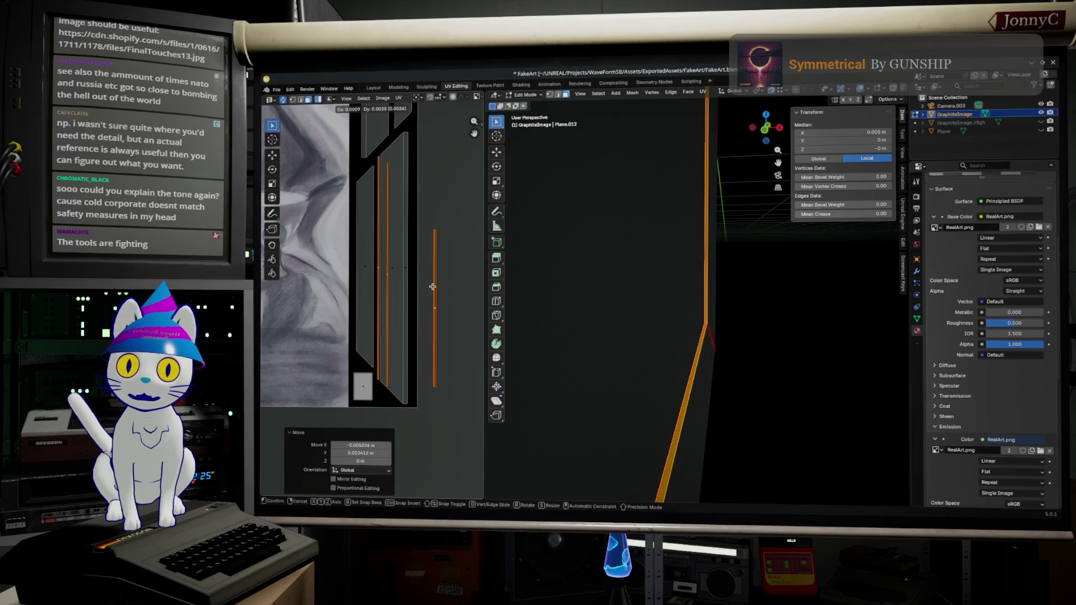
click(432, 289)
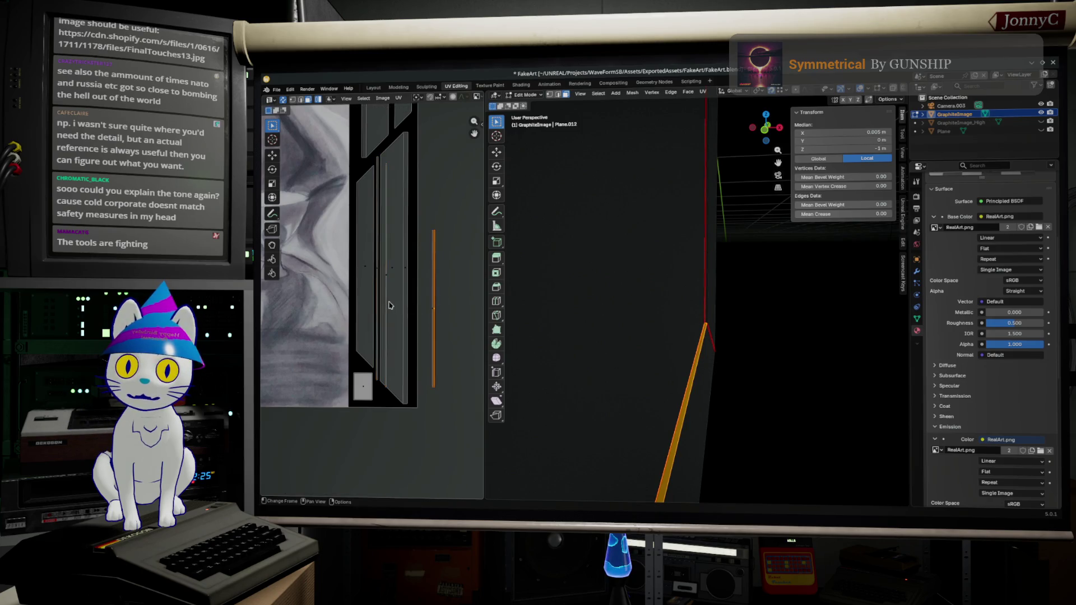
Shift over to the goblet area and reposition a UV edge there
middle_drag(390, 304, 479, 315)
scroll(479, 314, up, 2)
key(g)
click(477, 320)
scroll(474, 323, up, 2)
scroll(472, 326, up, 1)
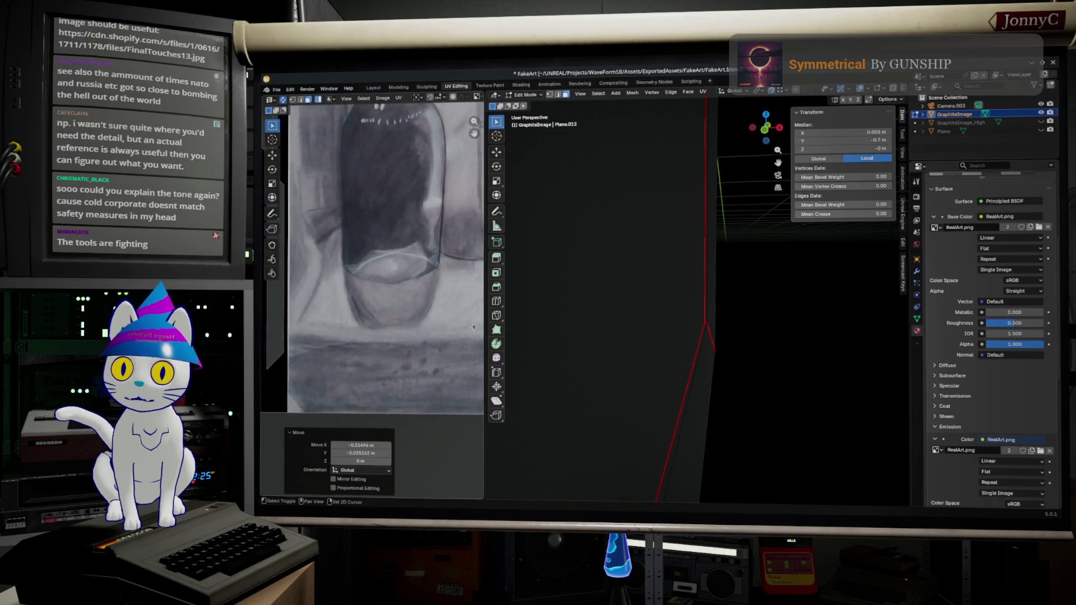
key(g)
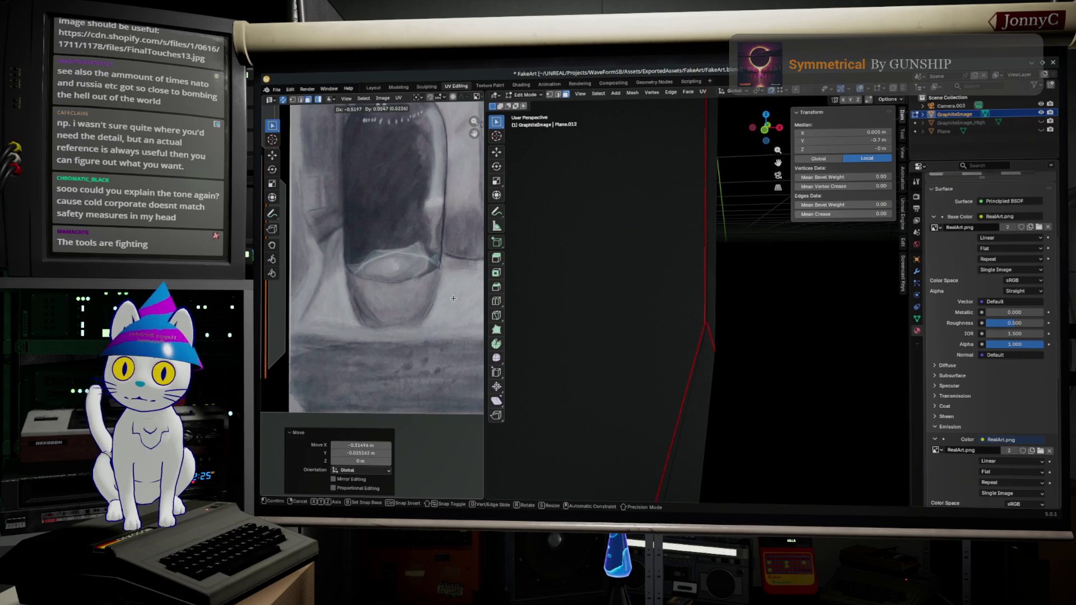
click(452, 297)
scroll(416, 343, down, 1)
scroll(416, 344, down, 3)
scroll(423, 348, up, 1)
scroll(422, 348, up, 2)
scroll(422, 392, up, 1)
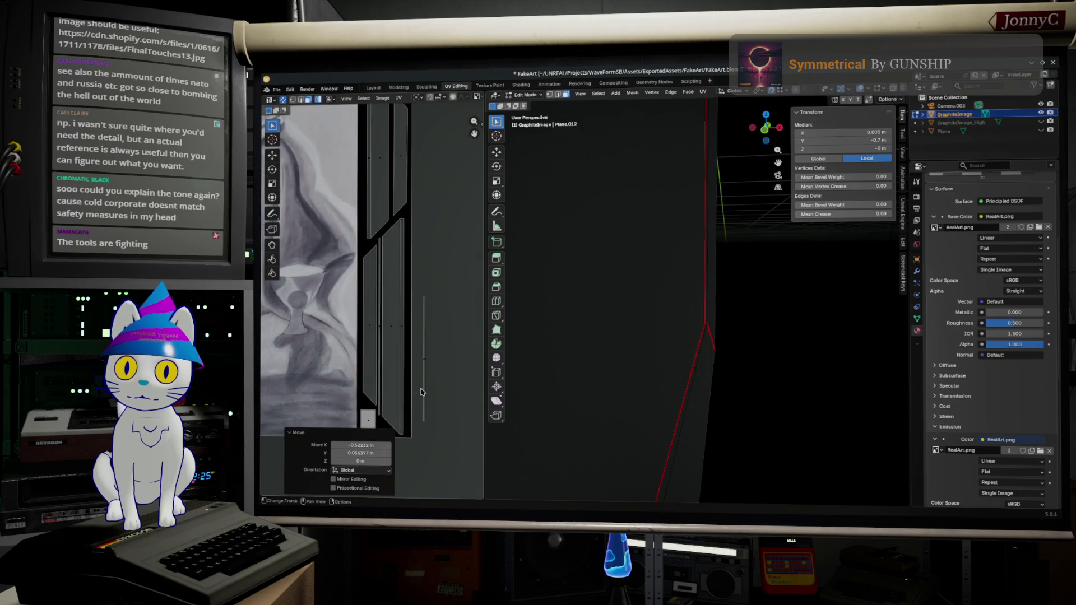
Move frame-strip UV edges one by one, sliding the last far left, then frame the plane in 3D
click(424, 403)
scroll(404, 368, up, 2)
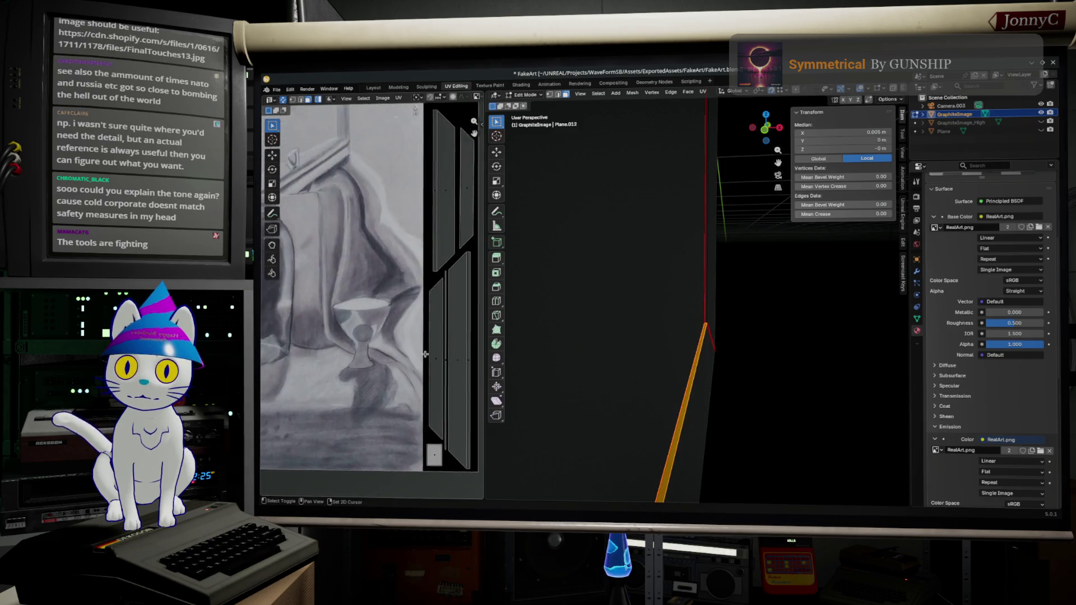
scroll(405, 367, down, 1)
key(g)
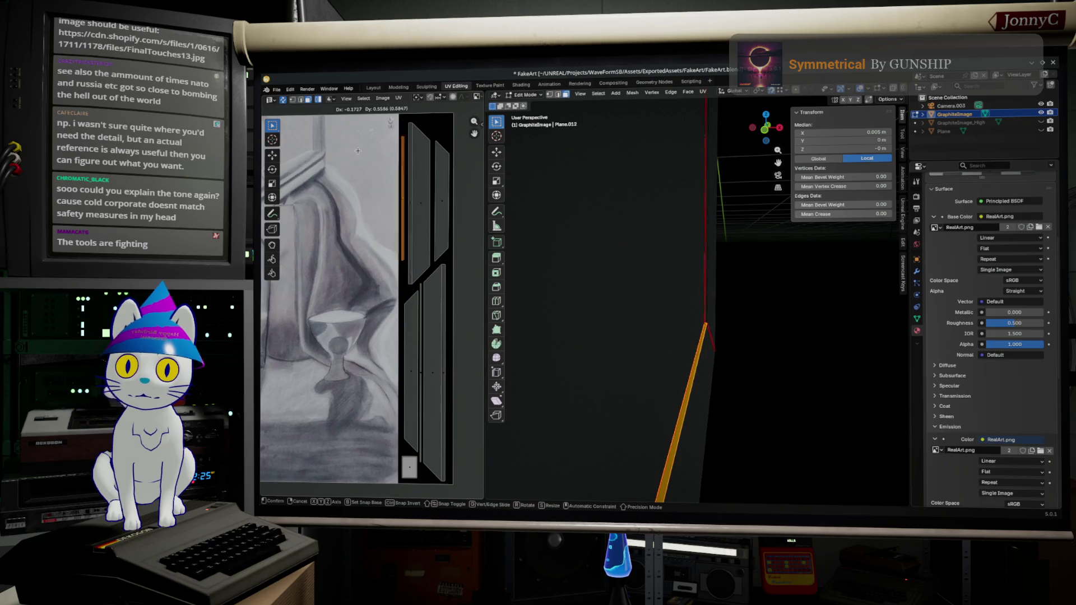
click(403, 210)
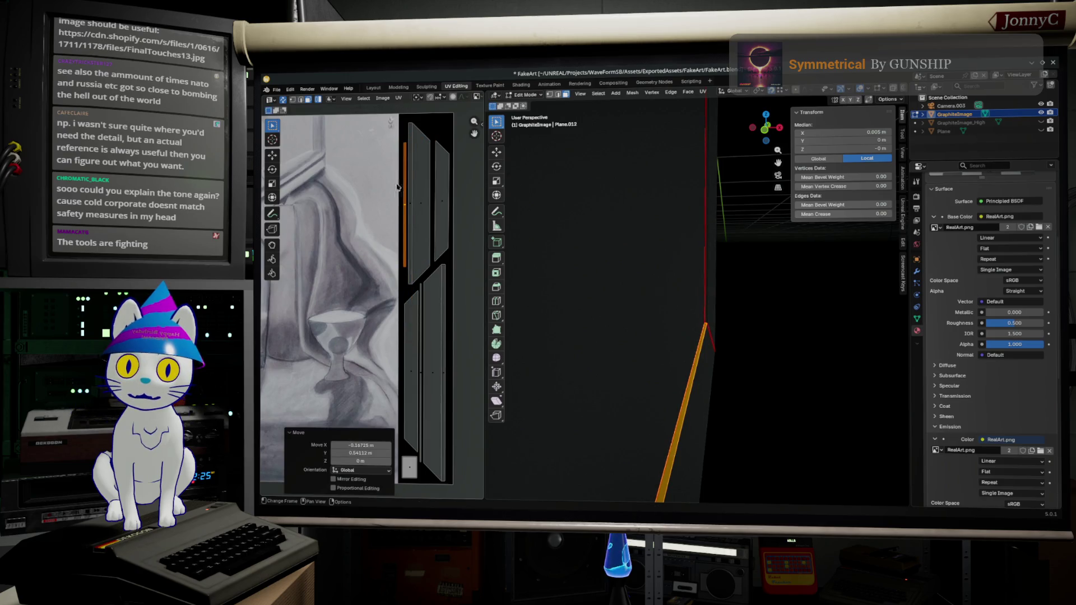
double_click(406, 213)
click(404, 214)
key(g)
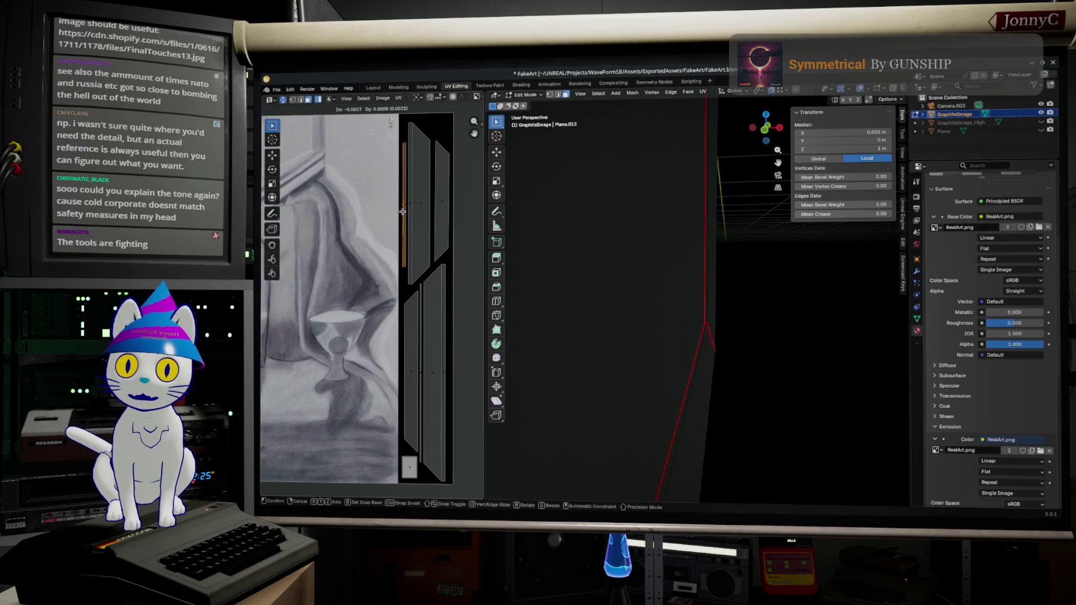
click(332, 236)
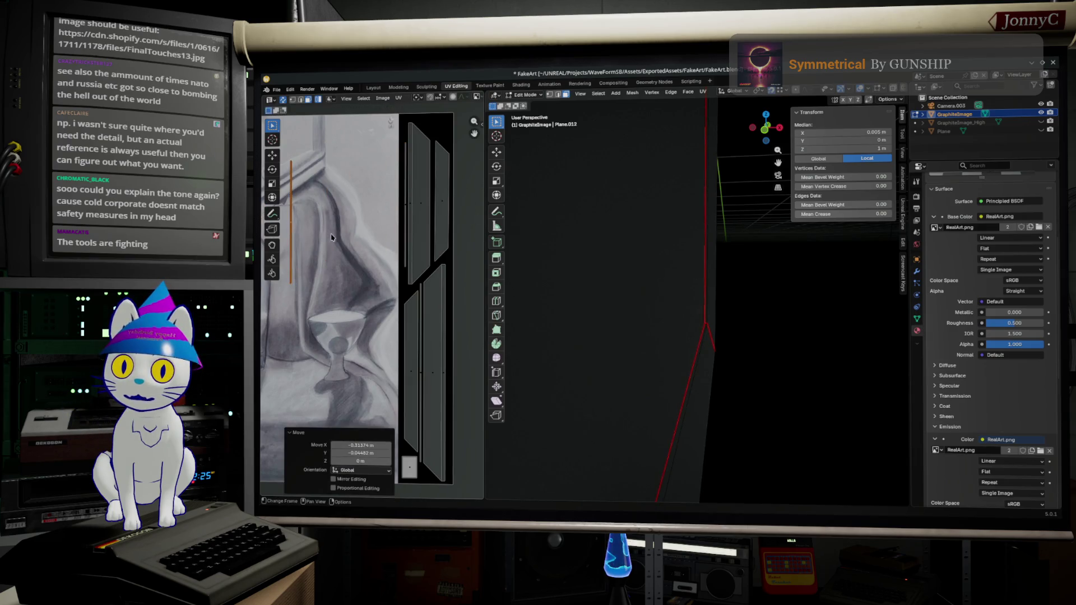
scroll(278, 252, up, 2)
key(g)
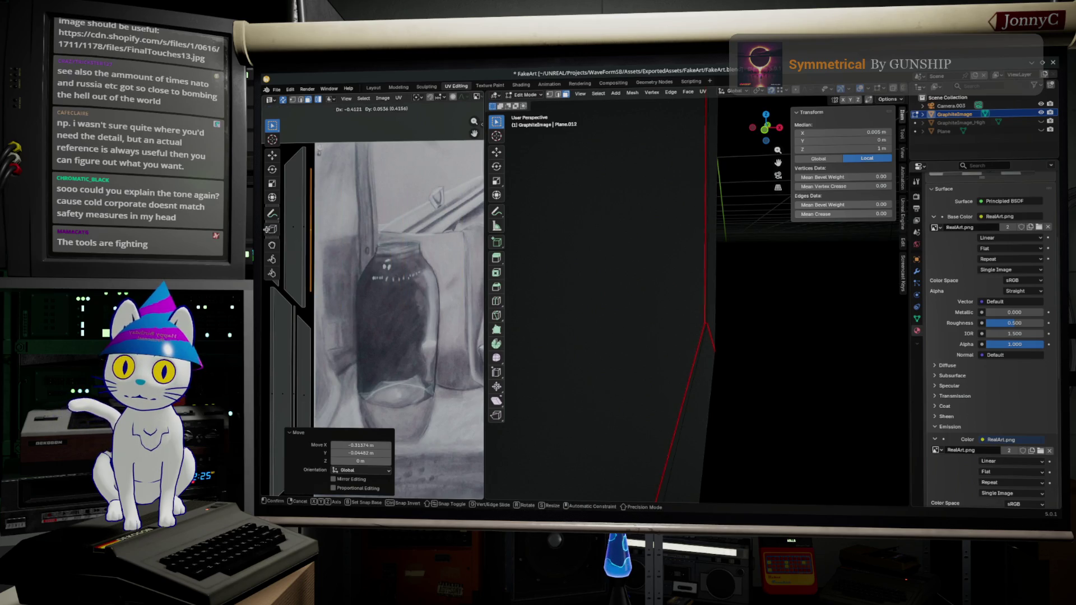
click(265, 225)
scroll(357, 274, down, 1)
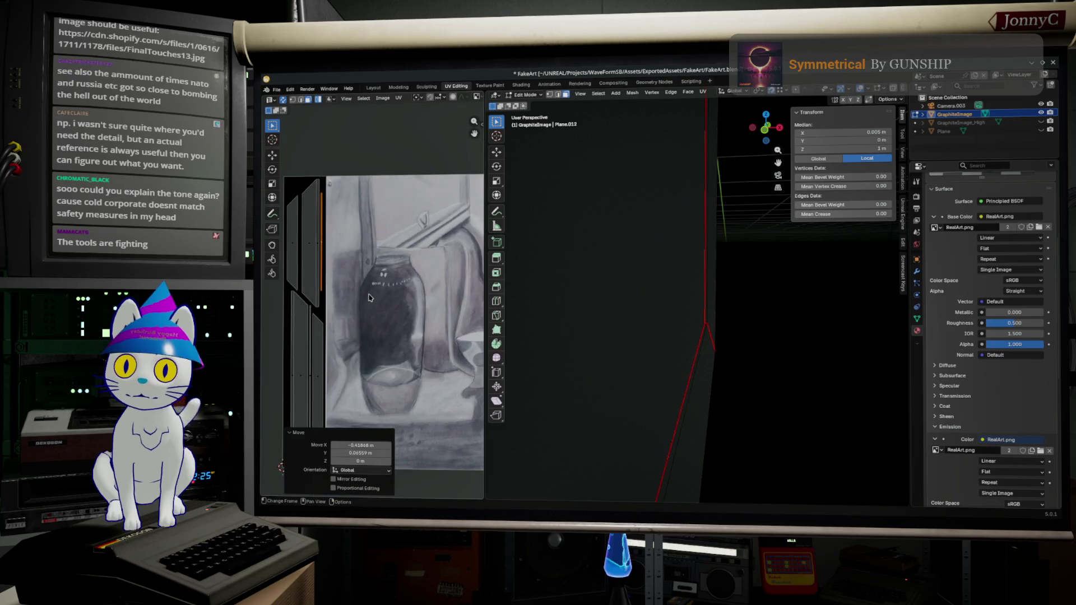
scroll(357, 274, down, 2)
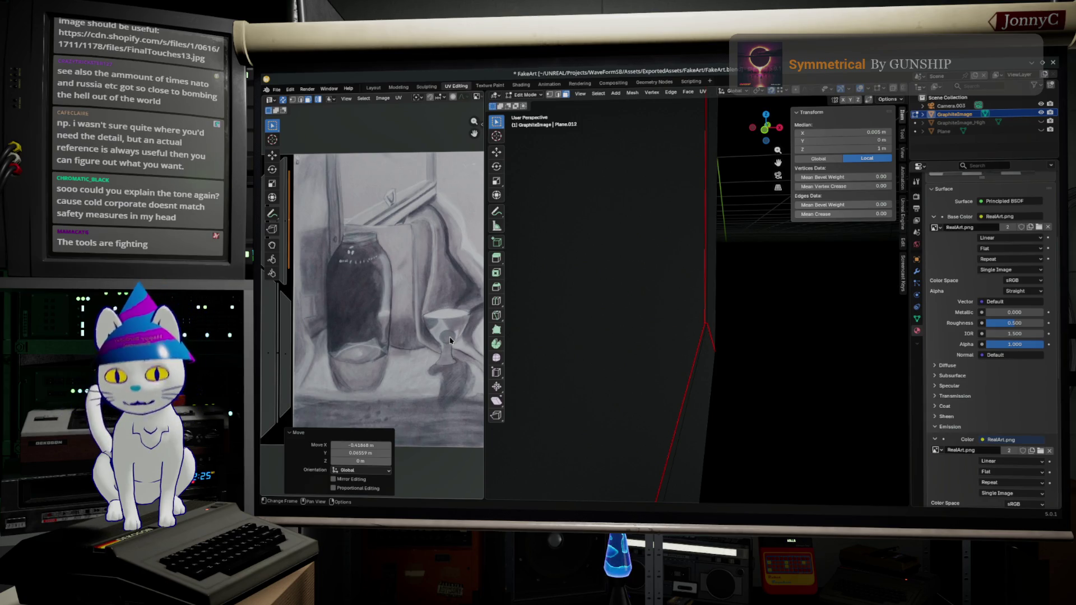
mouse_move(716, 435)
middle_down()
mouse_move(690, 355)
mouse_move(651, 363)
middle_up()
key(KP_Decimal)
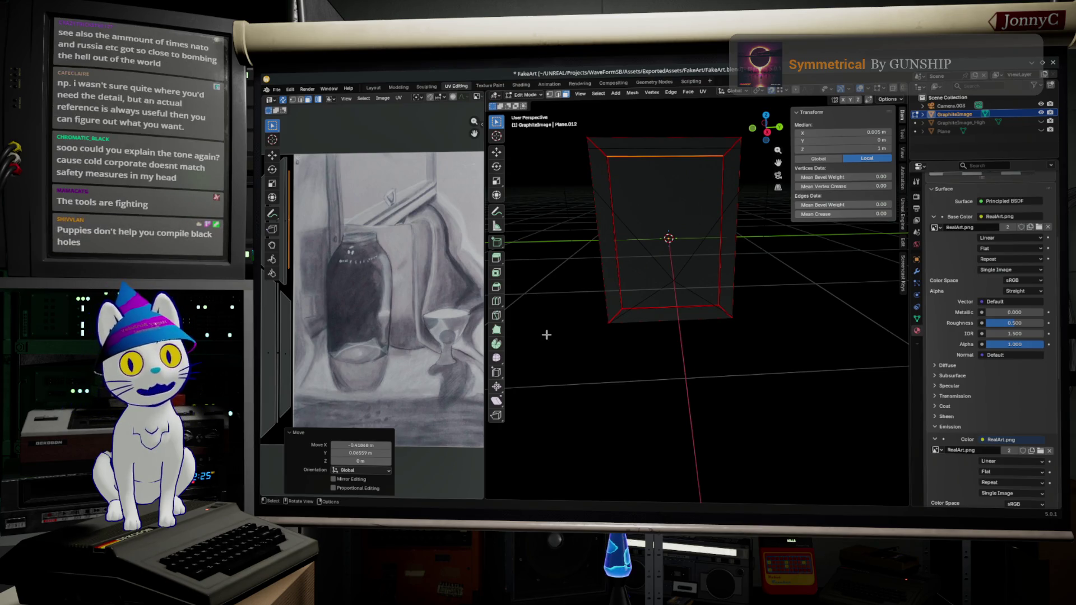
Orbit around the framed plane to inspect its edges, then bring up the exploded frame diagram
middle_drag(620, 339, 691, 325)
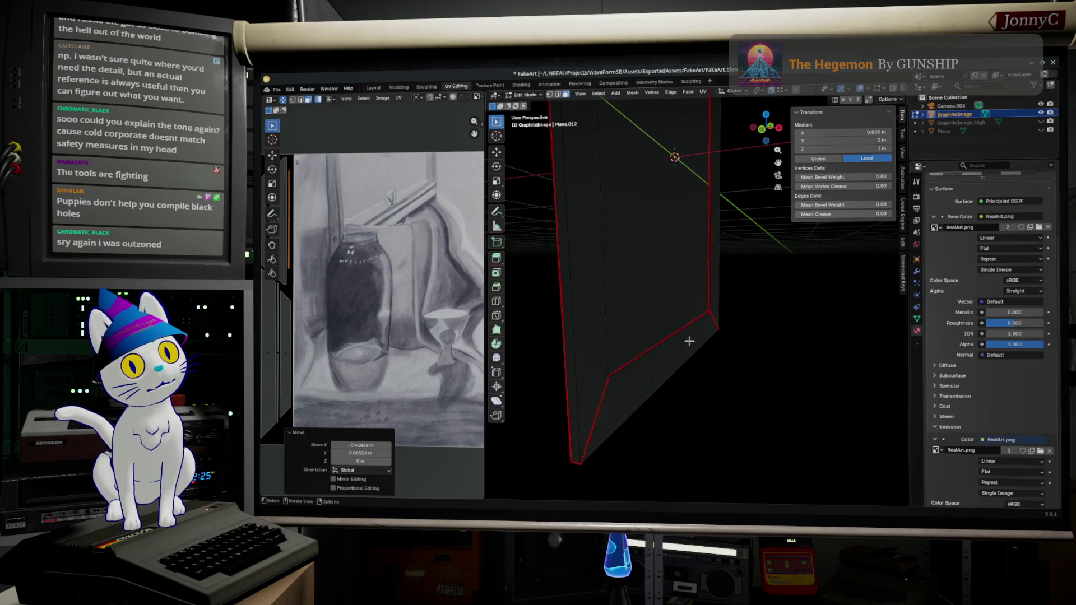
mouse_move(620, 309)
middle_down()
mouse_move(582, 334)
mouse_move(670, 388)
mouse_move(743, 359)
mouse_move(711, 378)
mouse_move(724, 365)
mouse_move(715, 344)
mouse_move(694, 373)
mouse_move(677, 376)
middle_up()
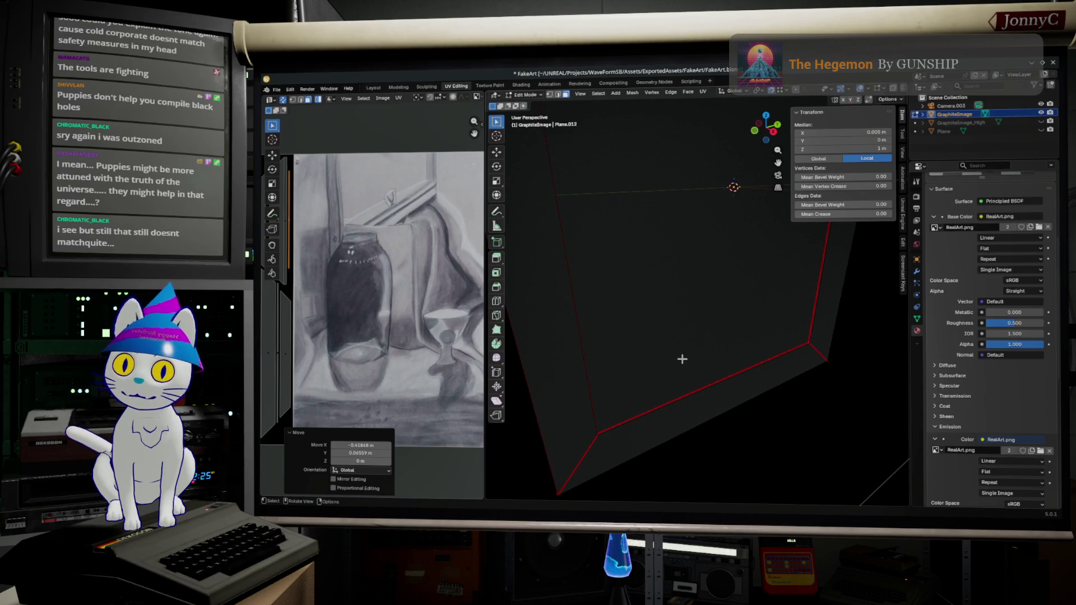
key(shift)
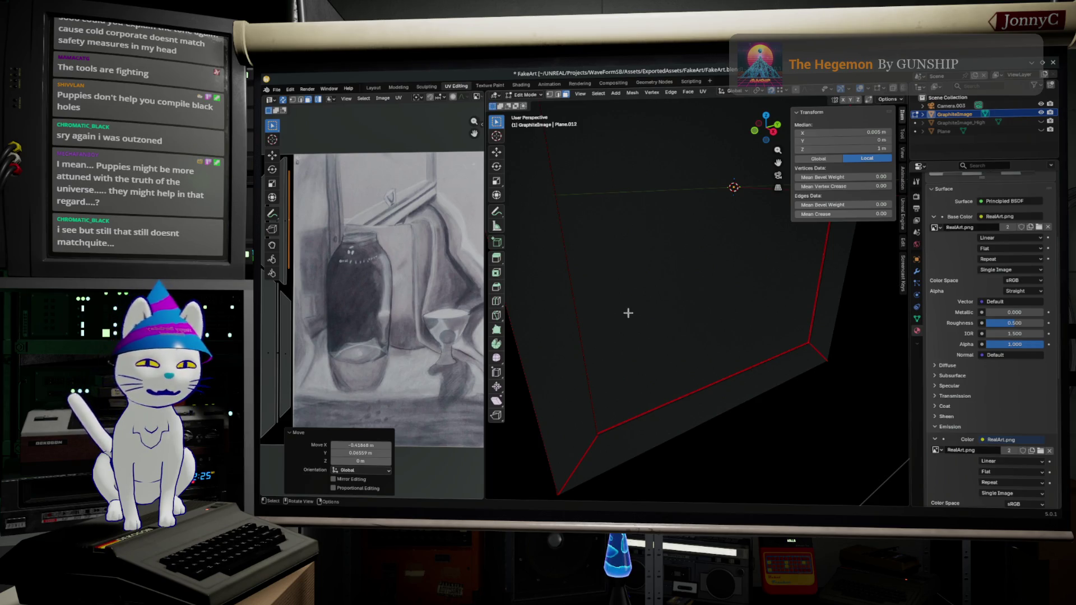
mouse_move(640, 327)
middle_down()
mouse_move(624, 312)
mouse_move(679, 334)
mouse_move(653, 312)
middle_up()
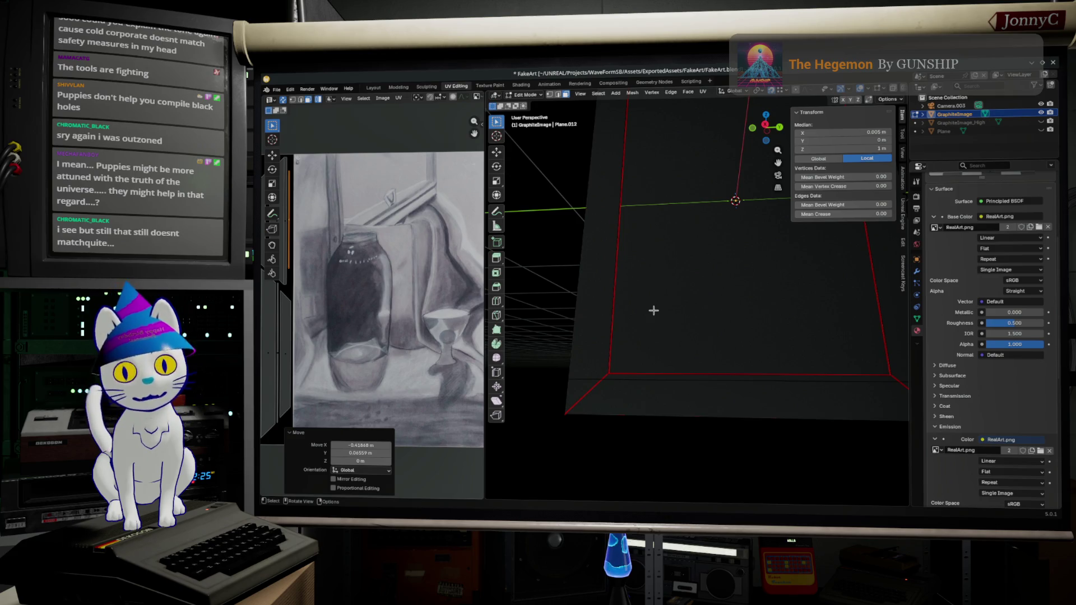
mouse_move(667, 355)
middle_down()
mouse_move(681, 337)
mouse_move(672, 385)
middle_up()
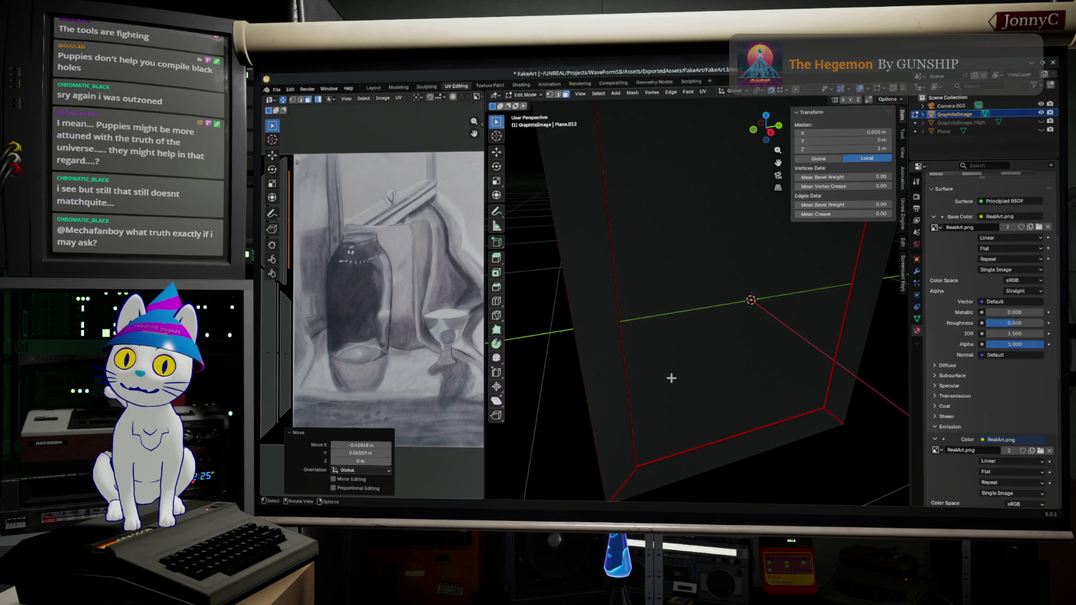
mouse_move(668, 363)
middle_down()
mouse_move(683, 404)
mouse_move(720, 408)
mouse_move(668, 395)
middle_up()
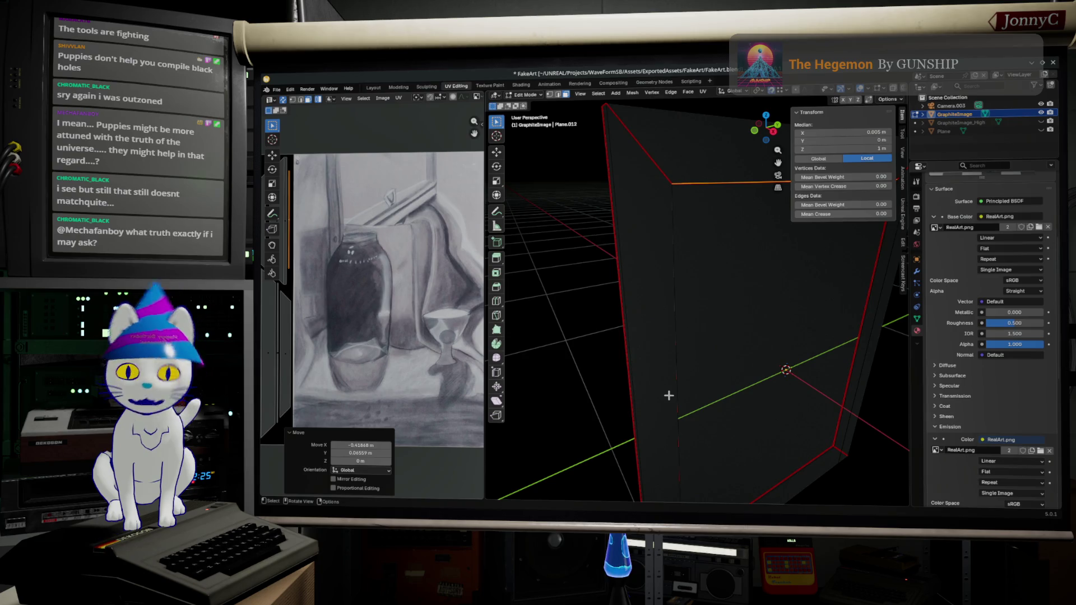
mouse_move(668, 395)
middle_down()
mouse_move(710, 429)
mouse_move(672, 412)
middle_up()
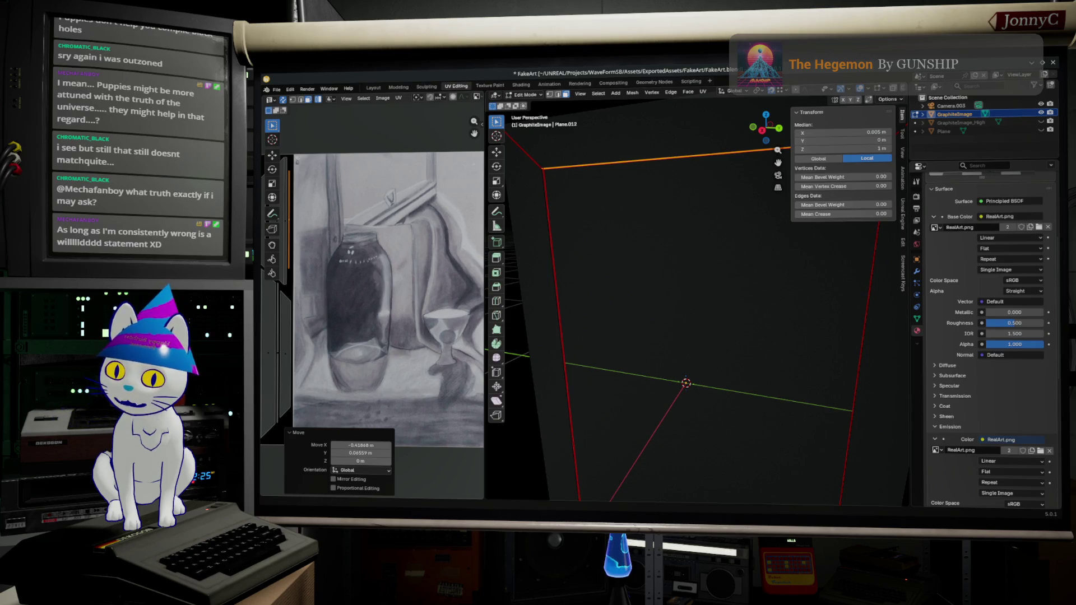
key(alt+Tab)
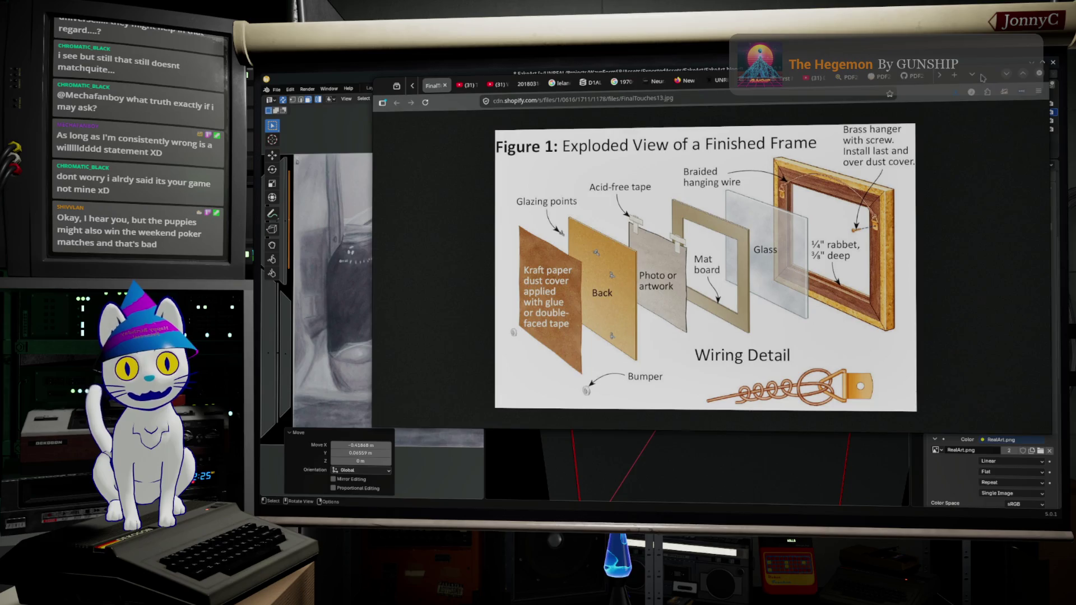
Minimize the browser window showing the exploded frame diagram
click(980, 77)
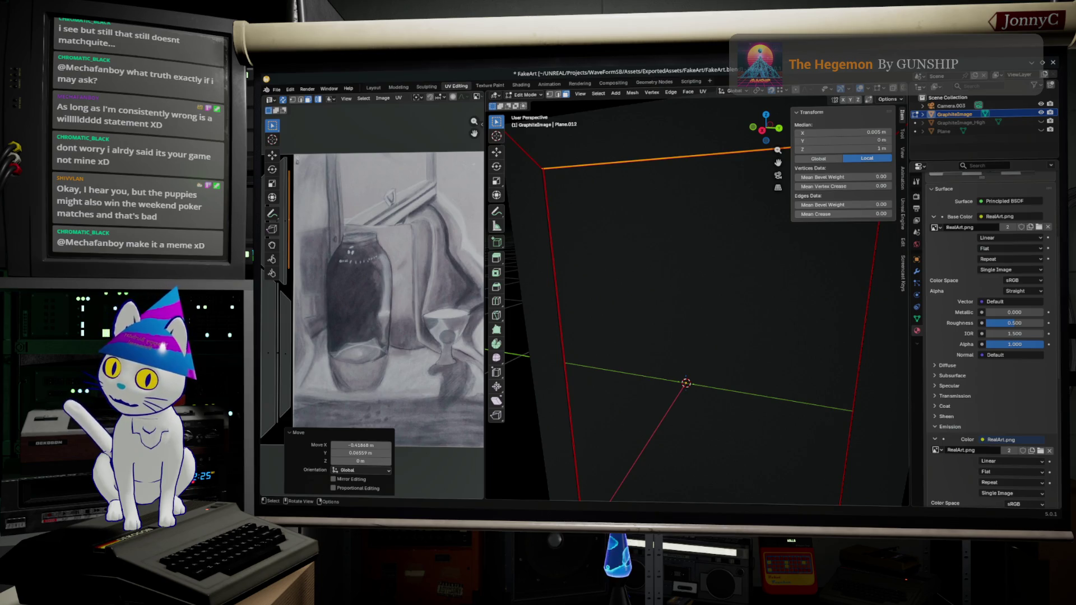
Switch to the browser window with the 'benn jordan dog's vision' YouTube results
key(alt+Tab)
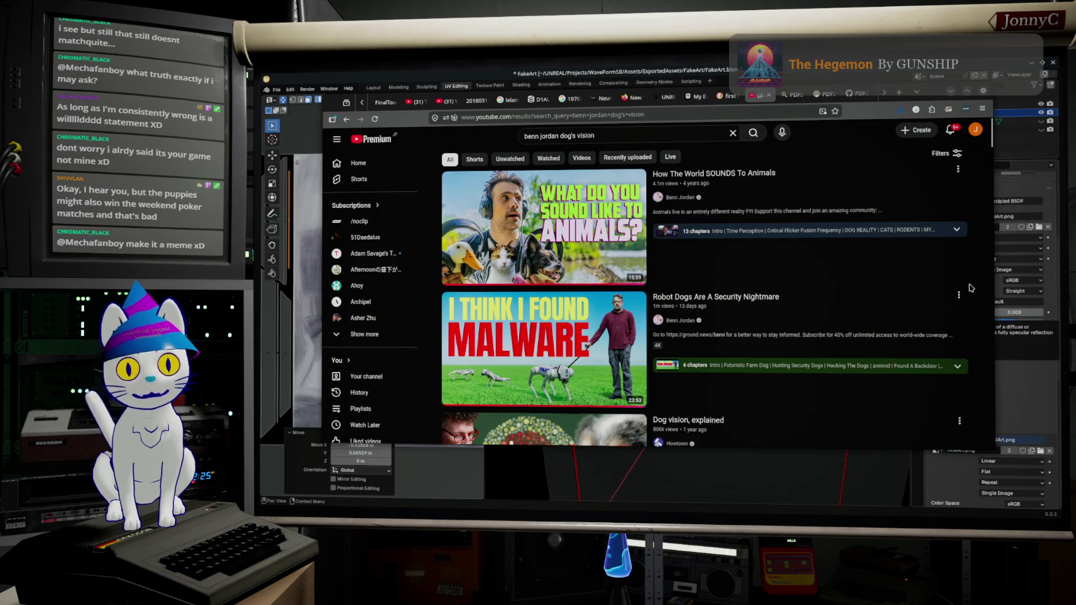
scroll(968, 289, down, 3)
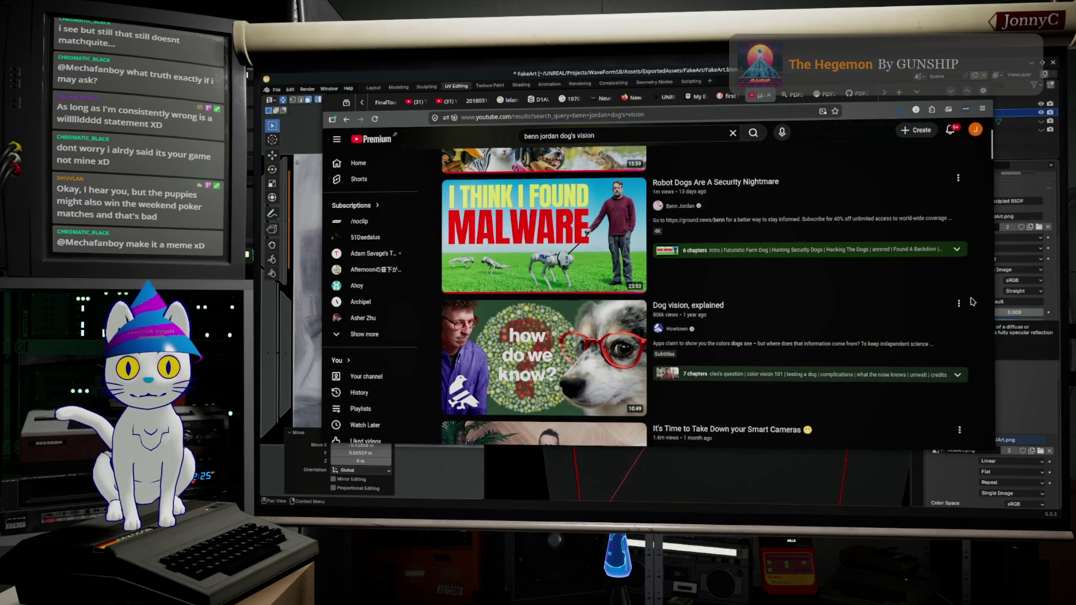
scroll(971, 301, down, 2)
scroll(971, 302, down, 1)
scroll(971, 301, down, 1)
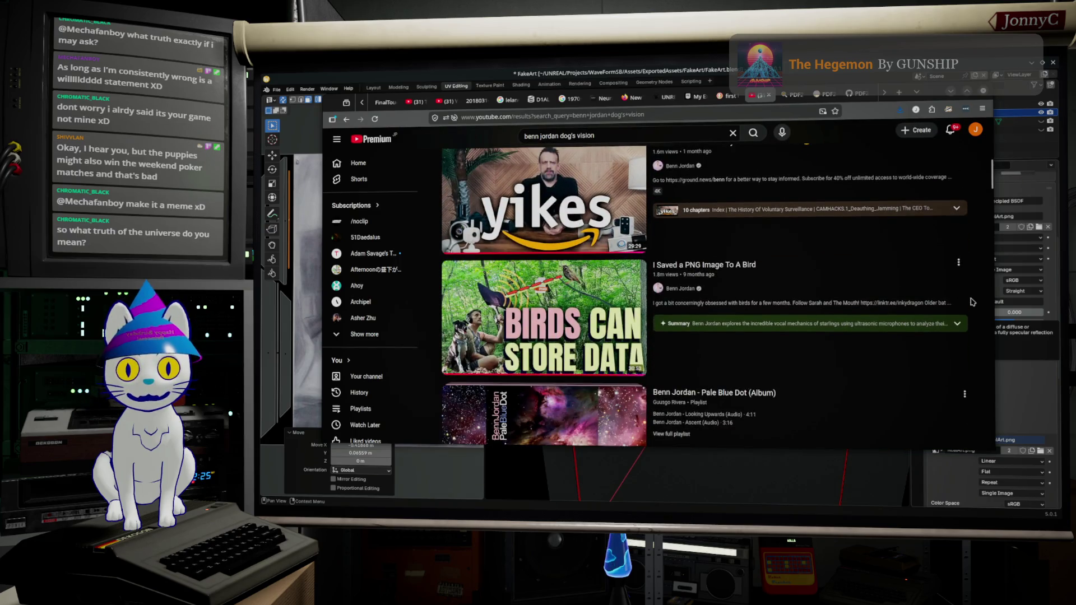
scroll(970, 300, down, 2)
scroll(958, 310, up, 3)
scroll(941, 318, up, 5)
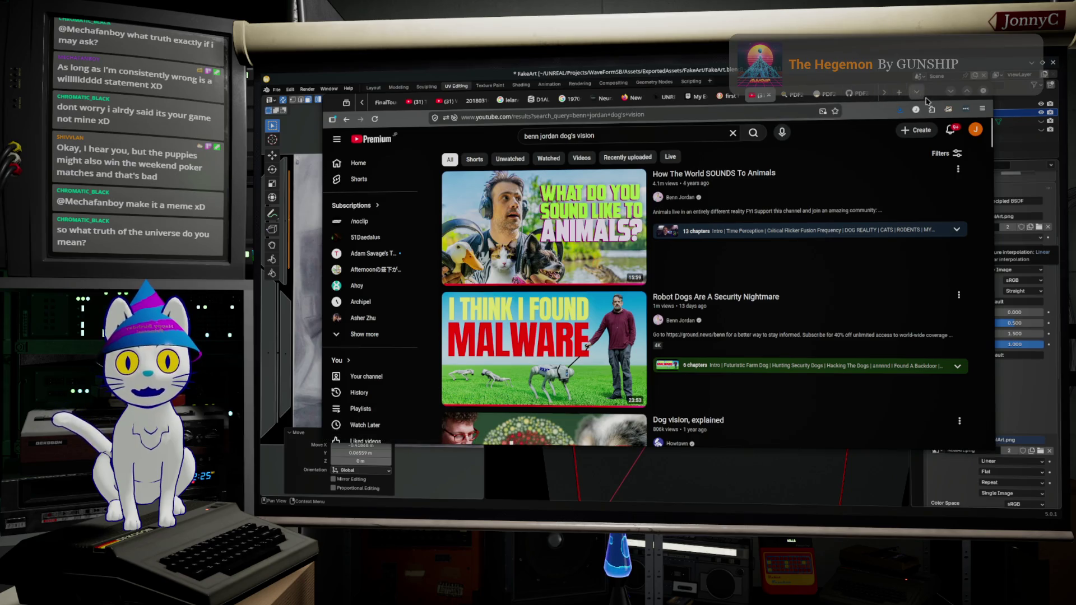
Put away the YouTube results and return to the Blender scene
key(alt+Tab)
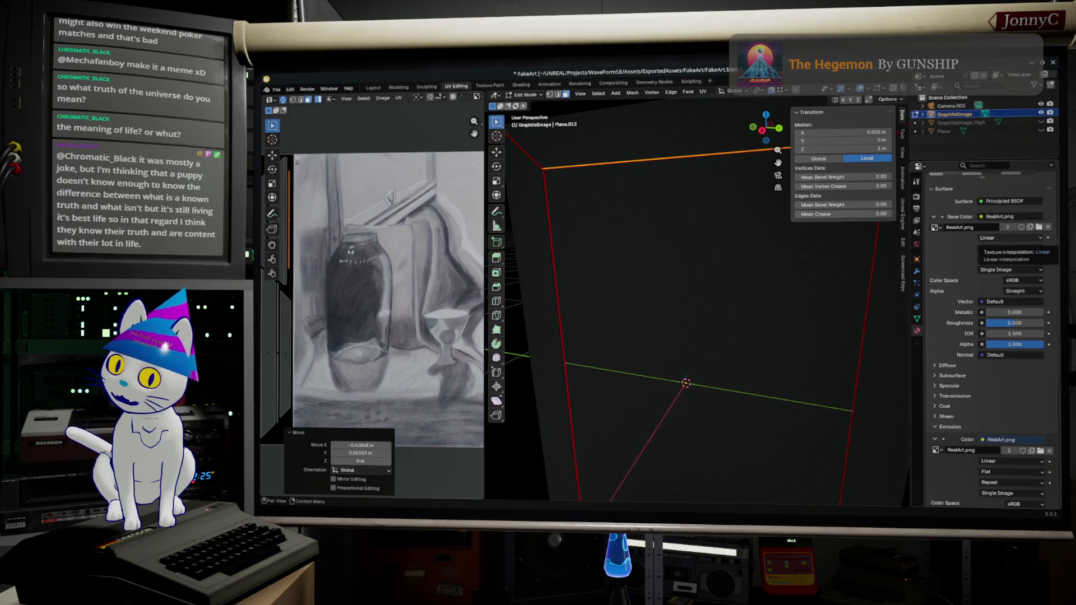
click(989, 238)
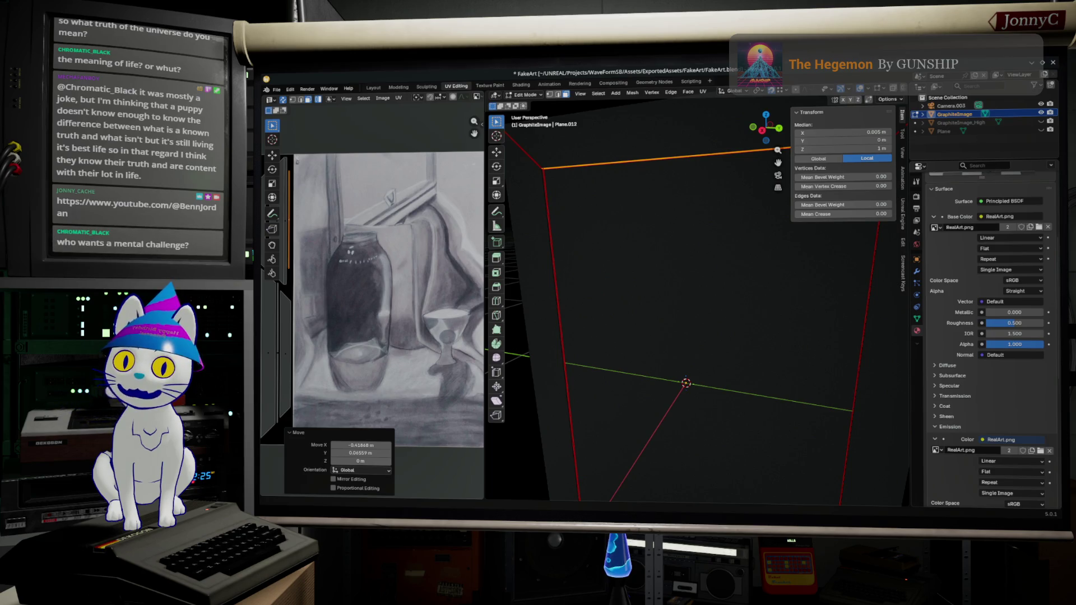
mouse_move(639, 292)
middle_down()
mouse_move(725, 310)
mouse_move(689, 365)
mouse_move(671, 336)
middle_up()
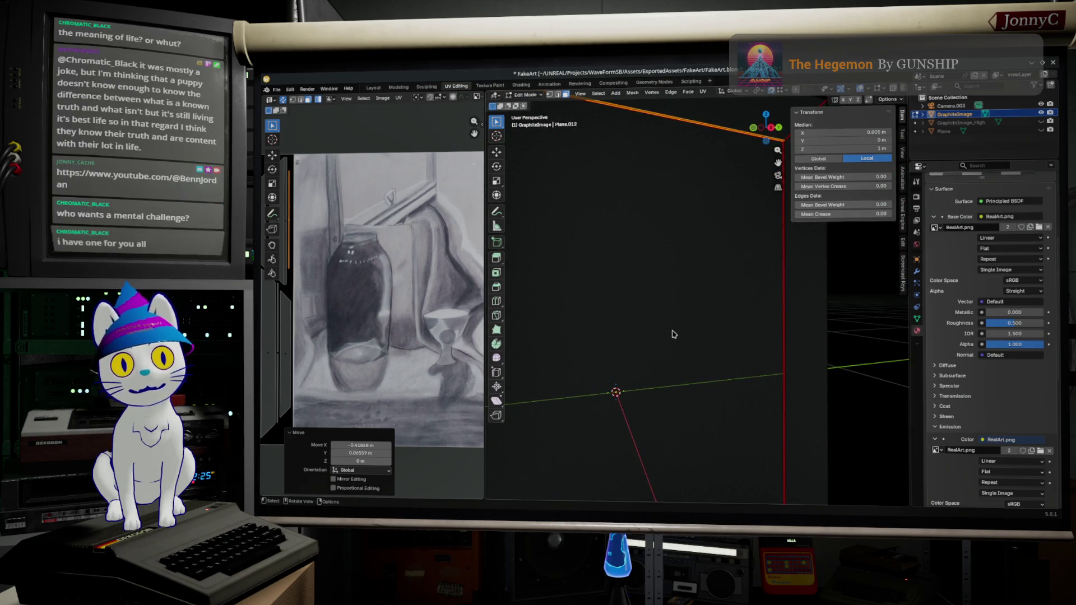
scroll(671, 337, down, 3)
middle_drag(672, 334, 634, 356)
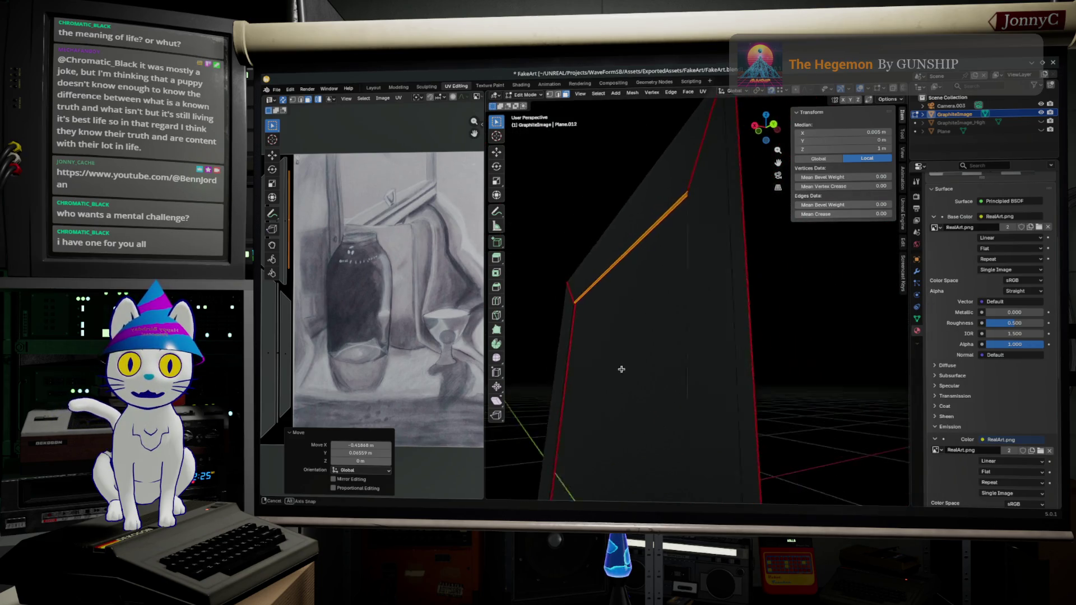
mouse_move(634, 357)
middle_down()
mouse_move(612, 388)
mouse_move(664, 373)
middle_up()
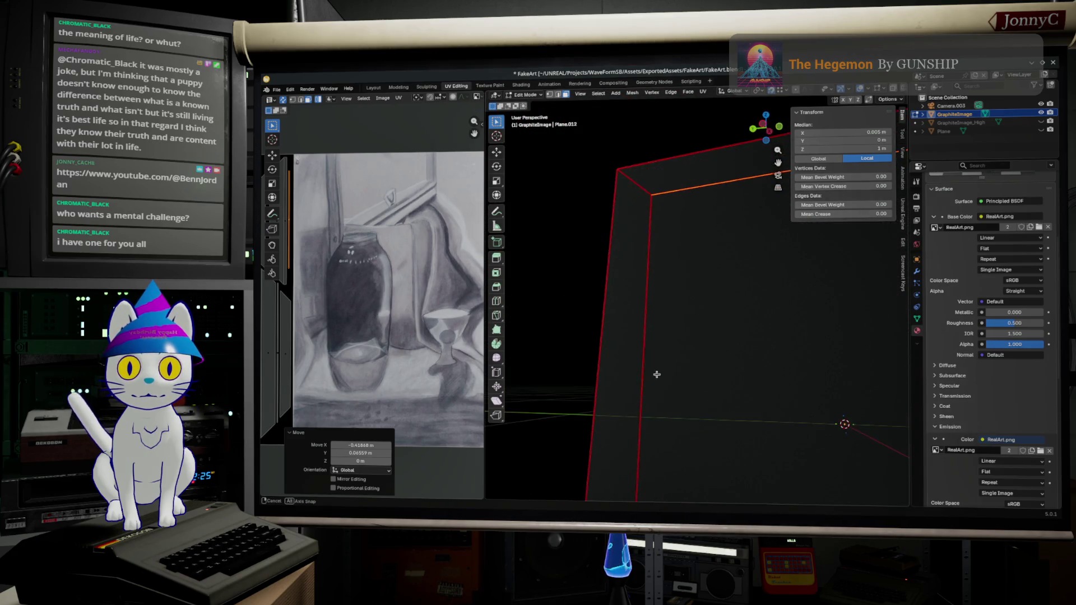
mouse_move(663, 374)
middle_down()
mouse_move(618, 239)
mouse_move(682, 269)
mouse_move(644, 294)
mouse_move(576, 310)
mouse_move(599, 316)
middle_up()
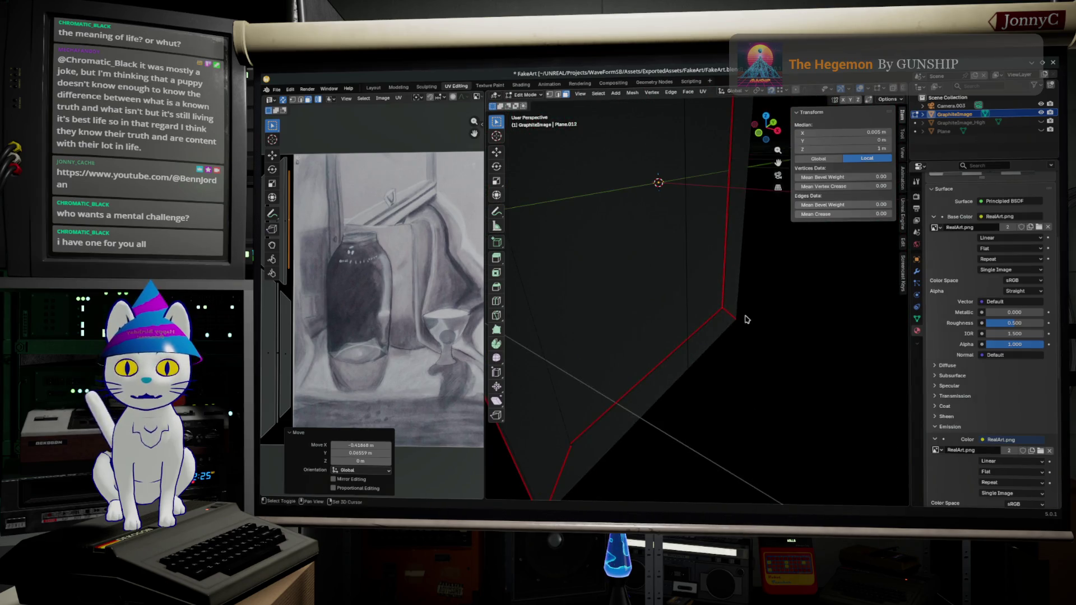
middle_drag(748, 318, 723, 337)
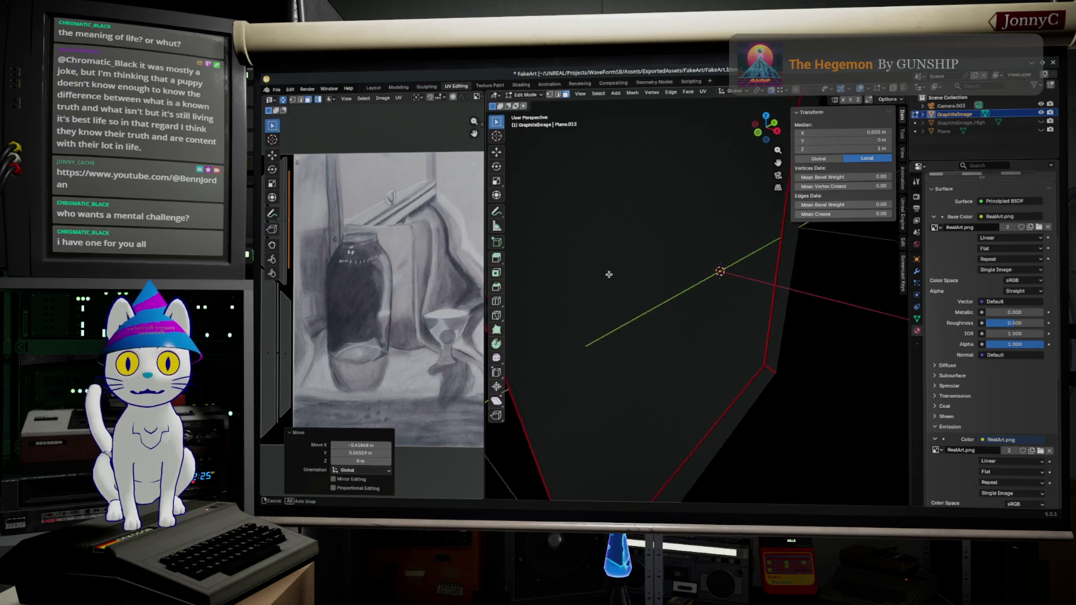
middle_drag(612, 277, 593, 254)
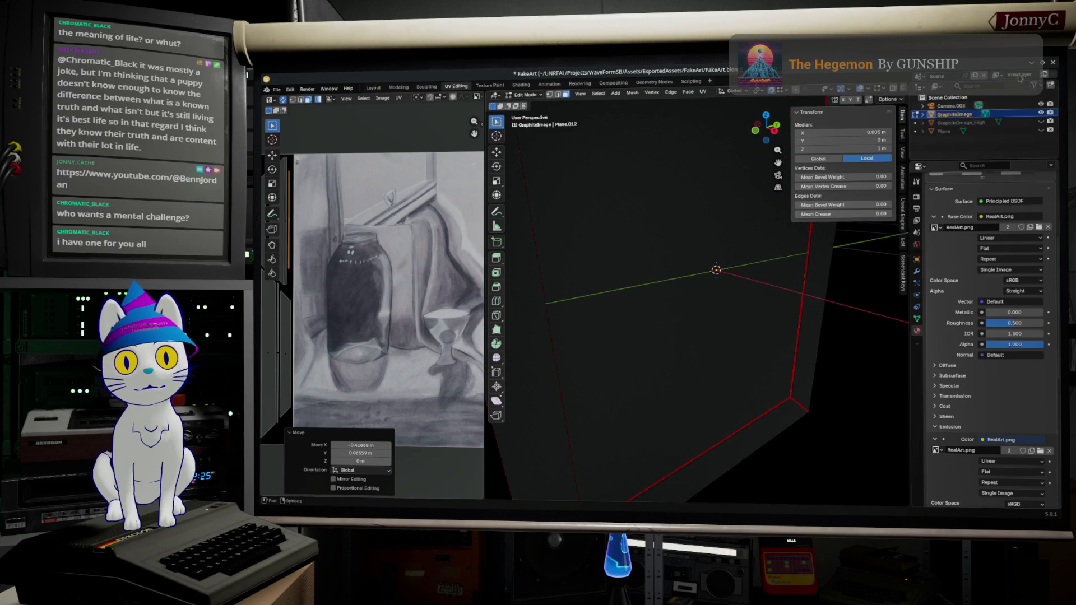
middle_drag(613, 252, 624, 270)
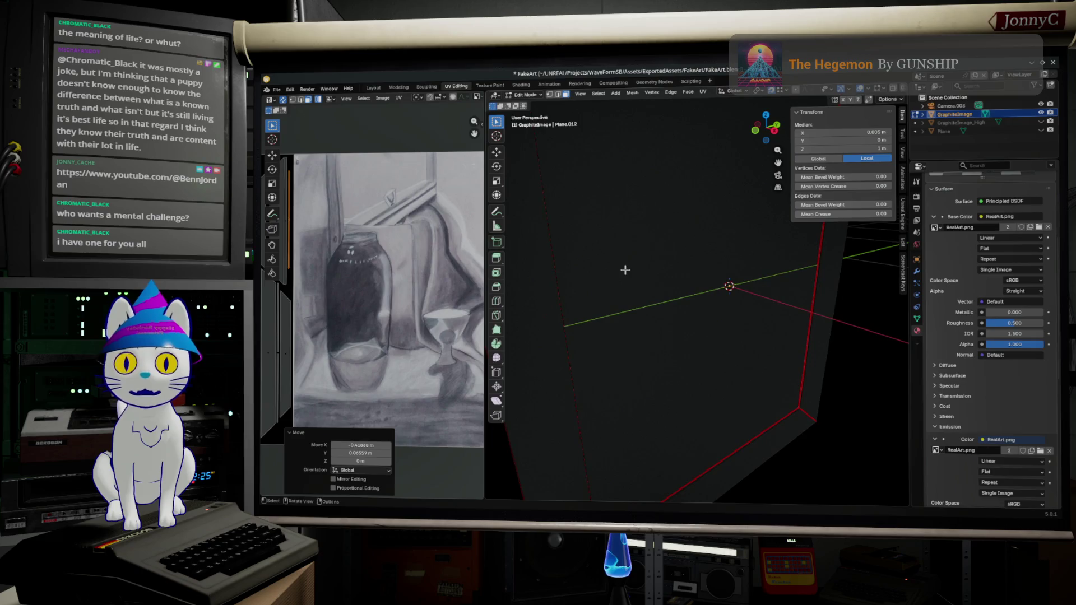
scroll(414, 319, up, 3)
scroll(411, 288, up, 3)
scroll(411, 287, up, 2)
scroll(410, 288, up, 2)
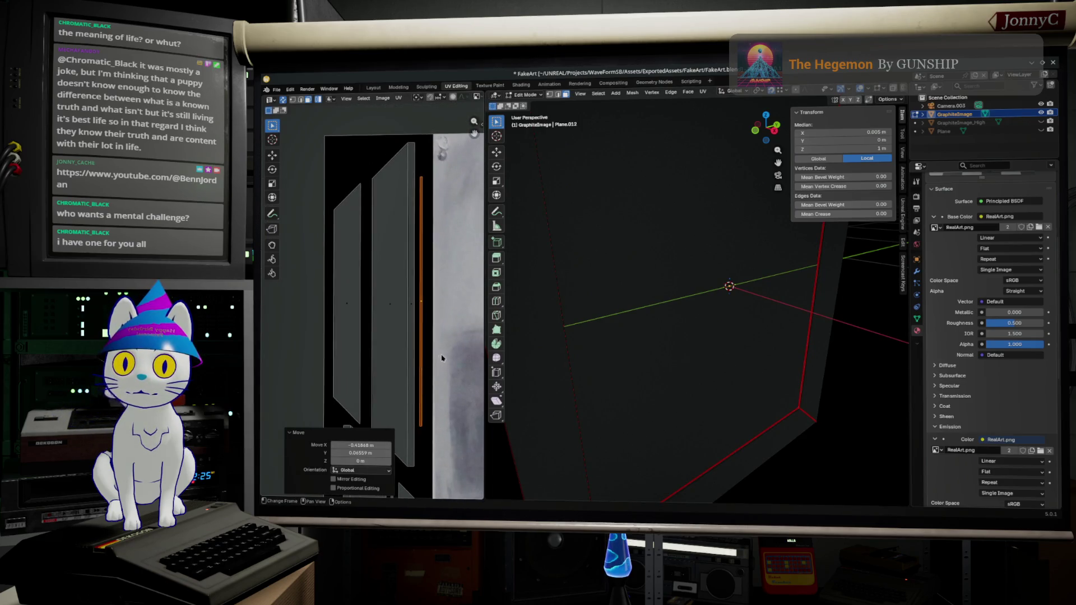
Shift the selected frame-strip UV edge slightly sideways and give the UV layout more room
key(g)
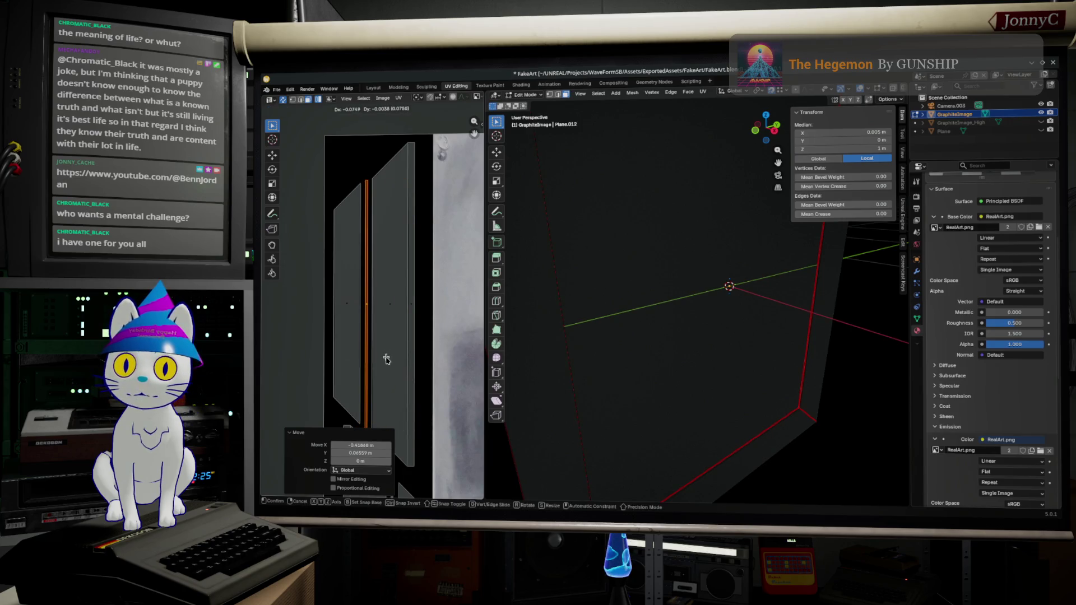
click(384, 360)
scroll(420, 294, up, 2)
scroll(421, 404, up, 2)
scroll(437, 370, up, 2)
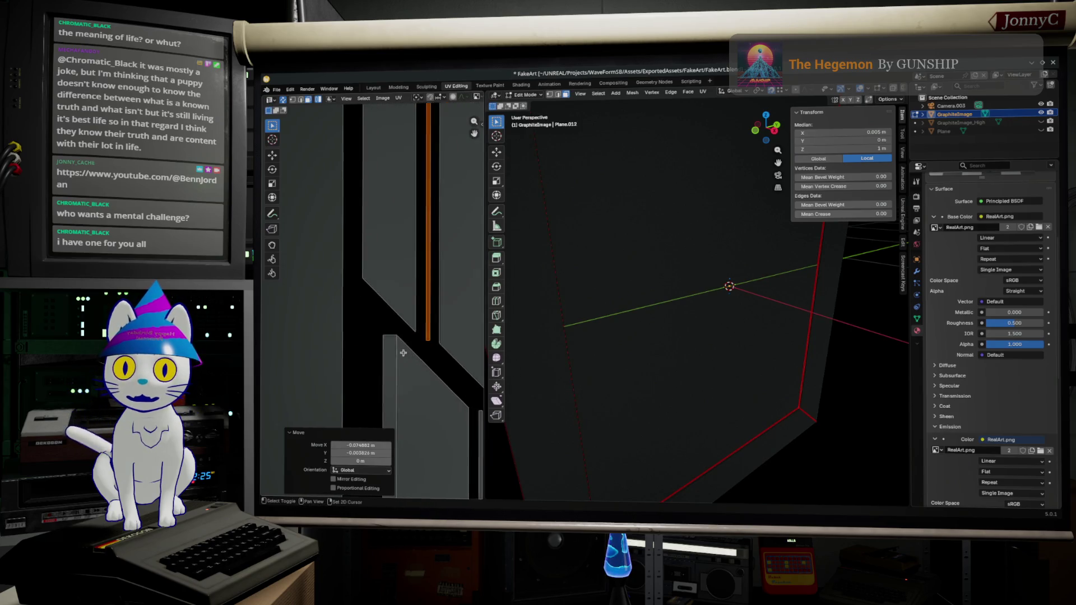
scroll(455, 346, up, 2)
middle_drag(455, 347, 382, 331)
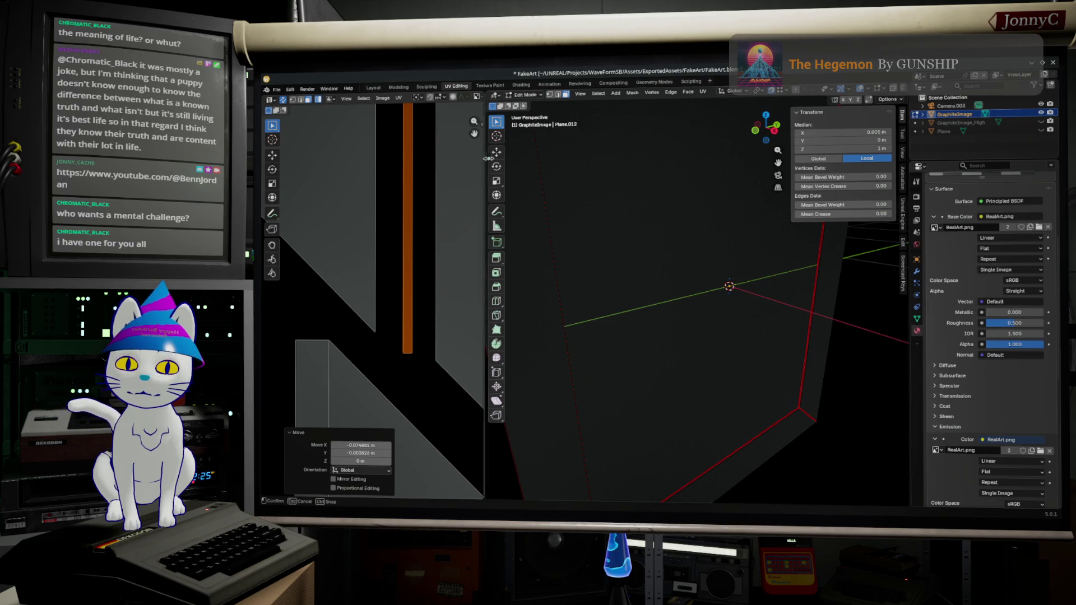
drag(486, 157, 750, 336)
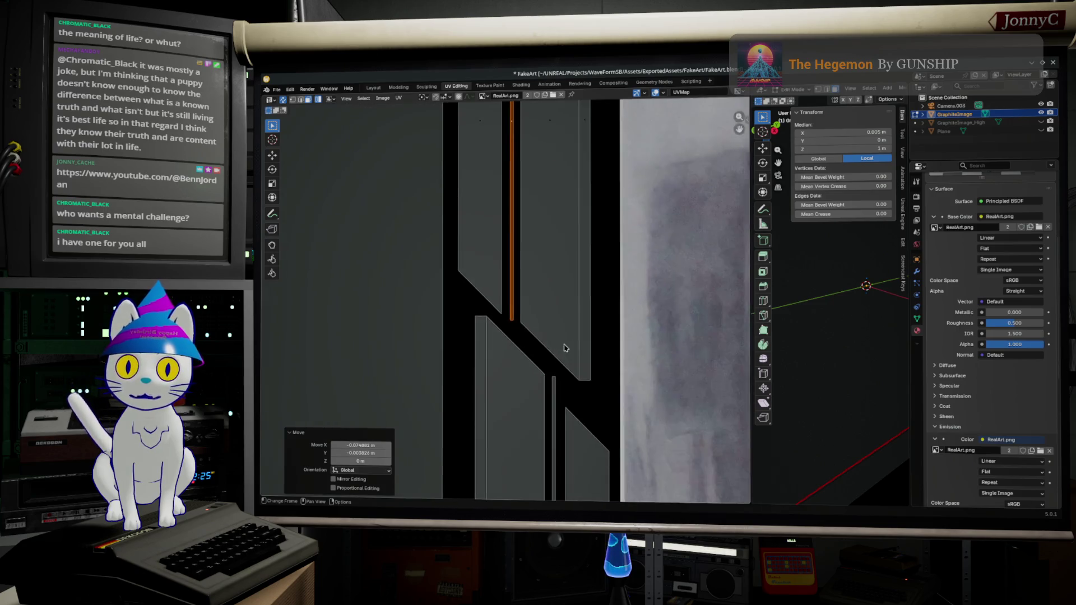
middle_drag(564, 348, 527, 255)
scroll(855, 357, down, 3)
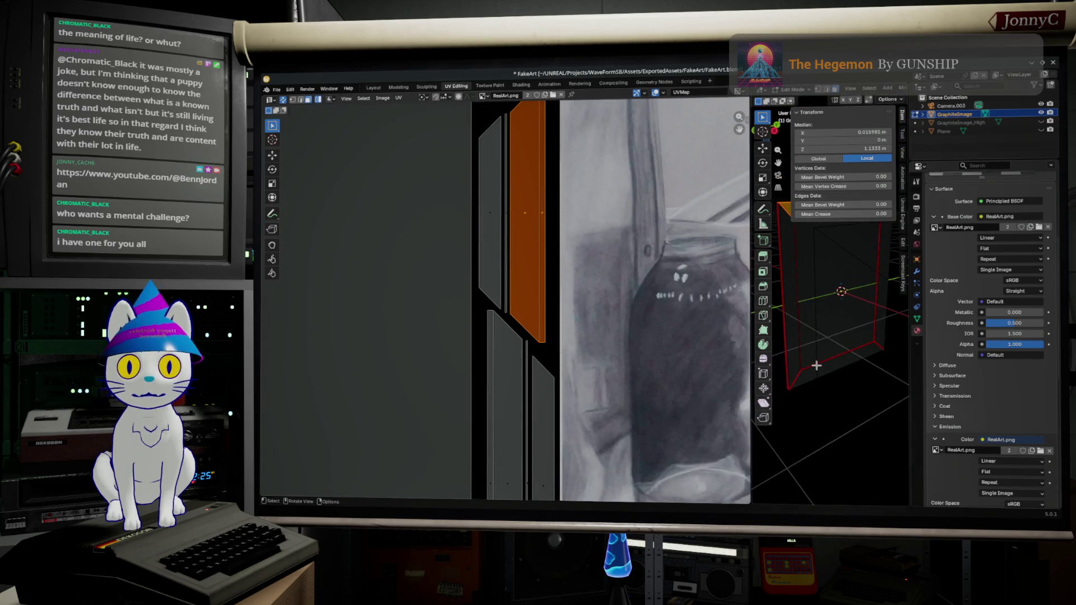
Select a single thin strip UV edge and check the corresponding edges on the 3D frame corner
click(507, 275)
middle_drag(841, 319, 823, 387)
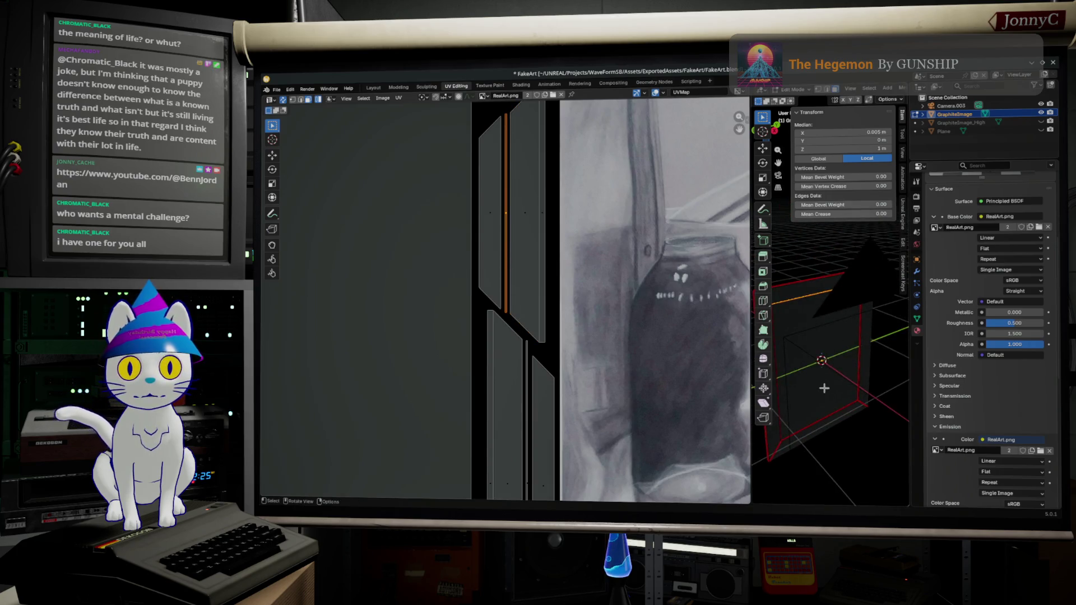
scroll(531, 274, up, 1)
scroll(530, 274, up, 2)
scroll(559, 248, up, 2)
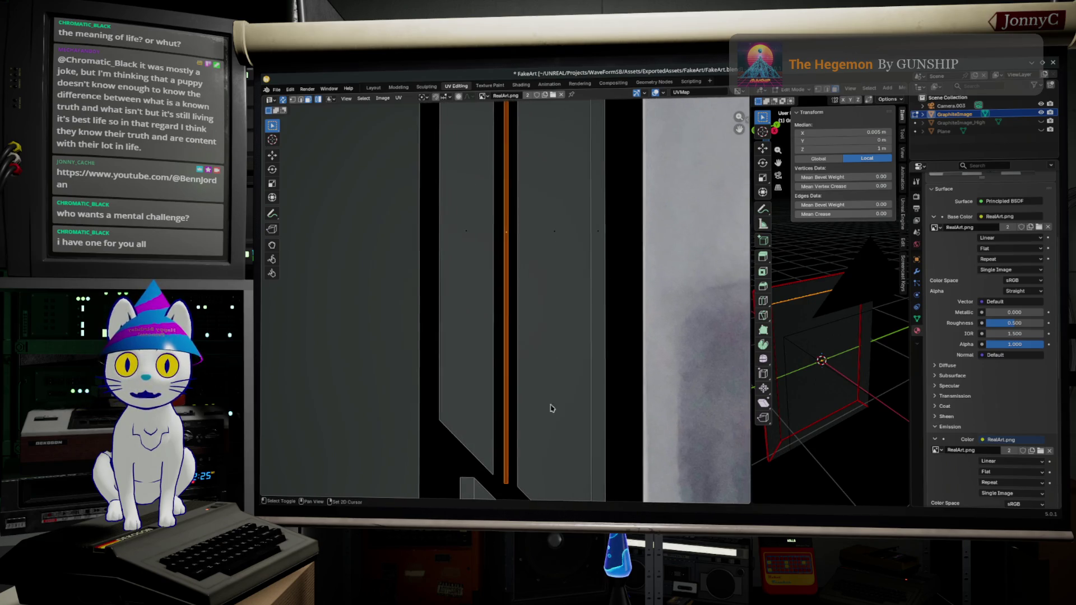
scroll(518, 211, up, 2)
scroll(510, 216, up, 1)
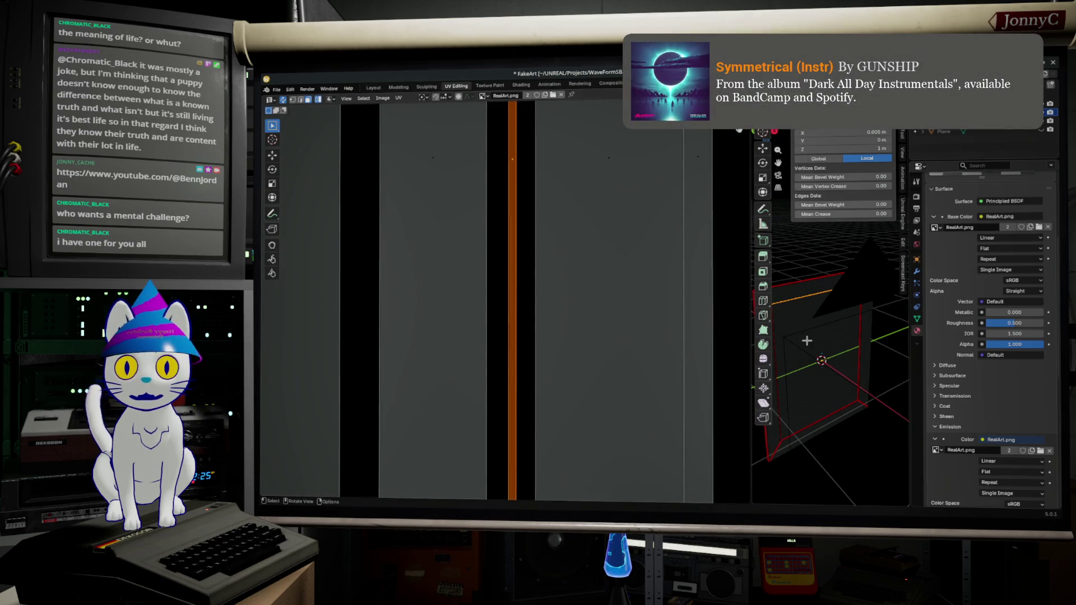
scroll(478, 252, down, 1)
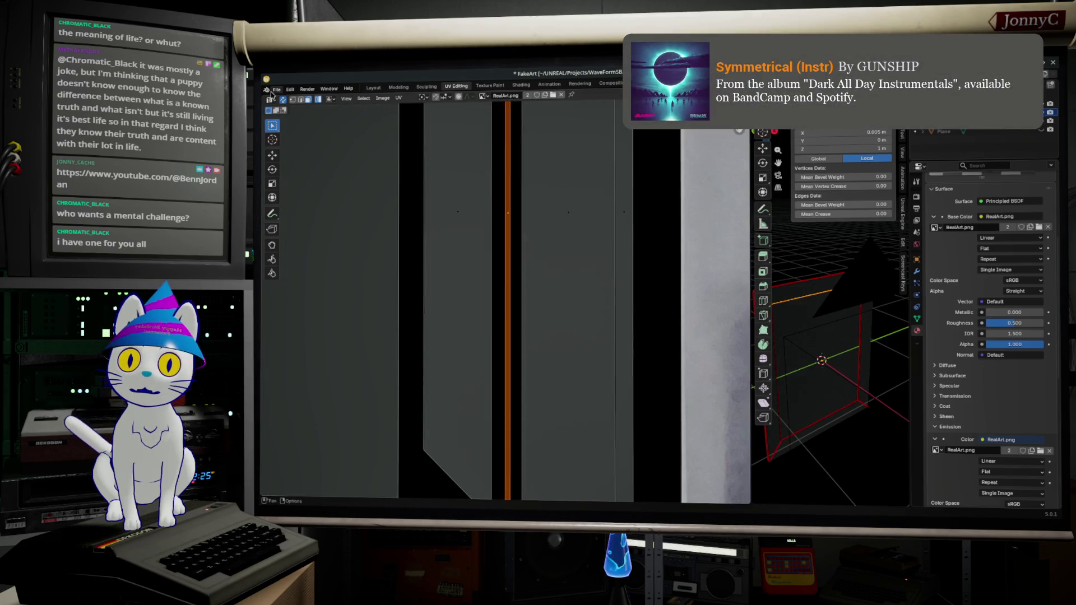
click(302, 102)
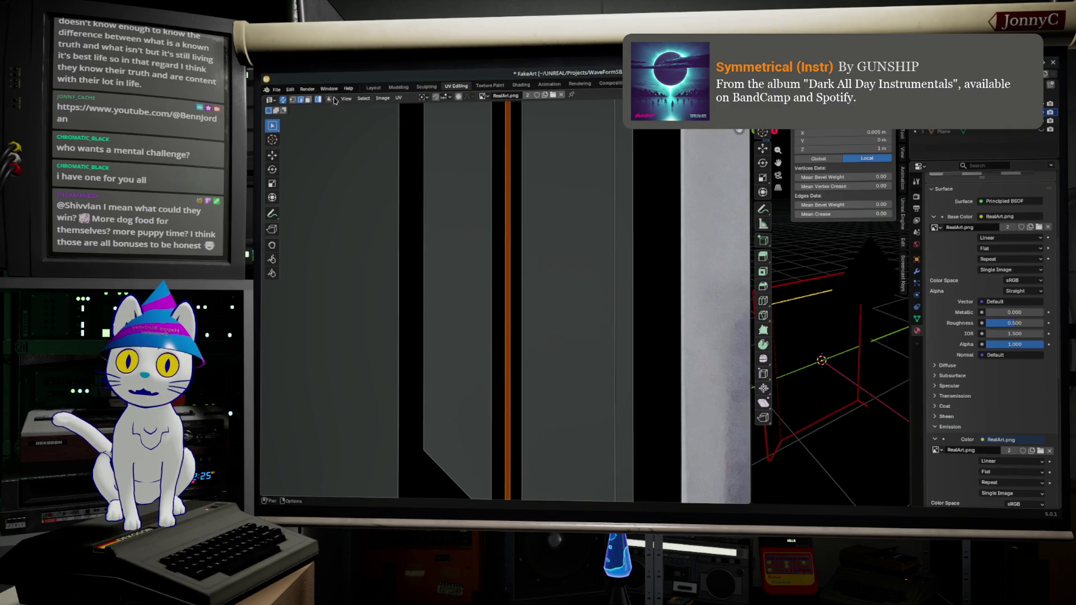
click(512, 190)
middle_drag(895, 327, 848, 341)
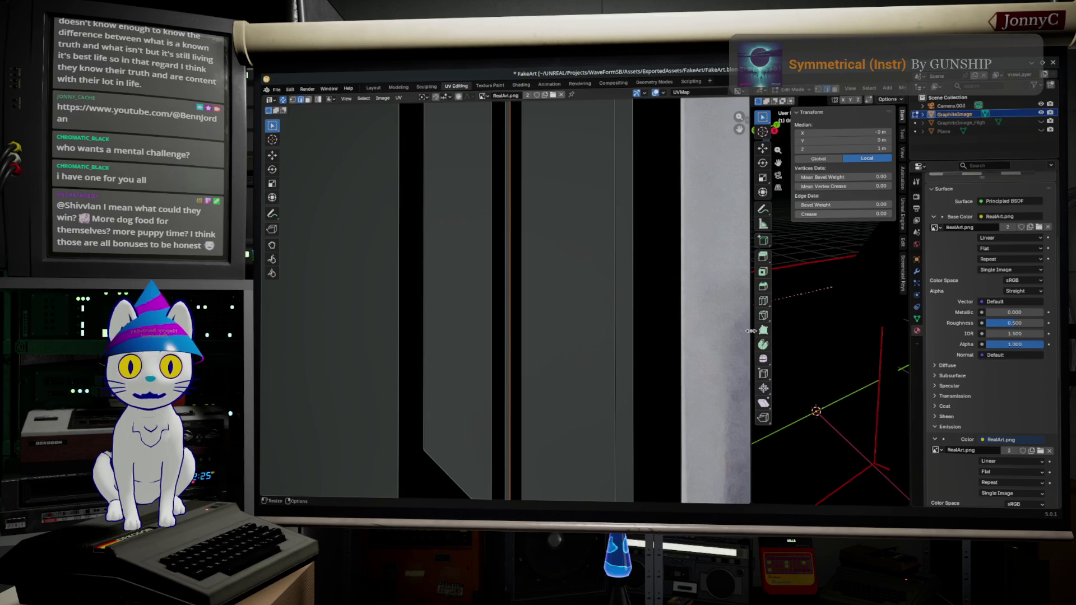
drag(750, 330, 580, 331)
scroll(662, 288, up, 4)
mouse_move(661, 288)
middle_down()
mouse_move(767, 349)
mouse_move(768, 364)
middle_up()
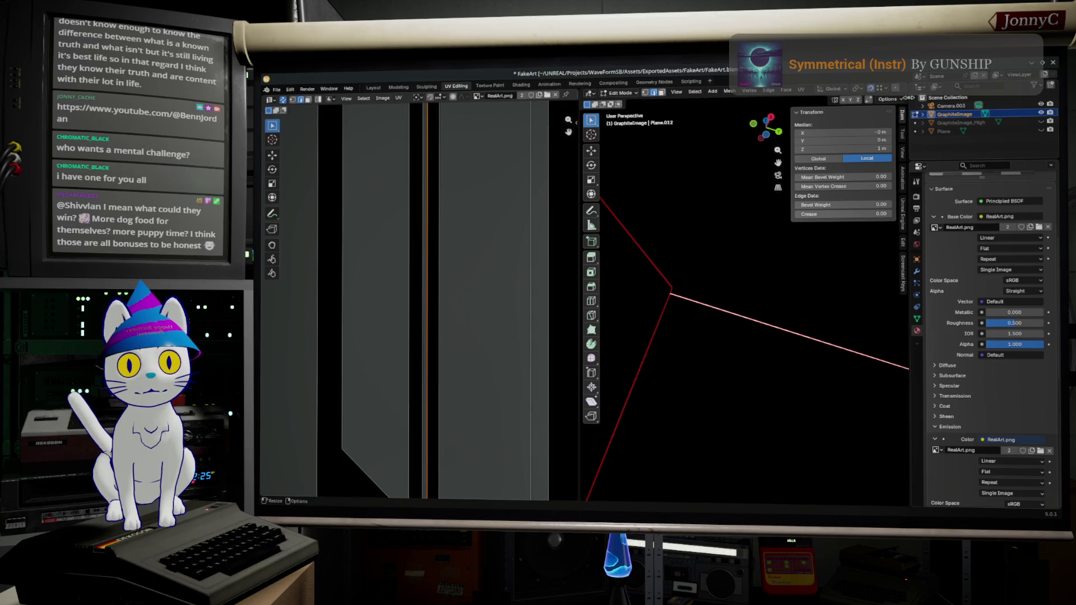
Widen the 3D view and switch the frame's mitered corner to Solid viewport shading
drag(906, 103, 980, 101)
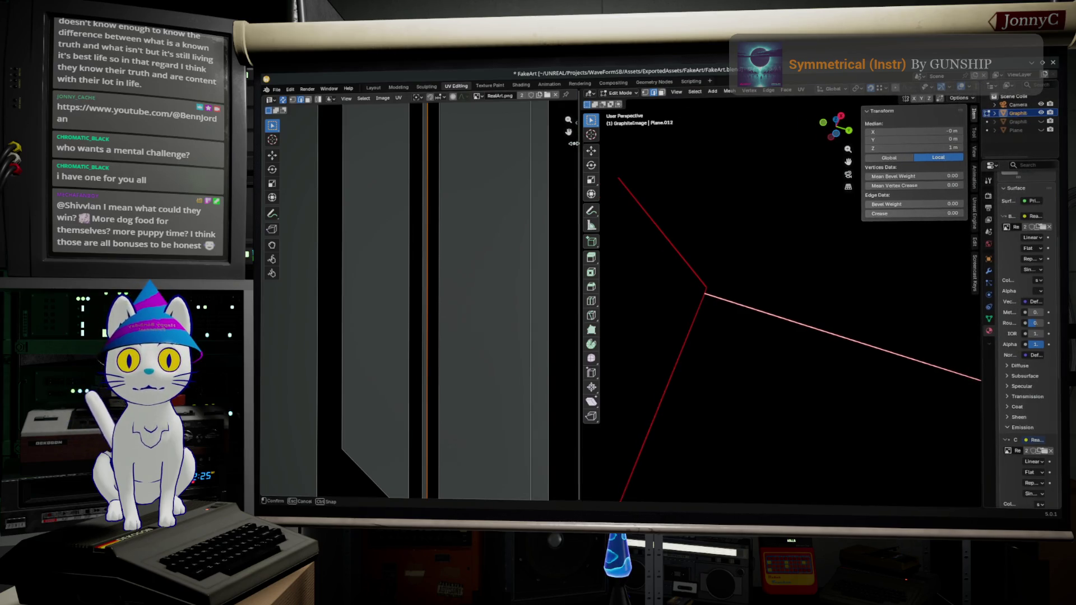
drag(578, 143, 526, 143)
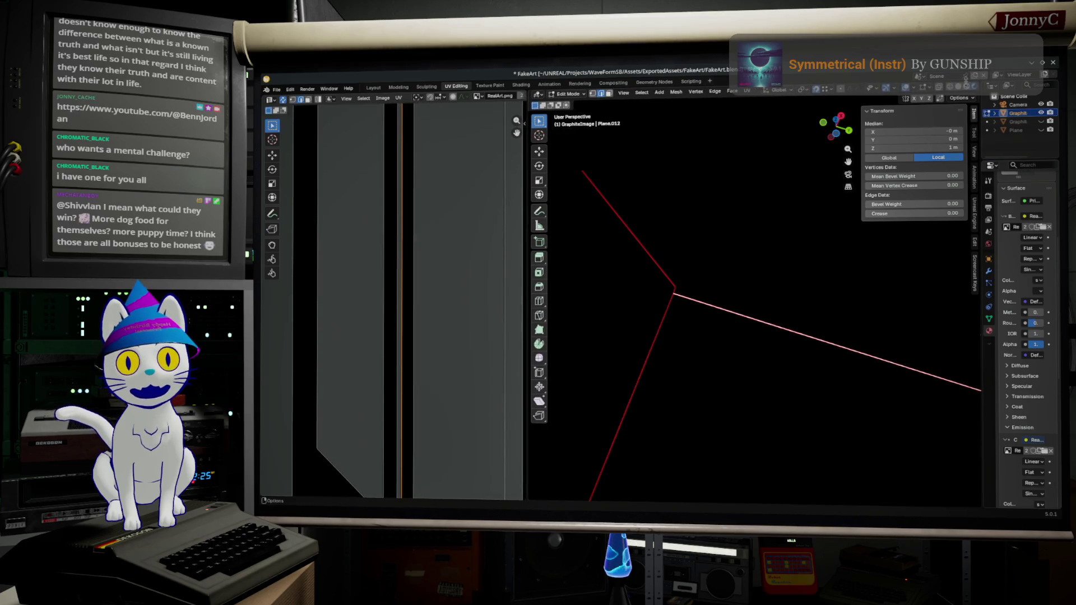
click(968, 92)
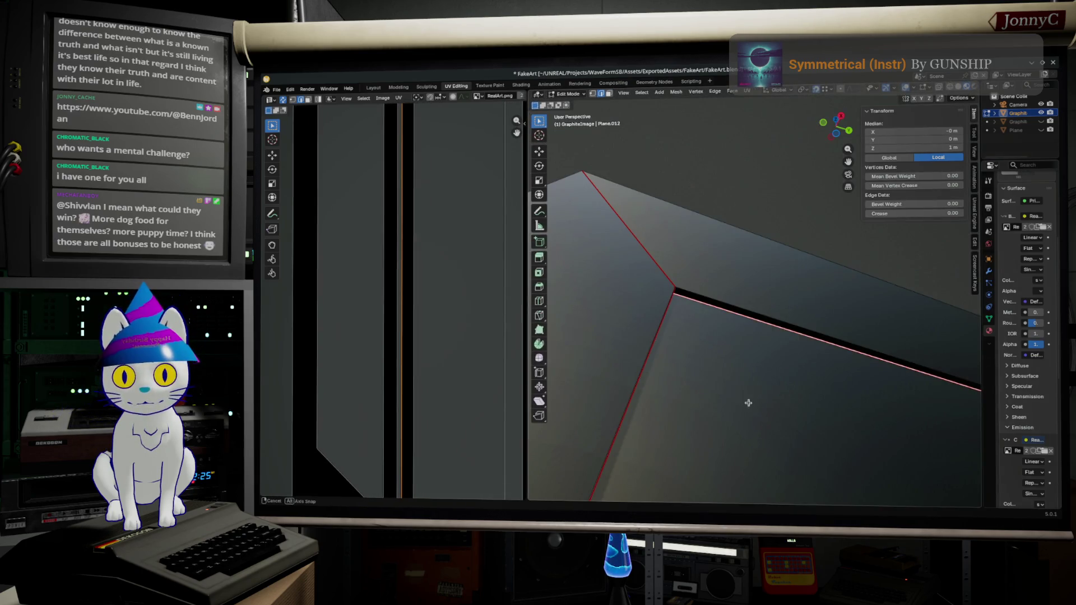
scroll(416, 359, down, 2)
scroll(412, 342, down, 1)
scroll(403, 328, down, 1)
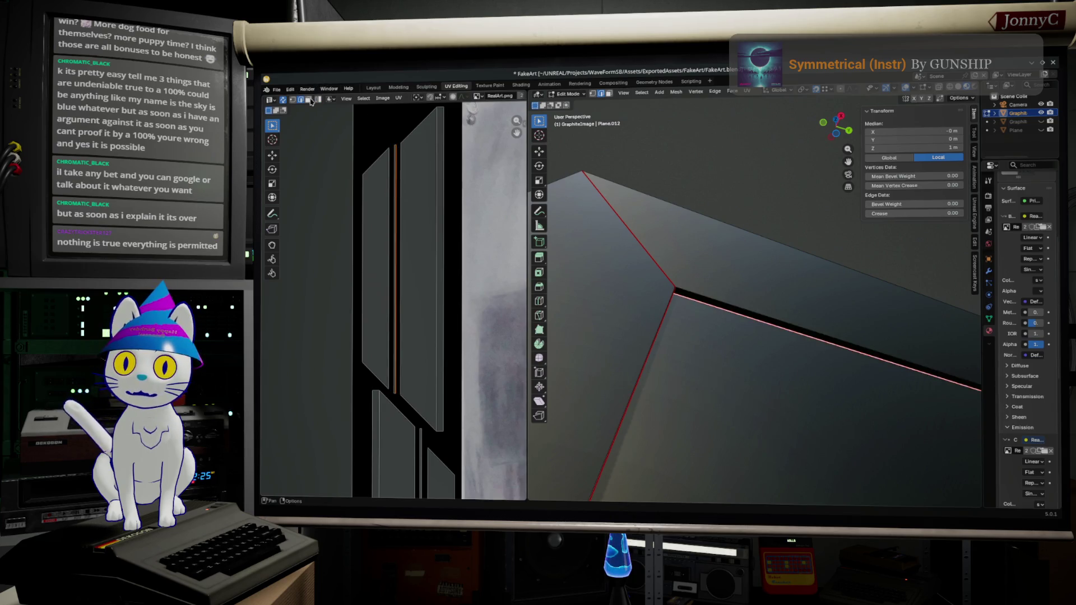
Rotate the first frame-strip UV edge about 180 degrees
click(333, 116)
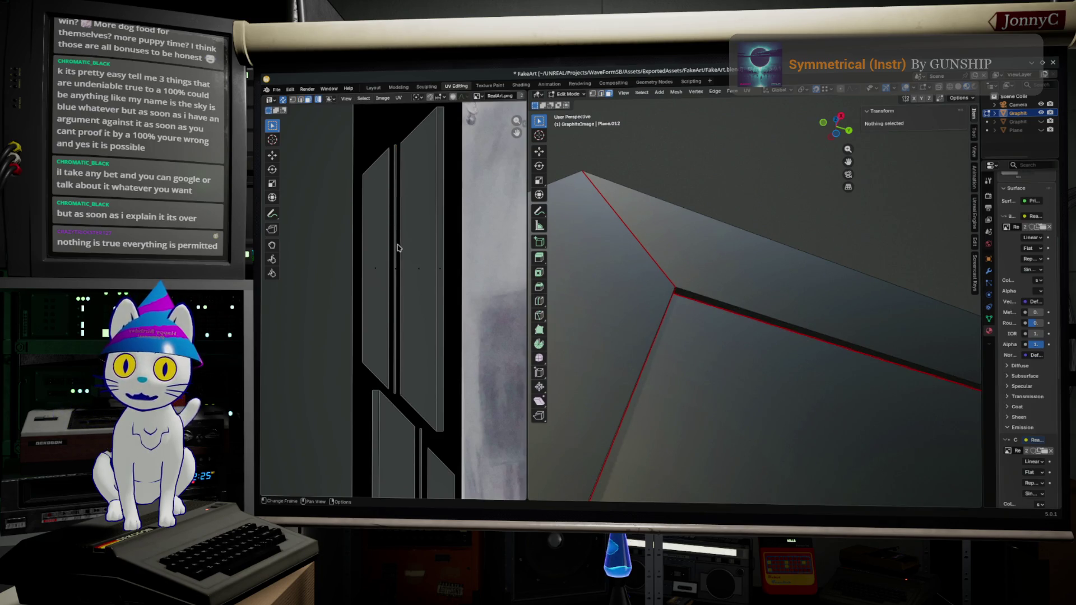
click(398, 248)
scroll(412, 311, up, 1)
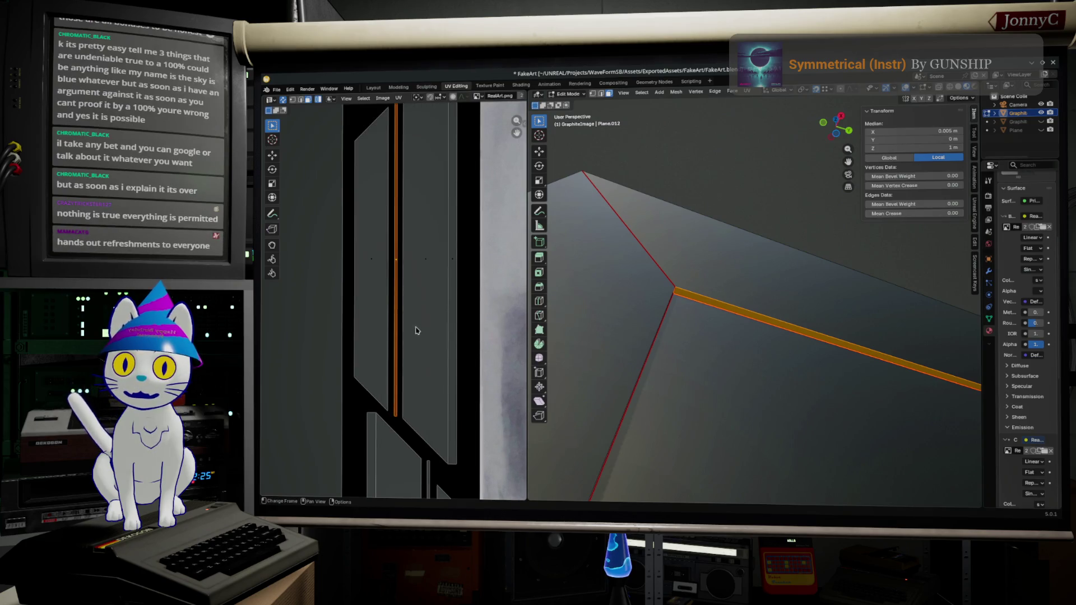
scroll(427, 327, up, 1)
scroll(431, 337, up, 1)
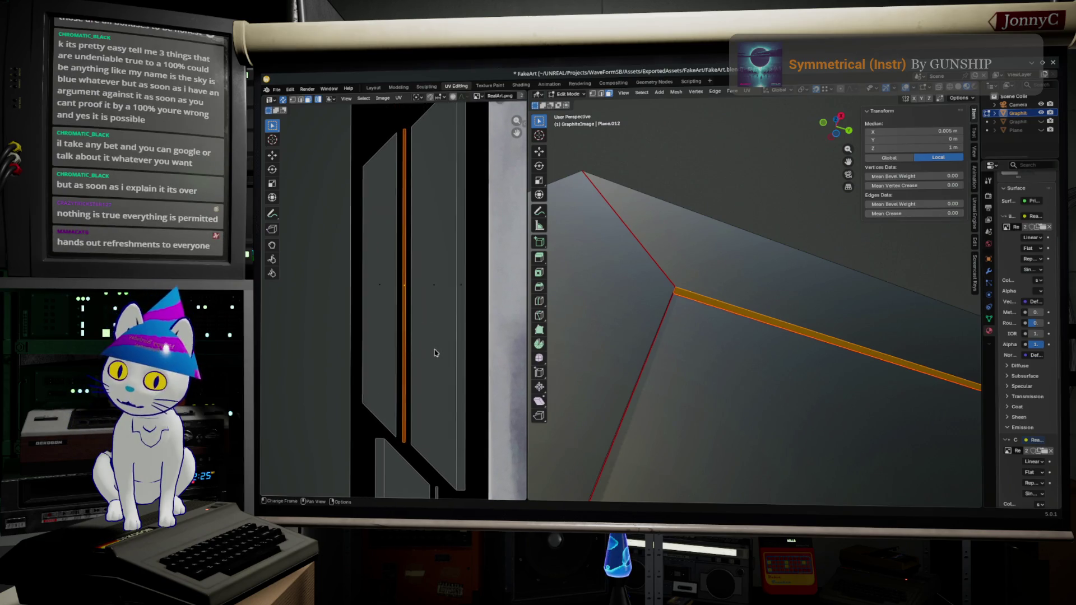
key(r)
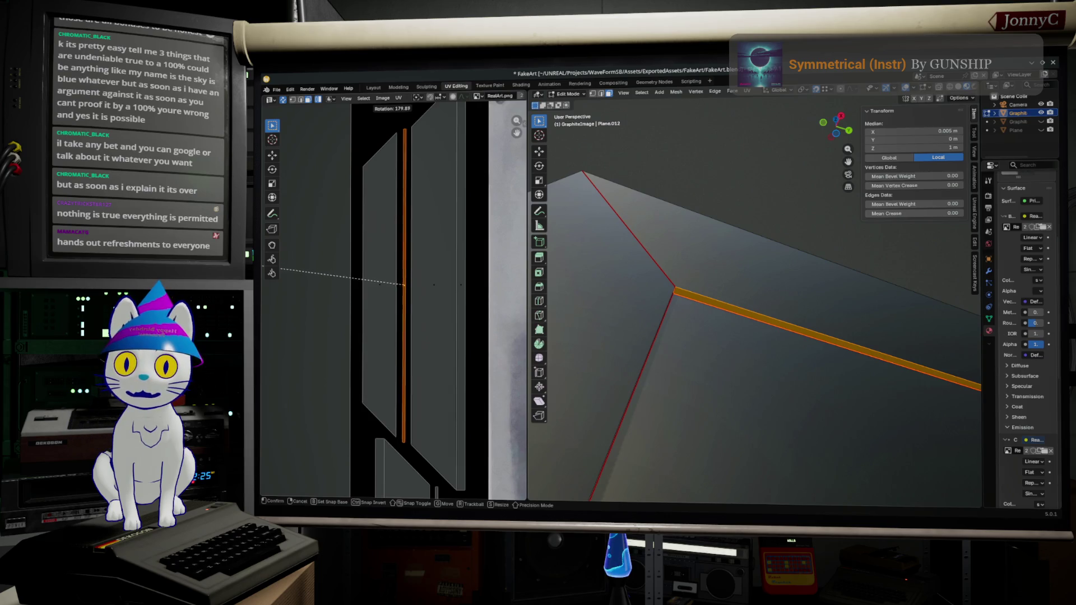
click(281, 275)
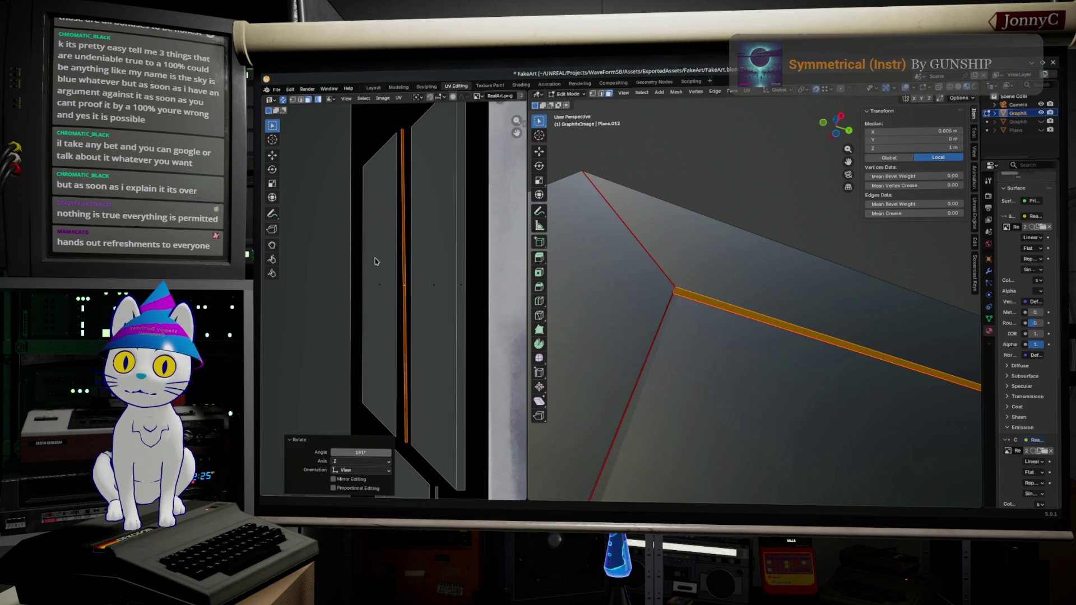
click(496, 239)
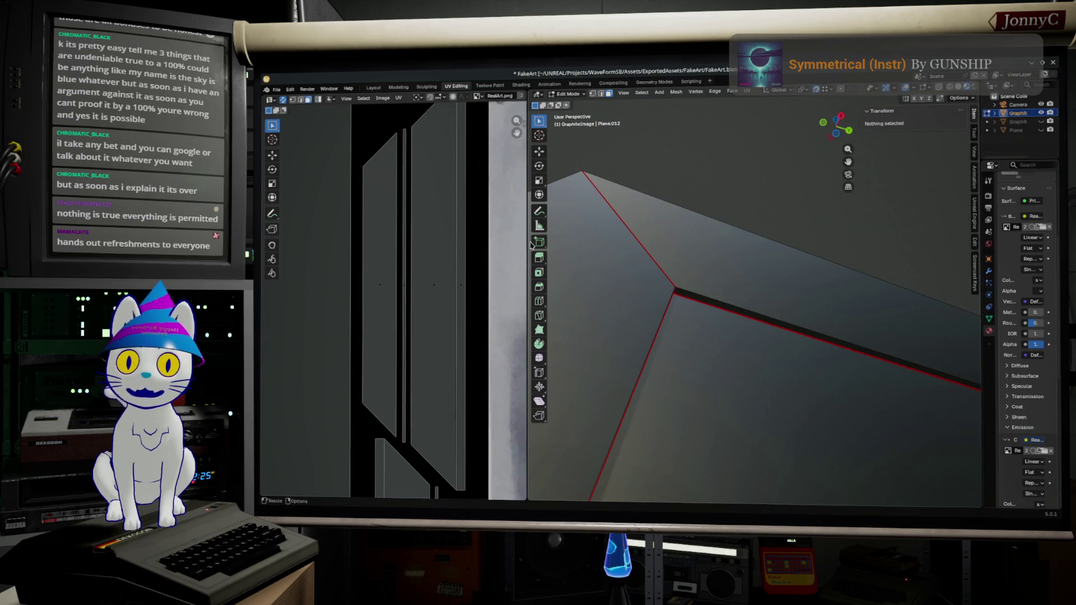
Rotate a second frame-strip UV edge about 180 degrees
drag(527, 241, 780, 261)
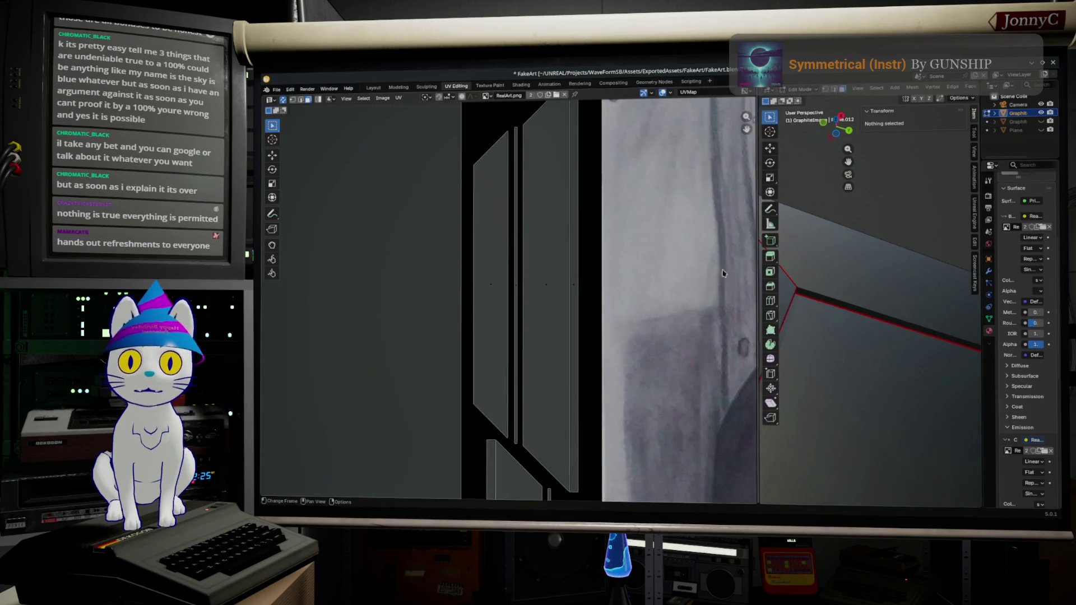
scroll(614, 301, up, 2)
scroll(613, 301, down, 1)
click(513, 287)
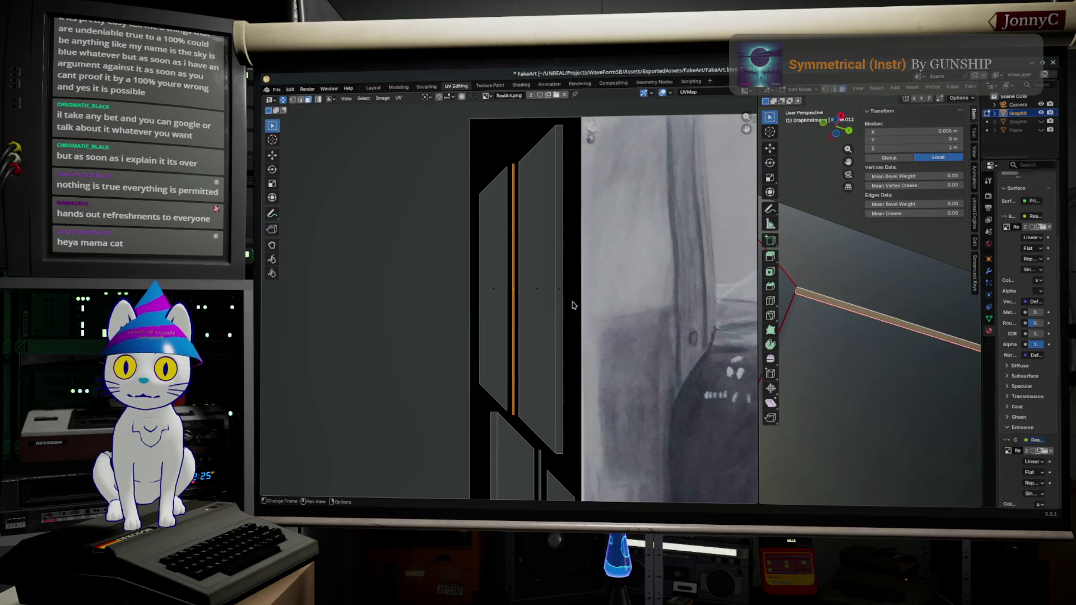
key(r)
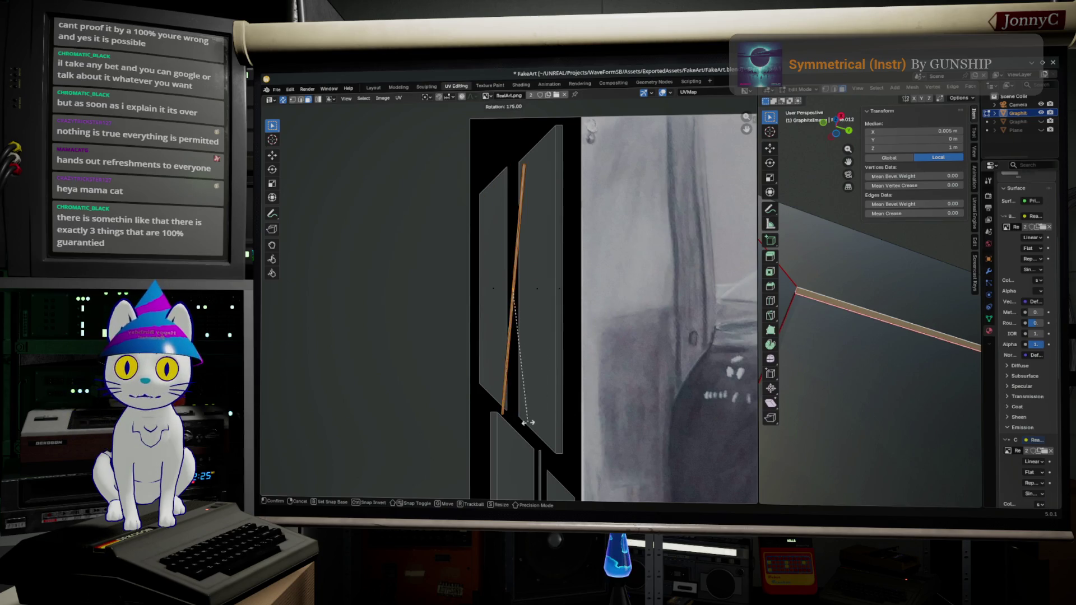
click(548, 427)
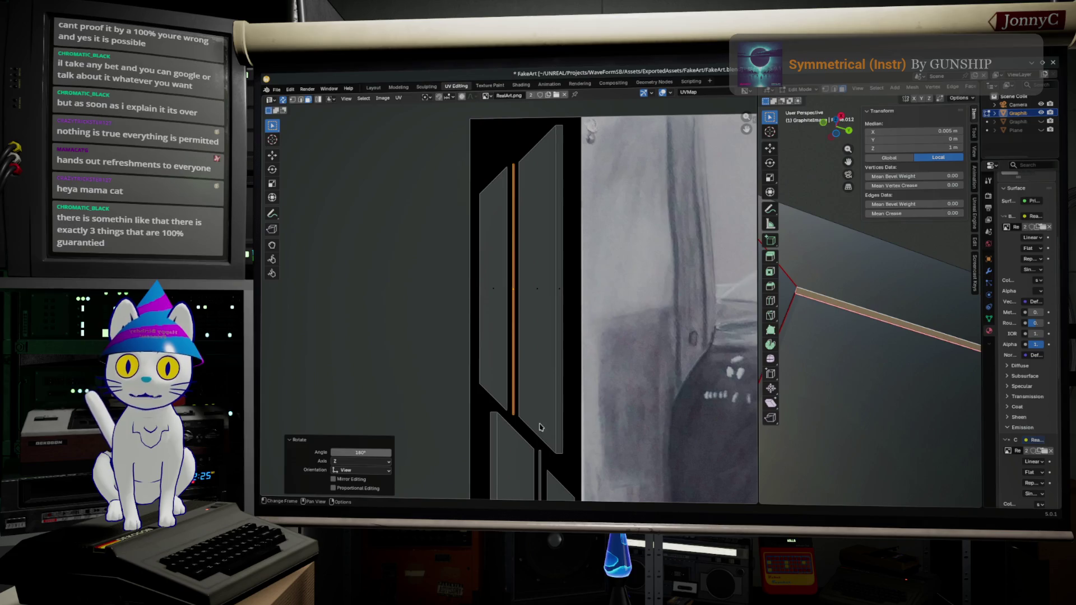
scroll(516, 402, up, 2)
middle_drag(549, 412, 583, 183)
scroll(596, 278, up, 3)
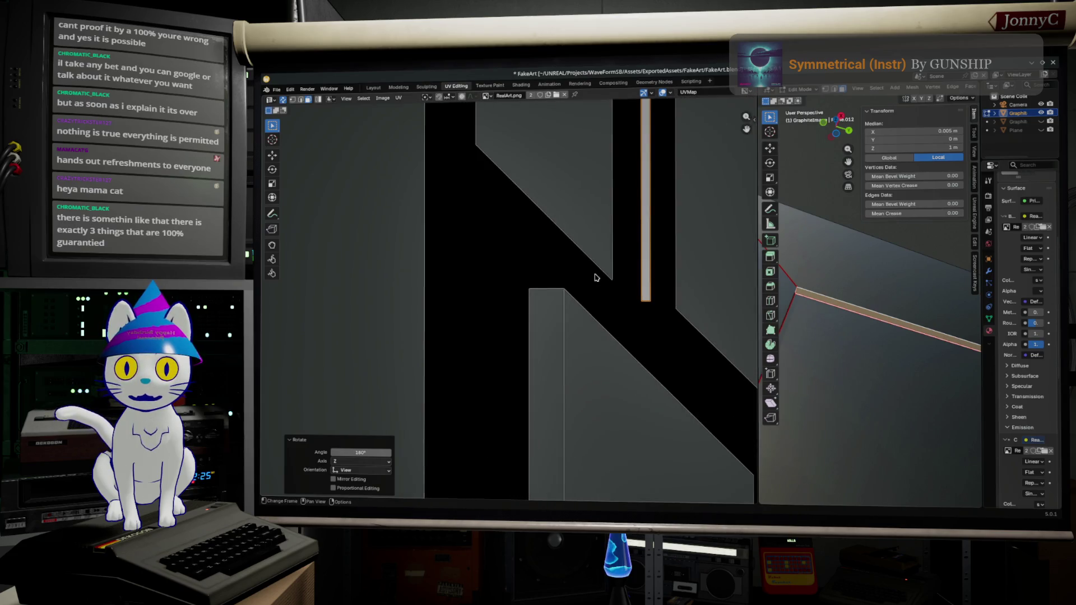
scroll(603, 265, up, 2)
scroll(560, 320, up, 2)
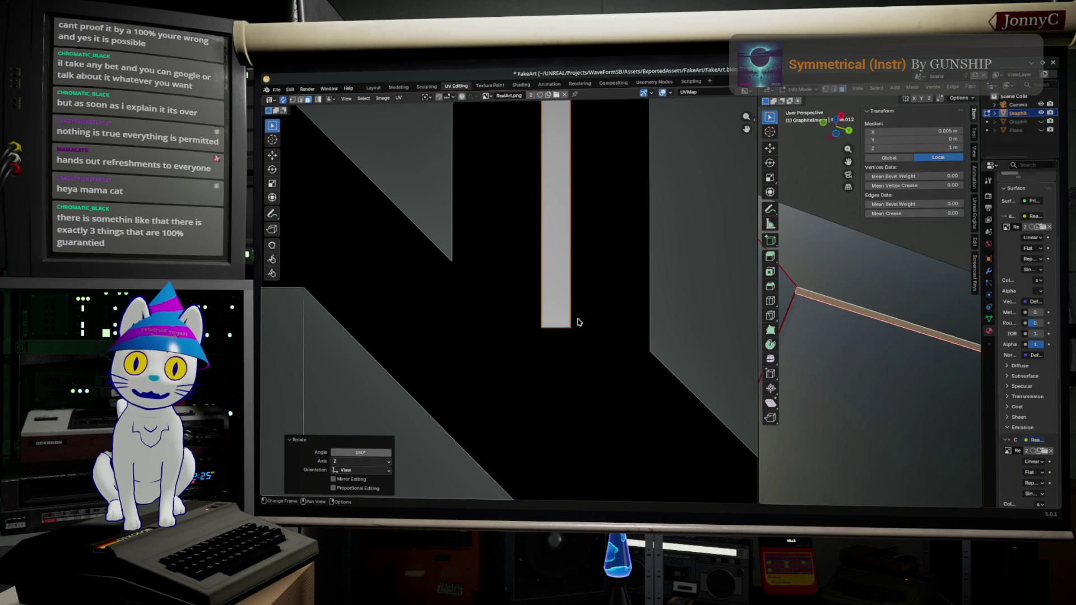
scroll(596, 325, down, 1)
Select the whole narrow strip island and move it toward the neighbouring diagonal island
middle_drag(597, 328, 544, 356)
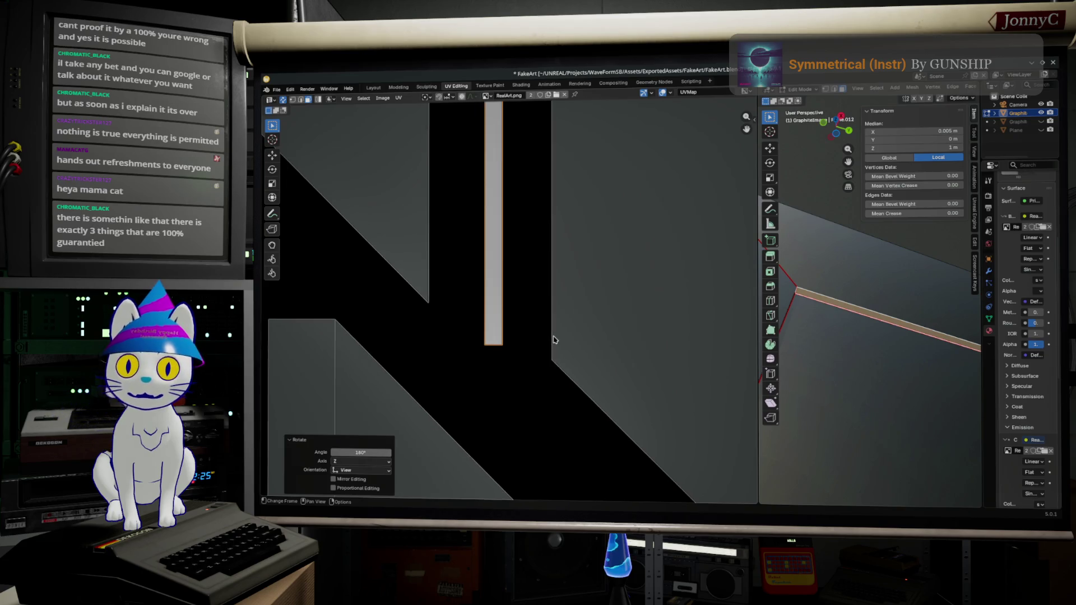
scroll(553, 340, up, 1)
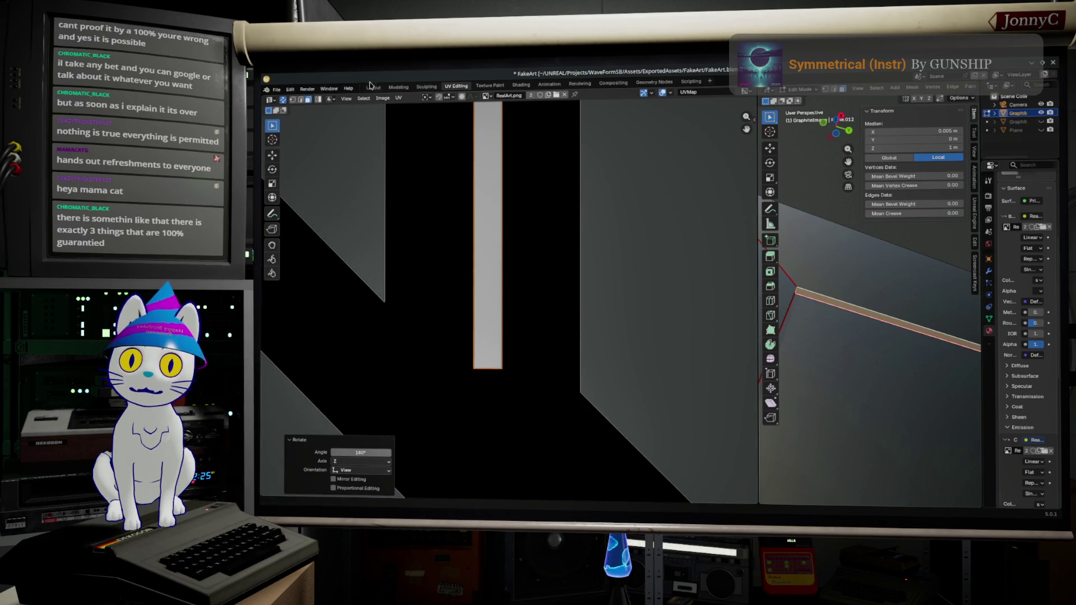
click(294, 99)
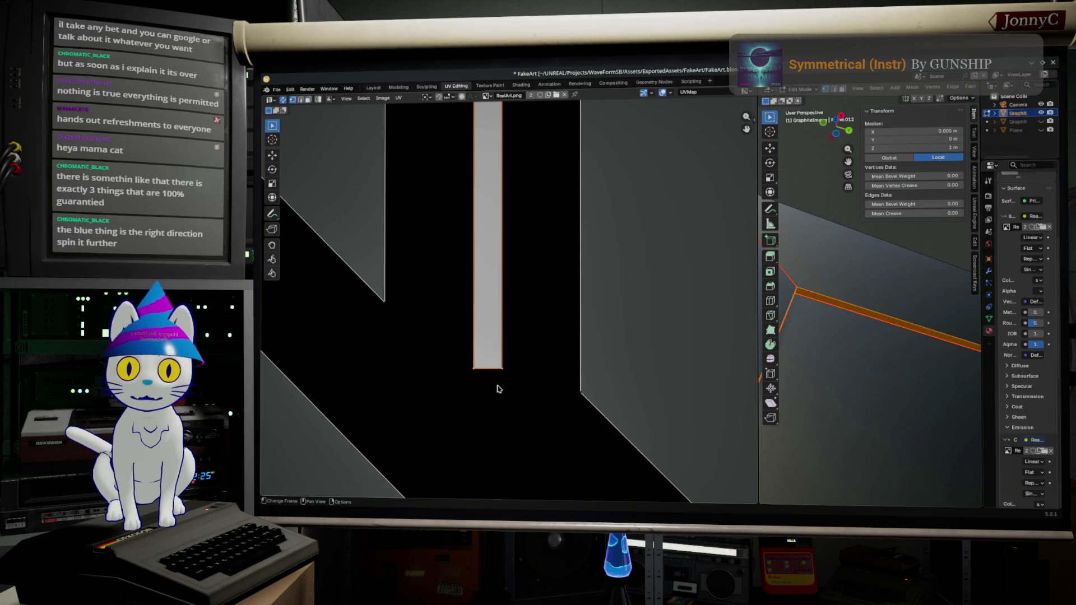
key(g)
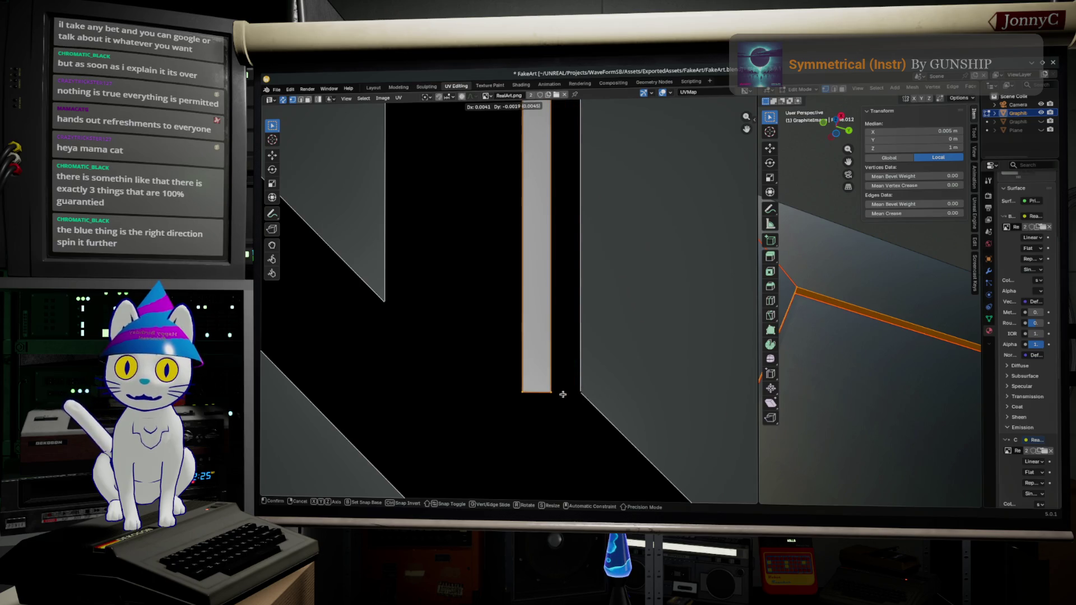
click(563, 393)
Set Snap Target to Vertex and drop the strip against the island's corner
click(450, 97)
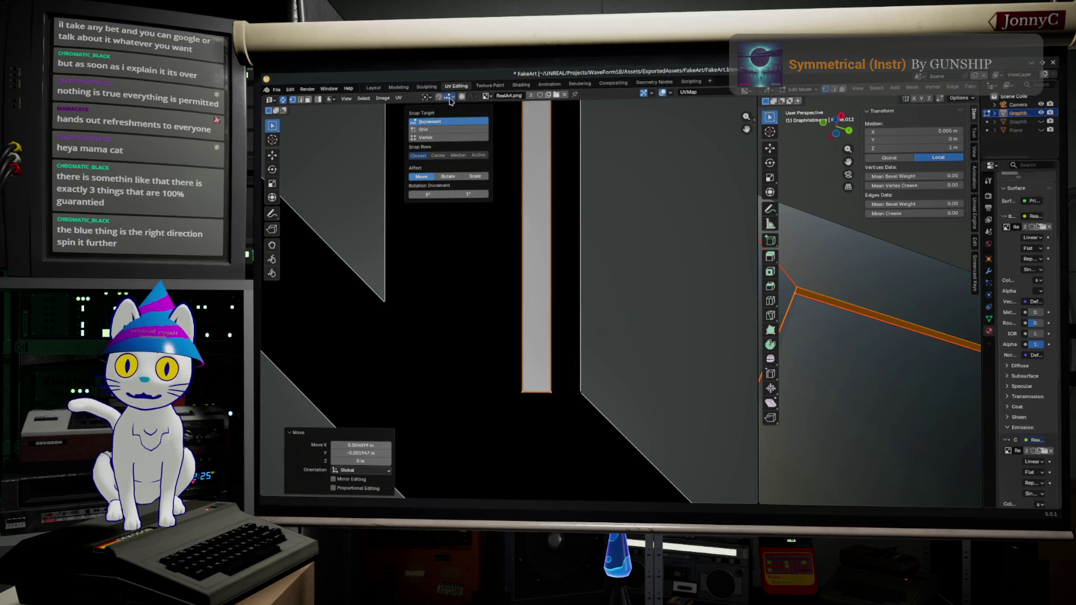
click(424, 137)
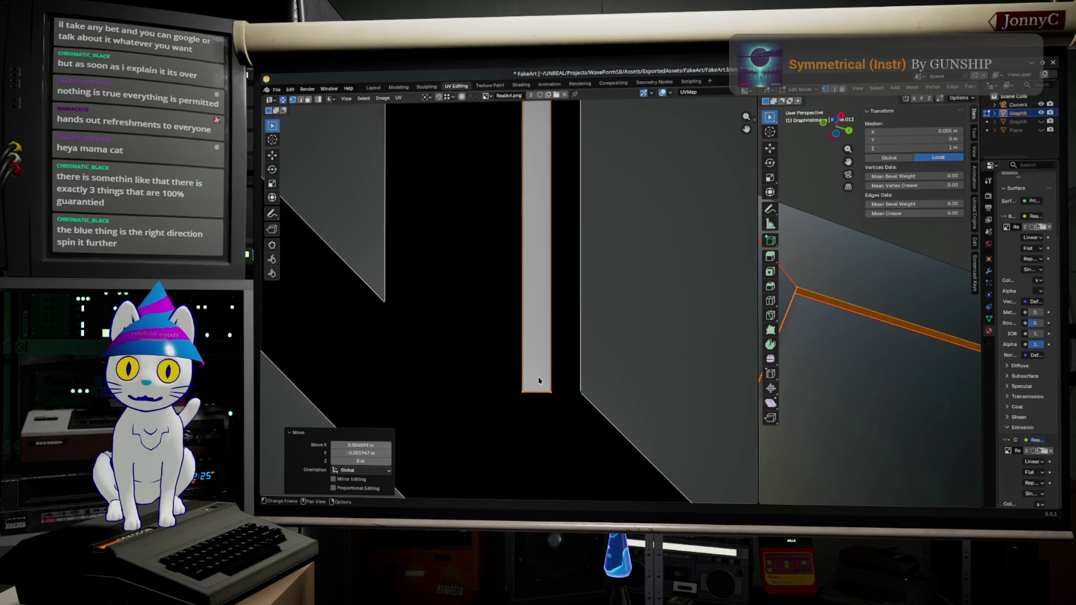
key(g)
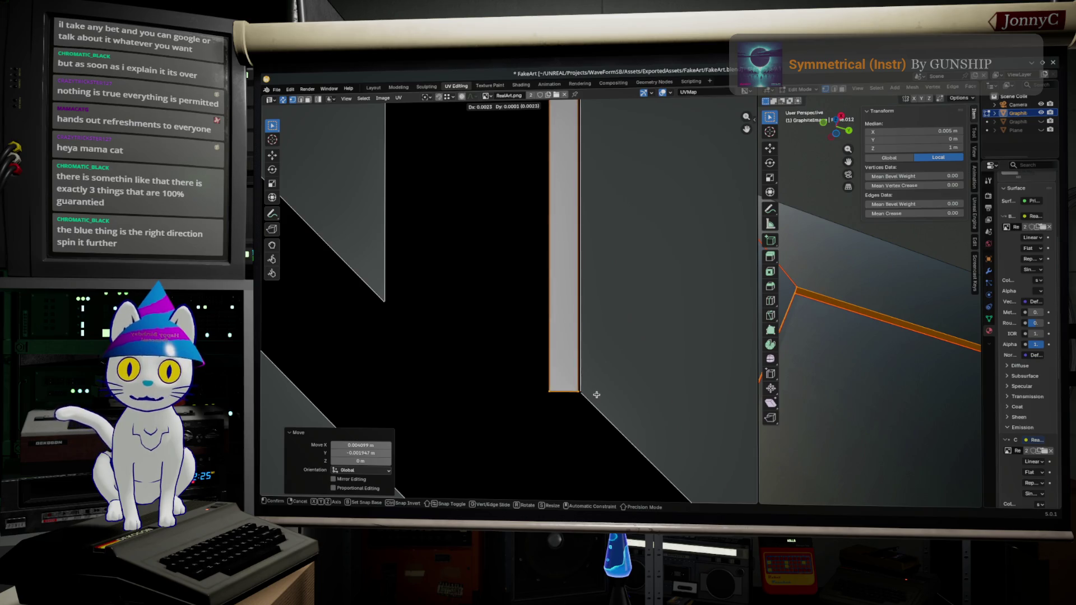
click(581, 383)
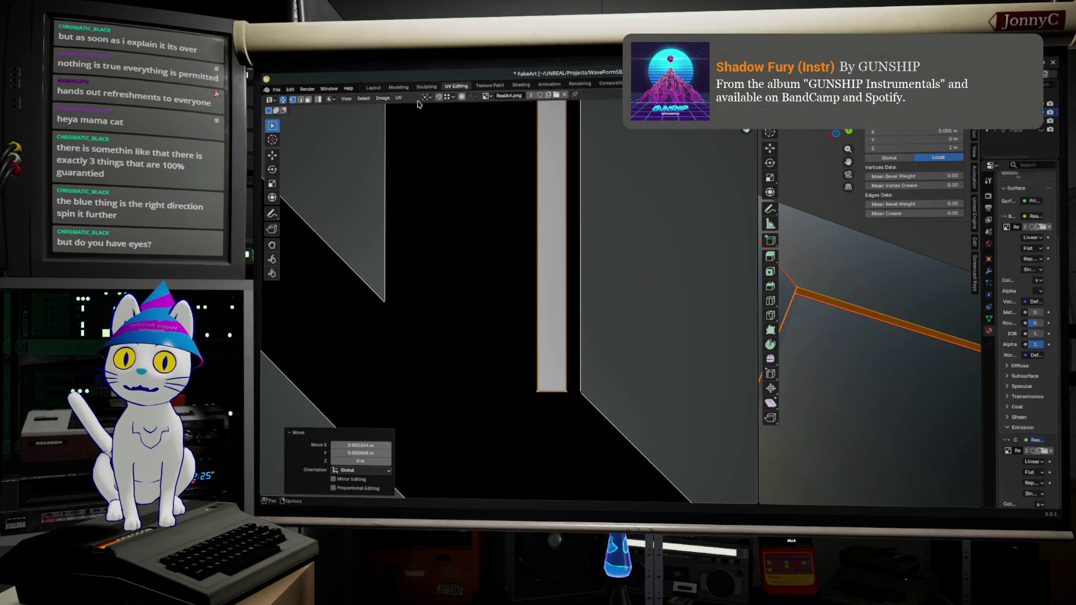
Enable snapping and move the narrow strip island against the larger island
click(448, 97)
click(444, 101)
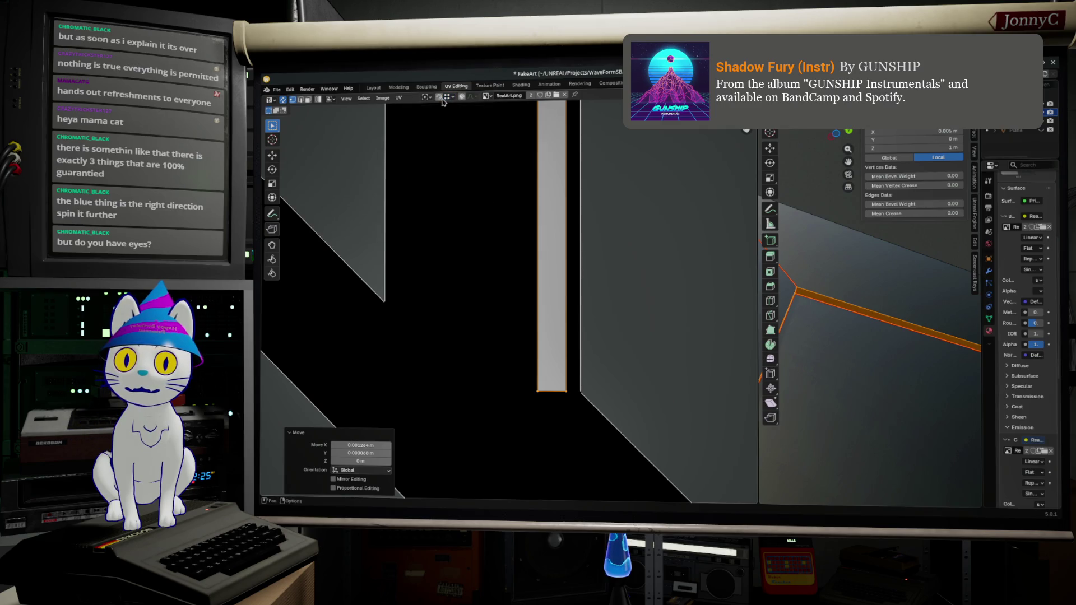
key(g)
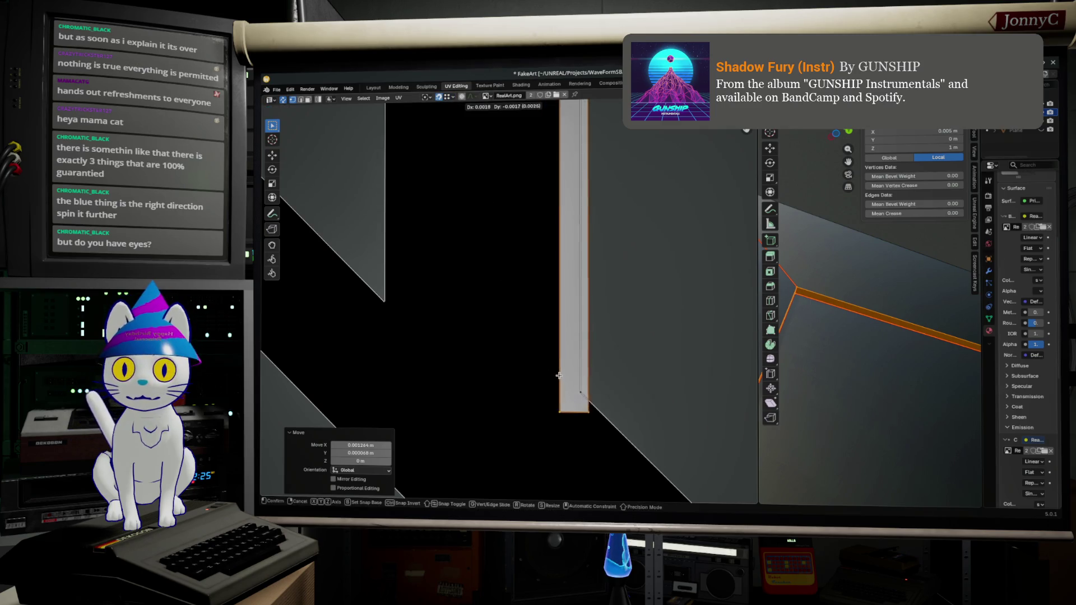
click(582, 407)
scroll(588, 337, up, 2)
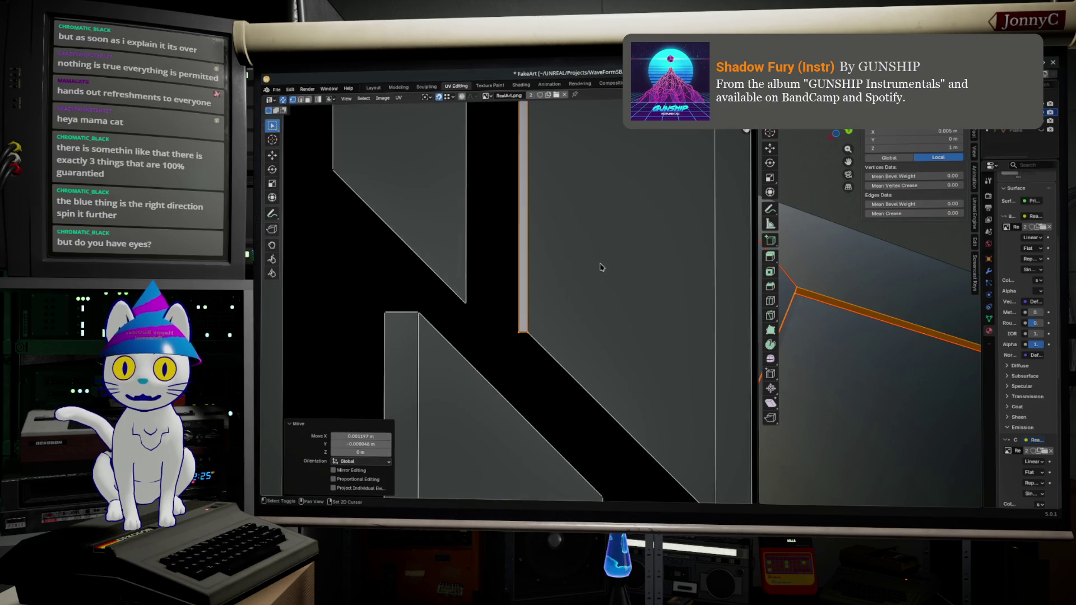
scroll(580, 238, up, 2)
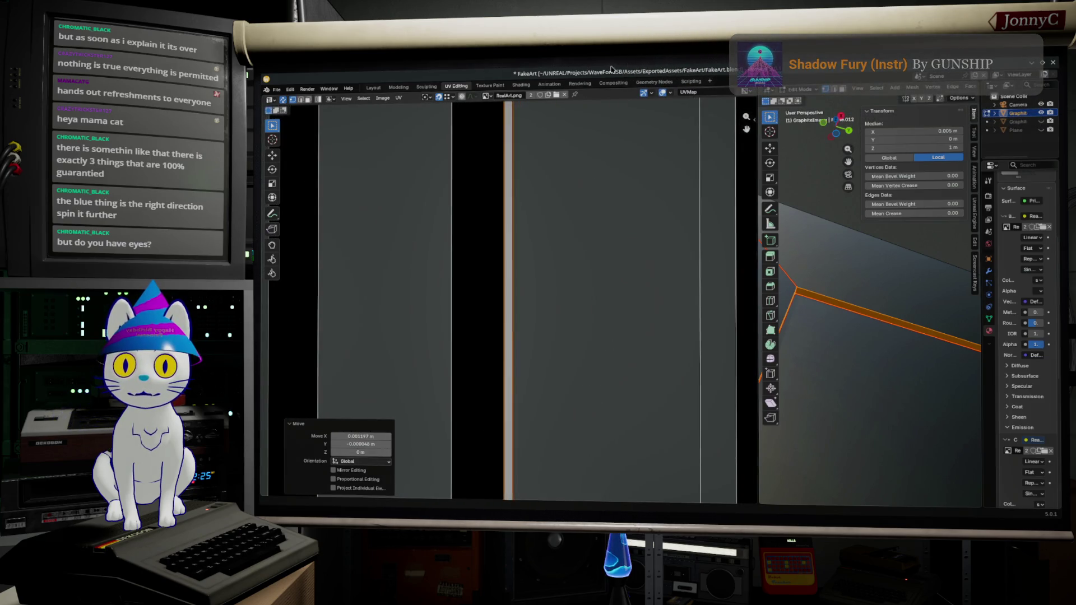
Scale the strip island up by about two percent and clear the selection
middle_drag(605, 230, 503, 244)
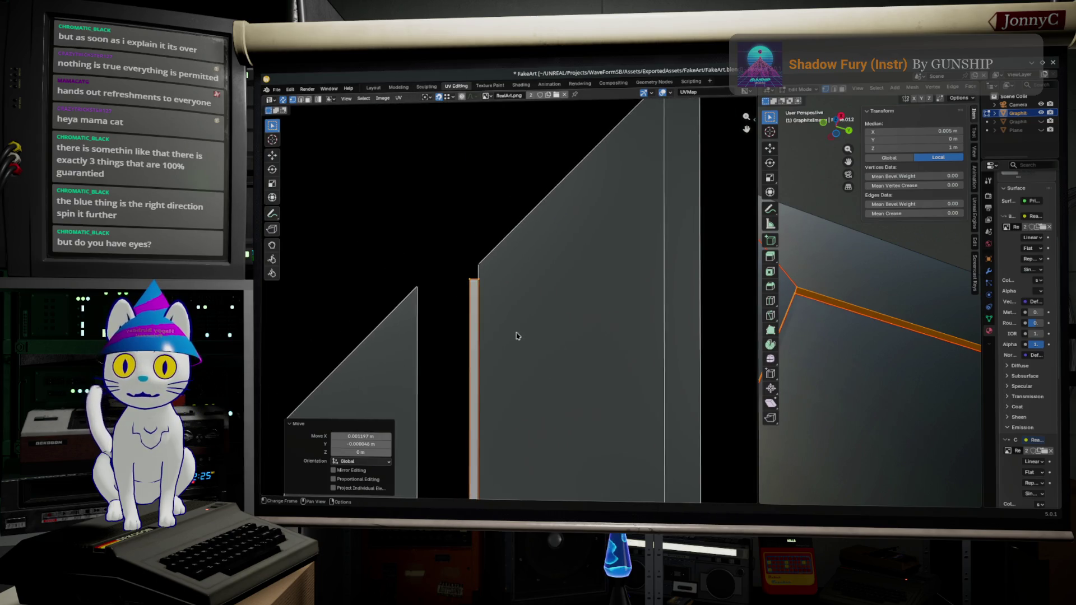
key(s)
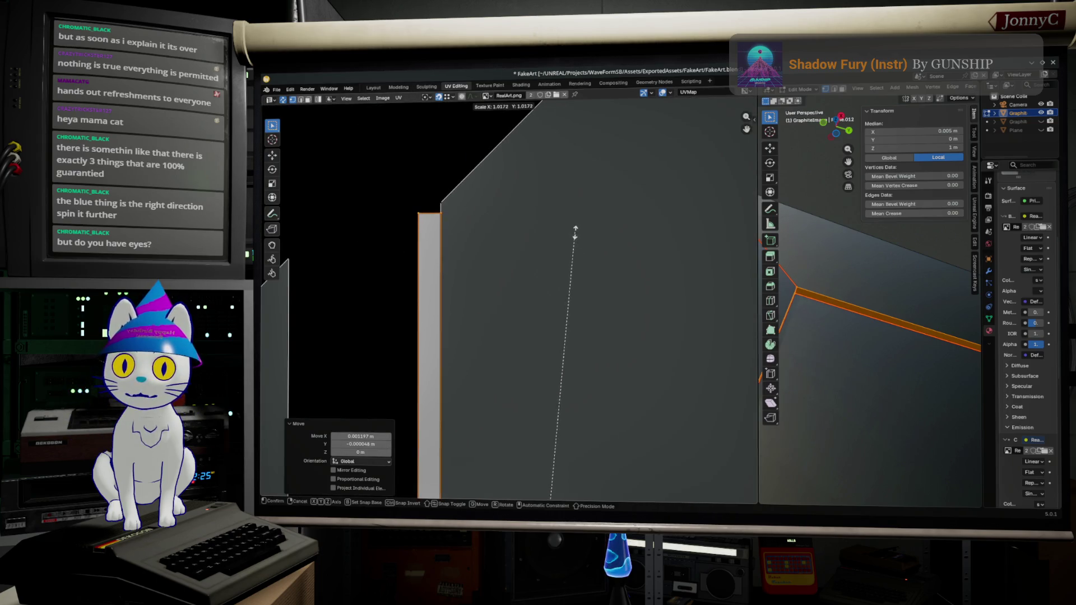
click(572, 221)
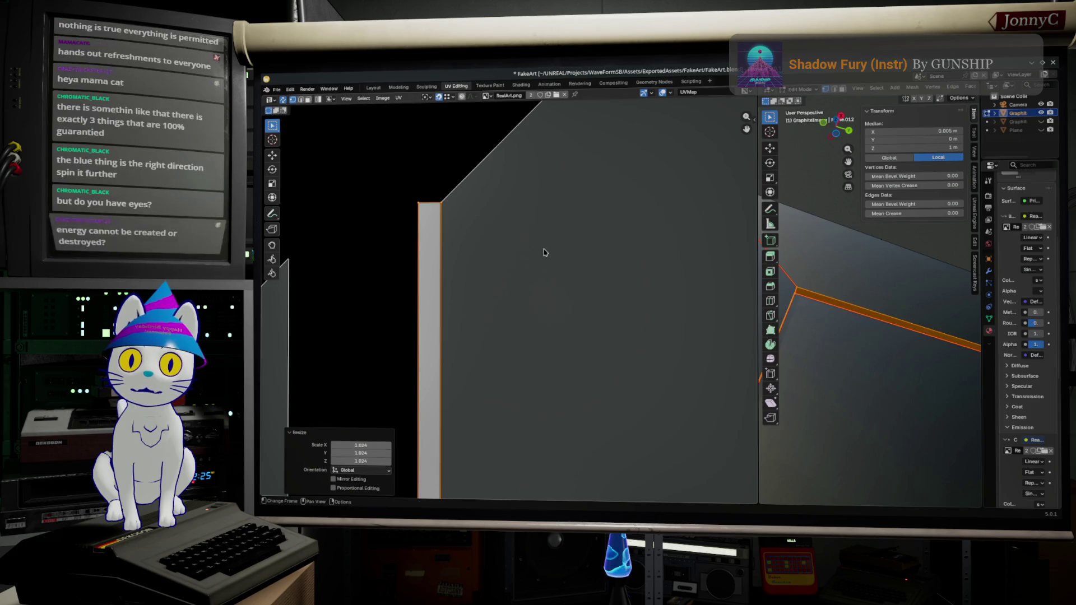
click(552, 254)
scroll(583, 263, down, 2)
scroll(641, 338, down, 2)
scroll(641, 338, up, 3)
scroll(470, 290, up, 2)
ctrl+scroll(470, 290, left, 3)
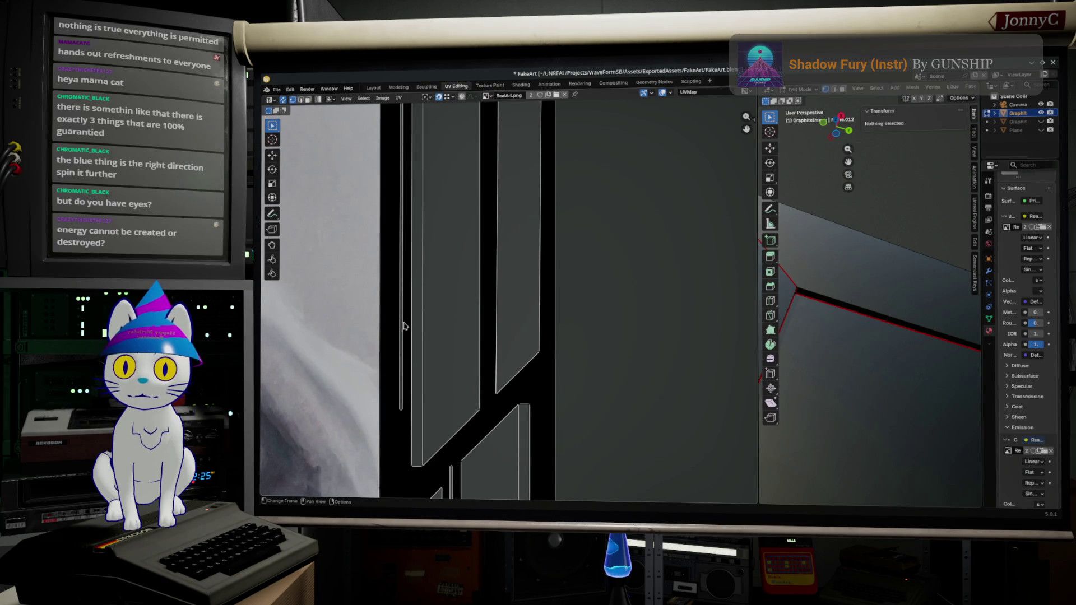
scroll(403, 326, down, 1)
scroll(454, 183, down, 2)
Box-select the thin strip island, move it right between the frame islands and rotate it 180 degrees
drag(453, 184, 471, 412)
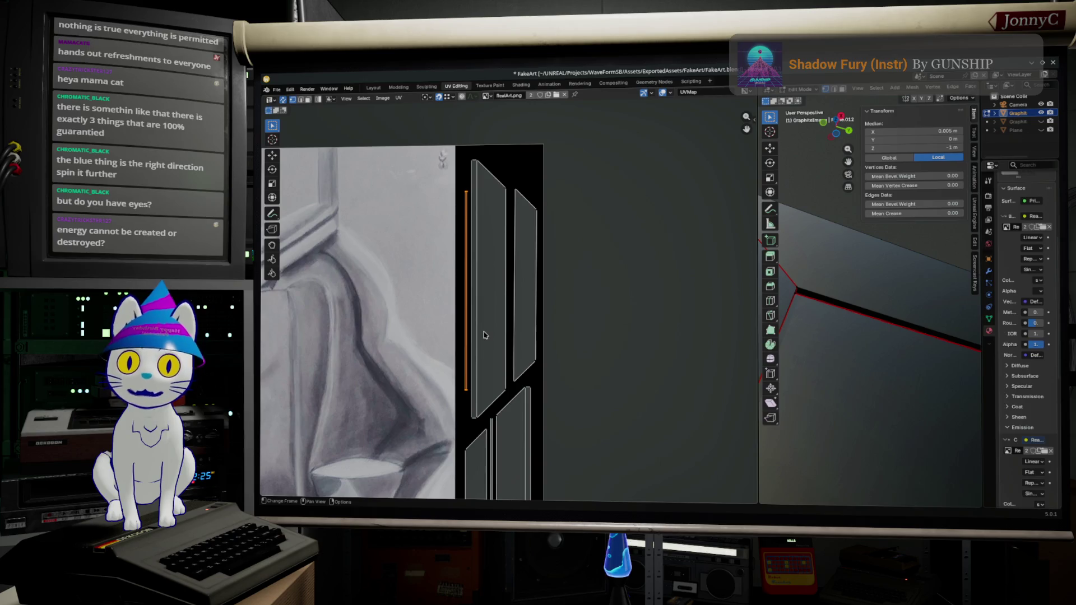
key(g)
click(527, 341)
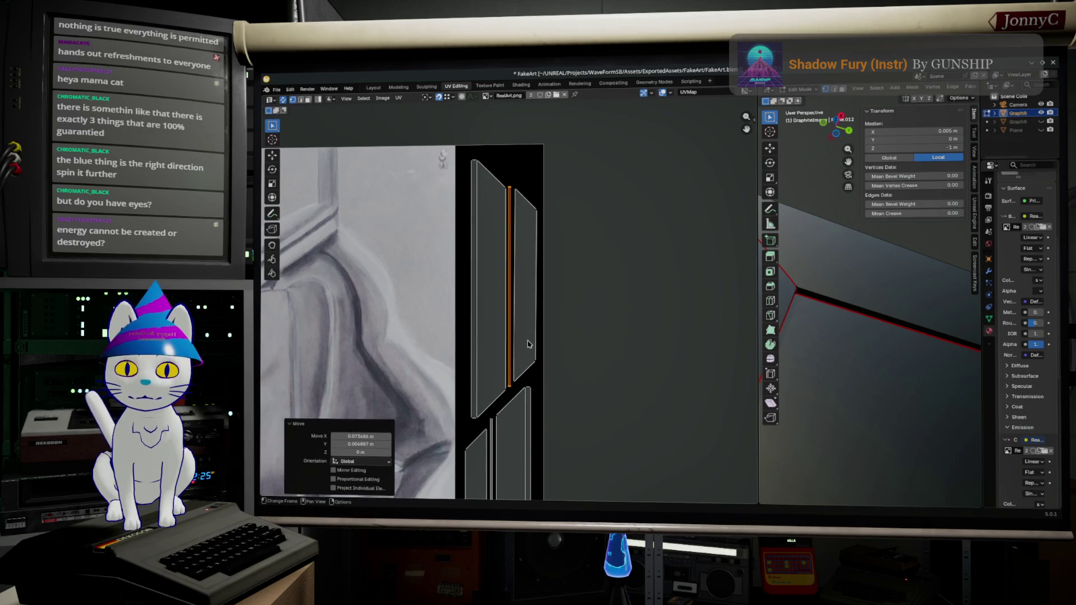
scroll(528, 341, up, 2)
middle_drag(530, 339, 468, 348)
scroll(475, 352, up, 1)
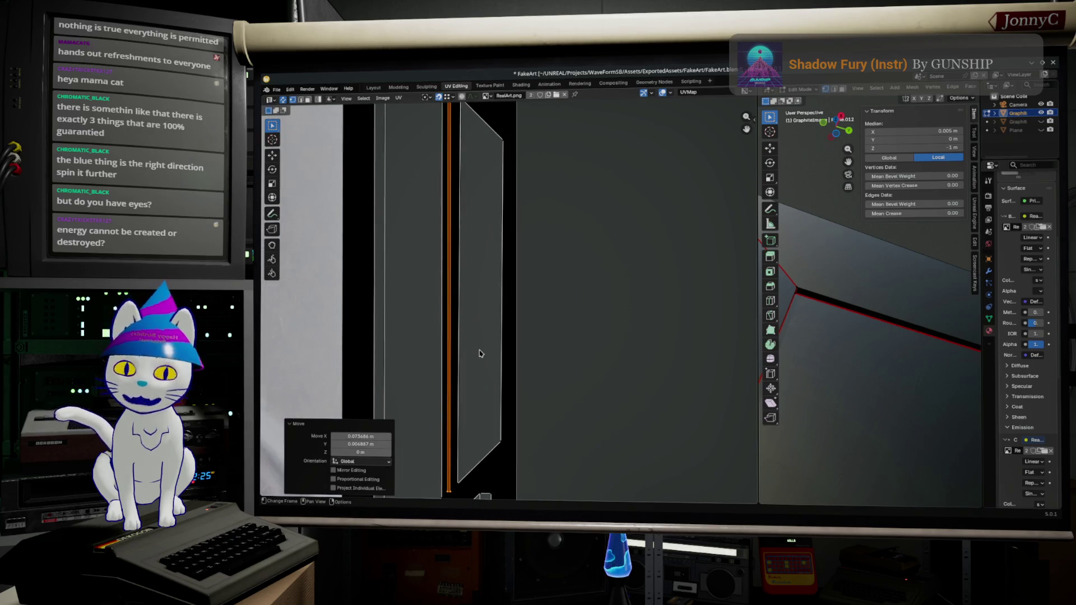
scroll(485, 359, down, 2)
text(r)
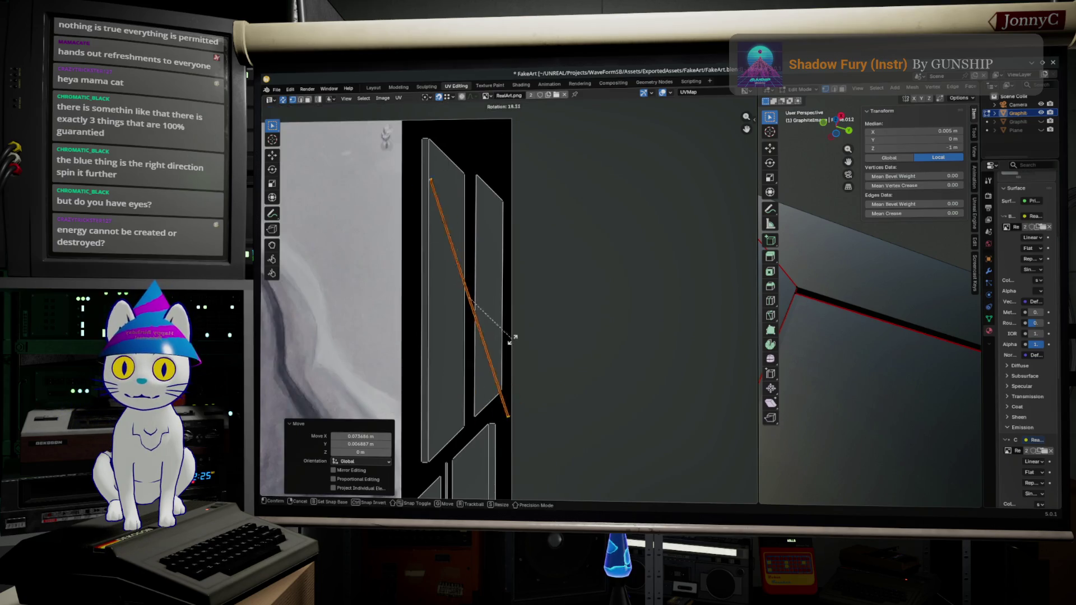
text(180)
key(Return)
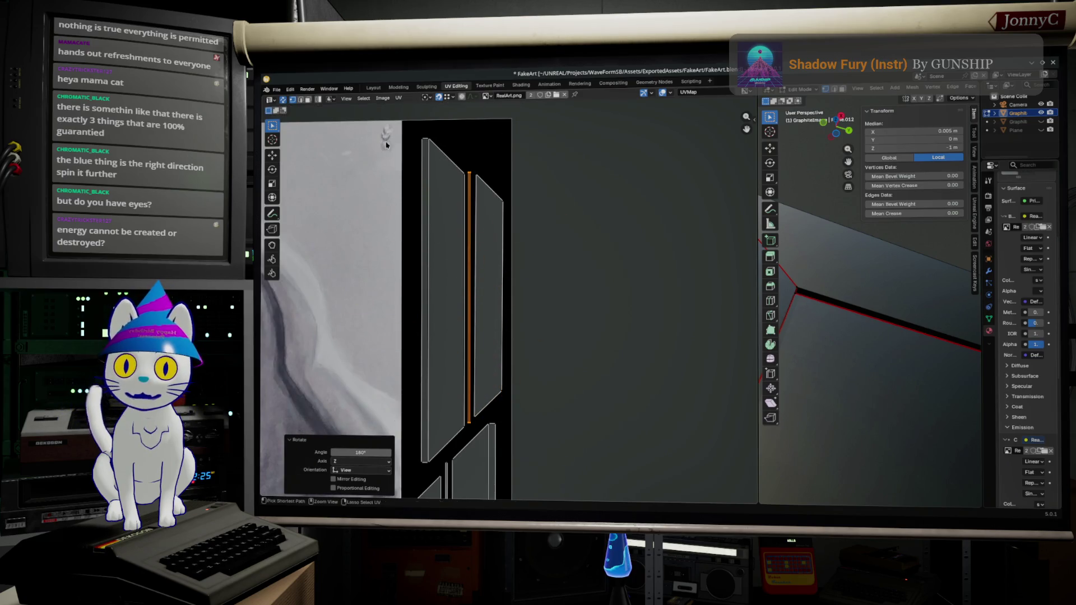
scroll(417, 252, up, 1)
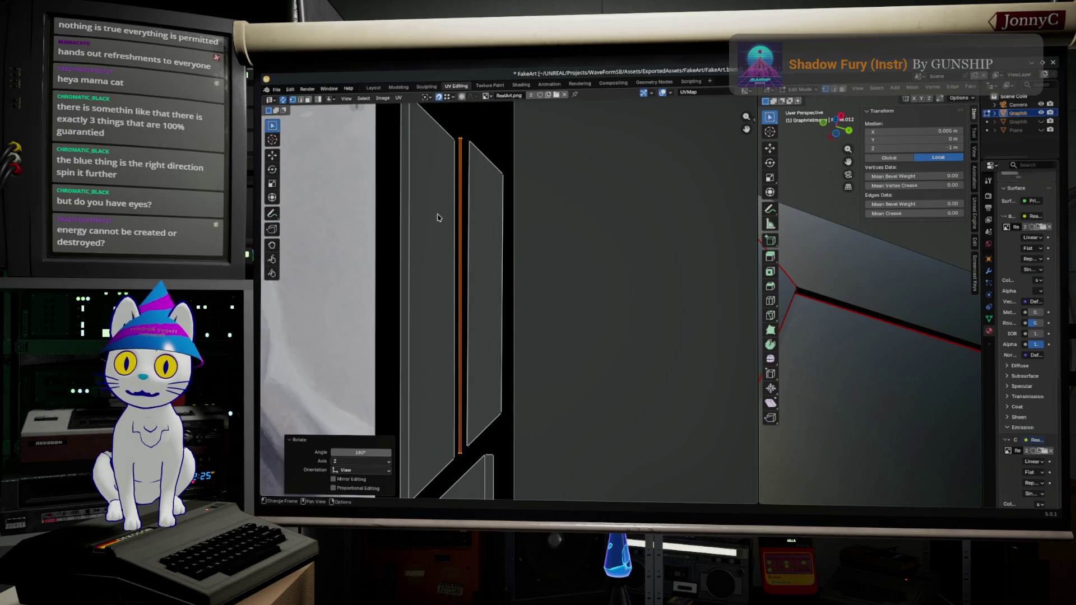
Switch to edge select mode and pick the strip's two edges
middle_drag(435, 224, 450, 203)
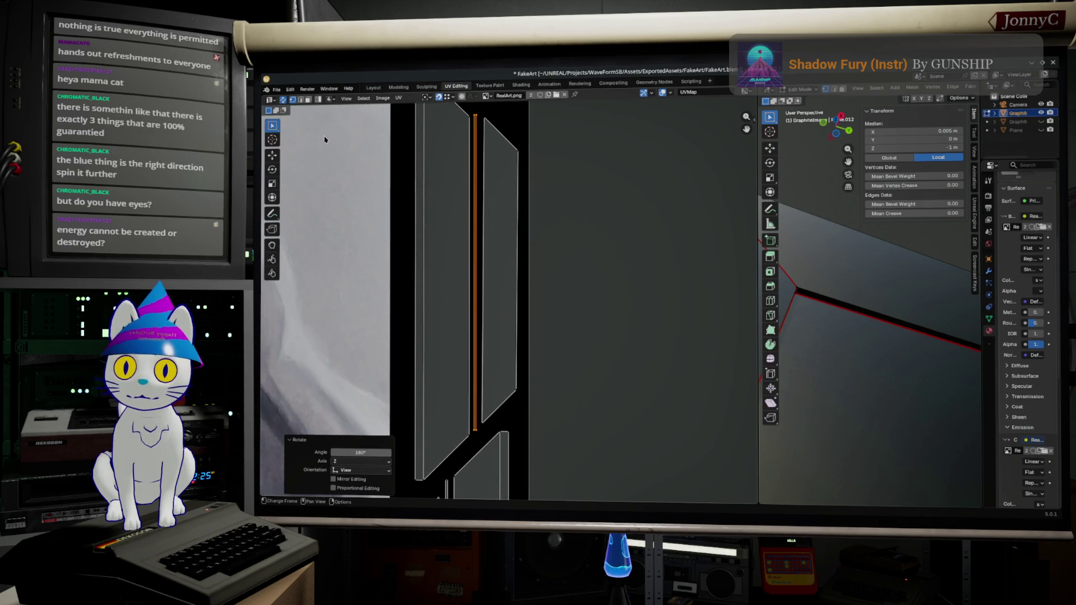
click(302, 100)
click(478, 239)
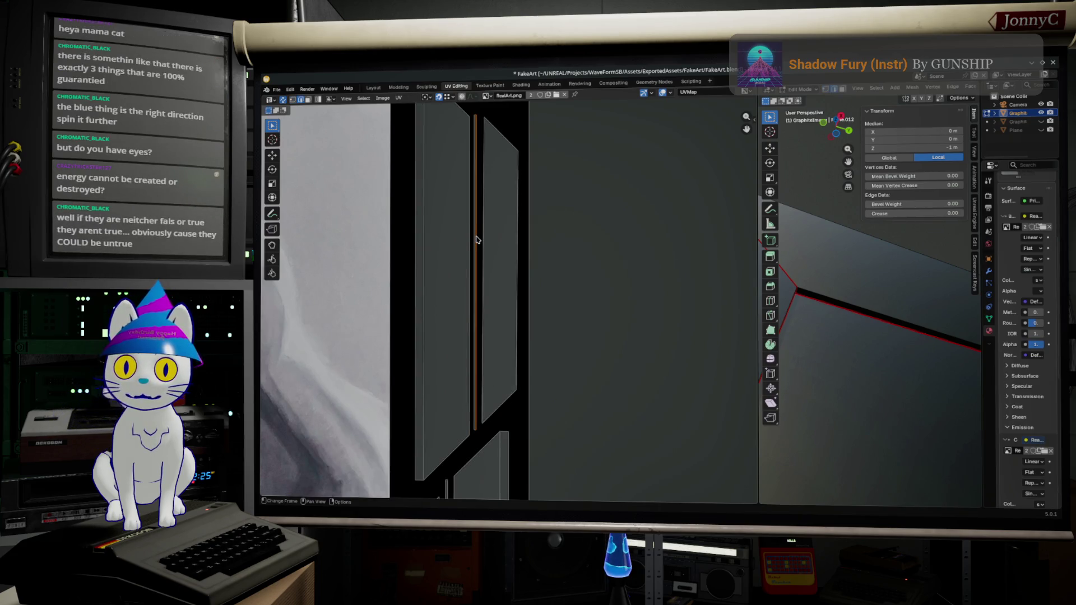
click(475, 243)
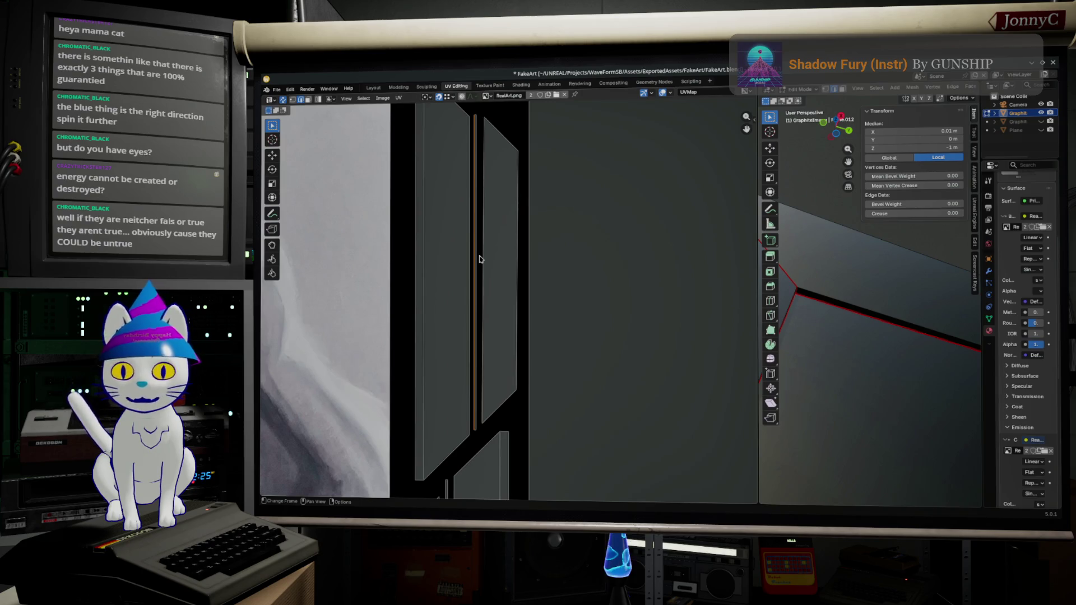
scroll(426, 341, down, 2)
scroll(425, 342, up, 2)
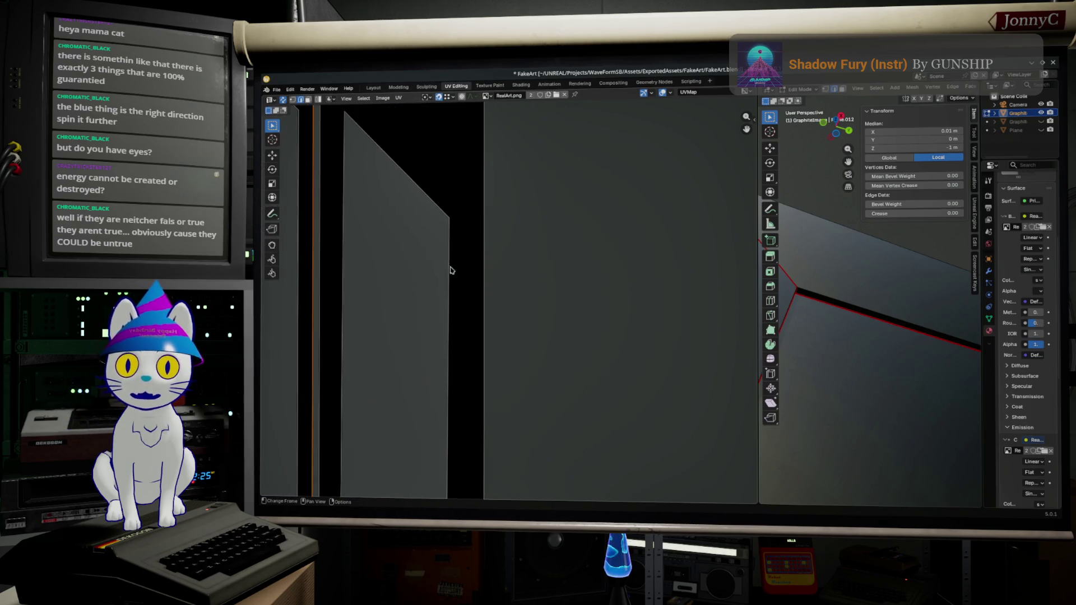
scroll(452, 269, up, 1)
scroll(479, 303, up, 1)
middle_drag(523, 199, 561, 287)
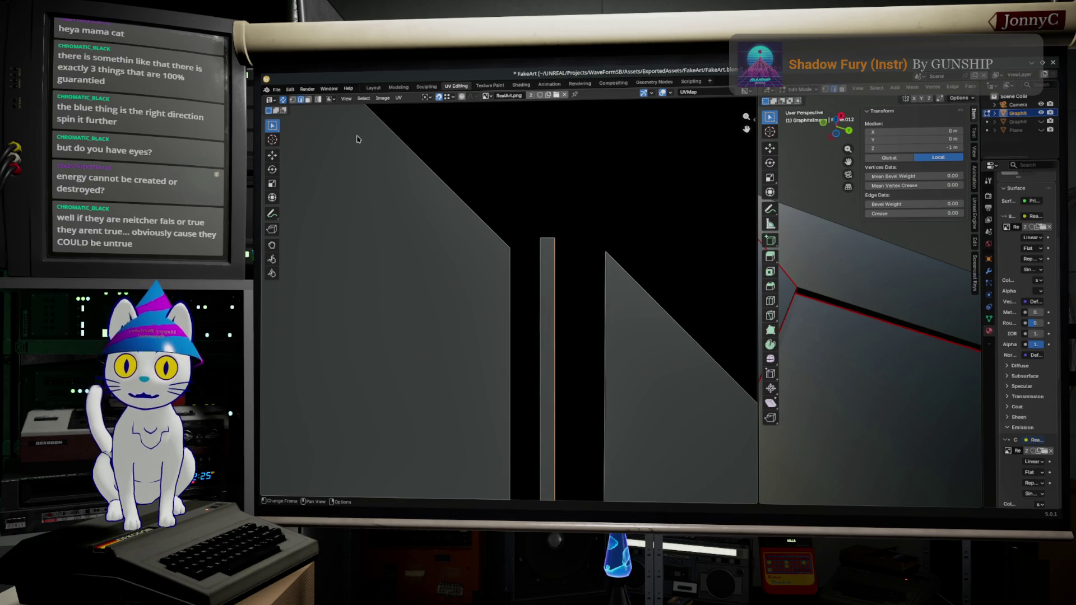
Select the narrow strip island to check its placement, then return to Object Mode
click(549, 253)
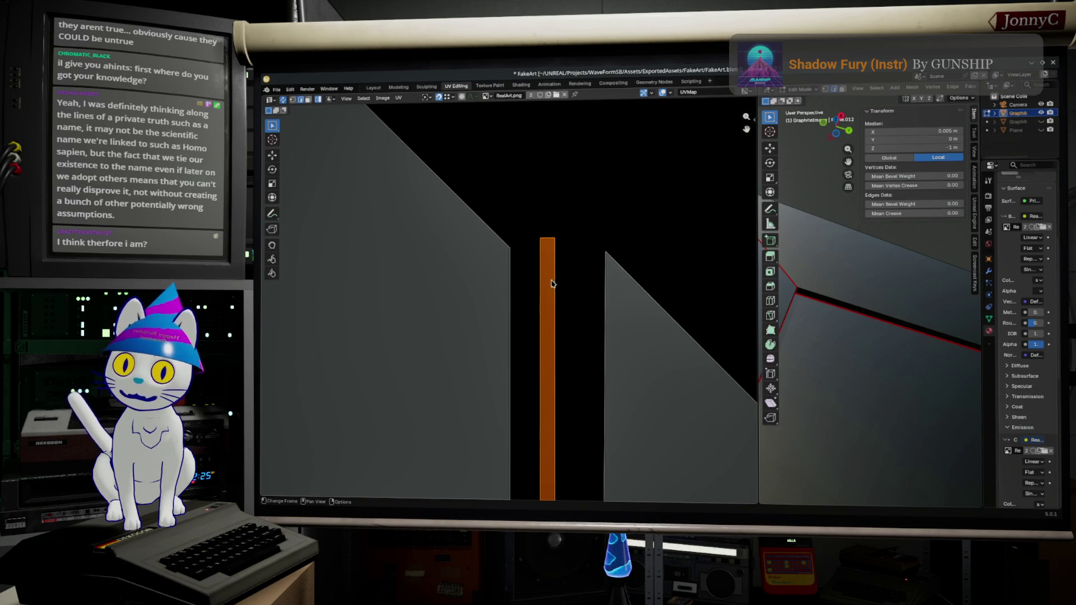
scroll(544, 247, down, 2)
scroll(533, 285, down, 1)
scroll(523, 334, down, 2)
scroll(523, 334, up, 1)
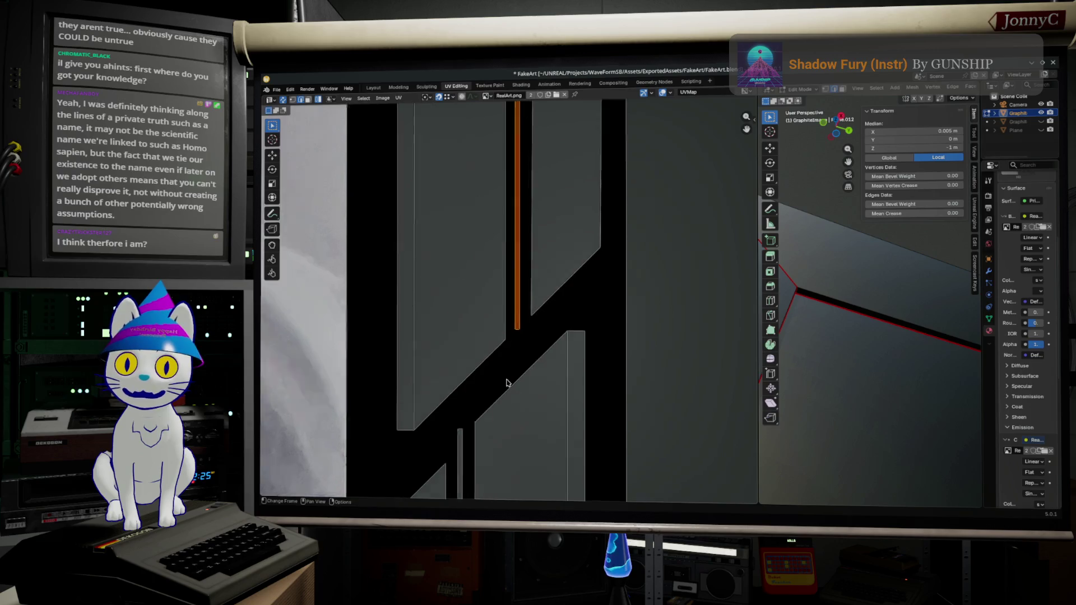
scroll(530, 385, up, 2)
key(Tab)
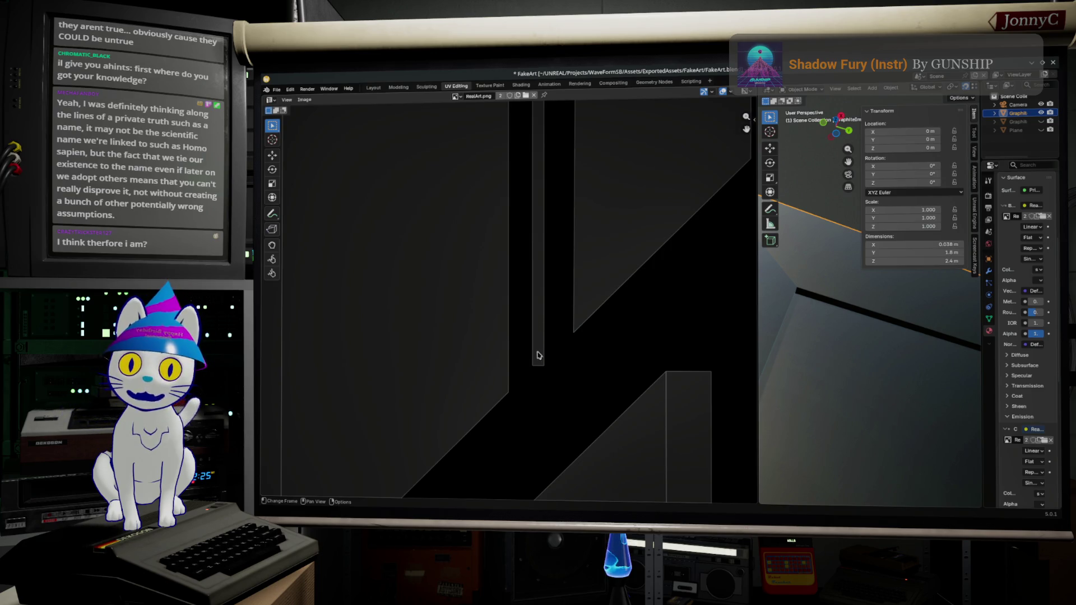
Enter Edit Mode on the graphite plane so its UV islands show in the UV Editor
key(Tab)
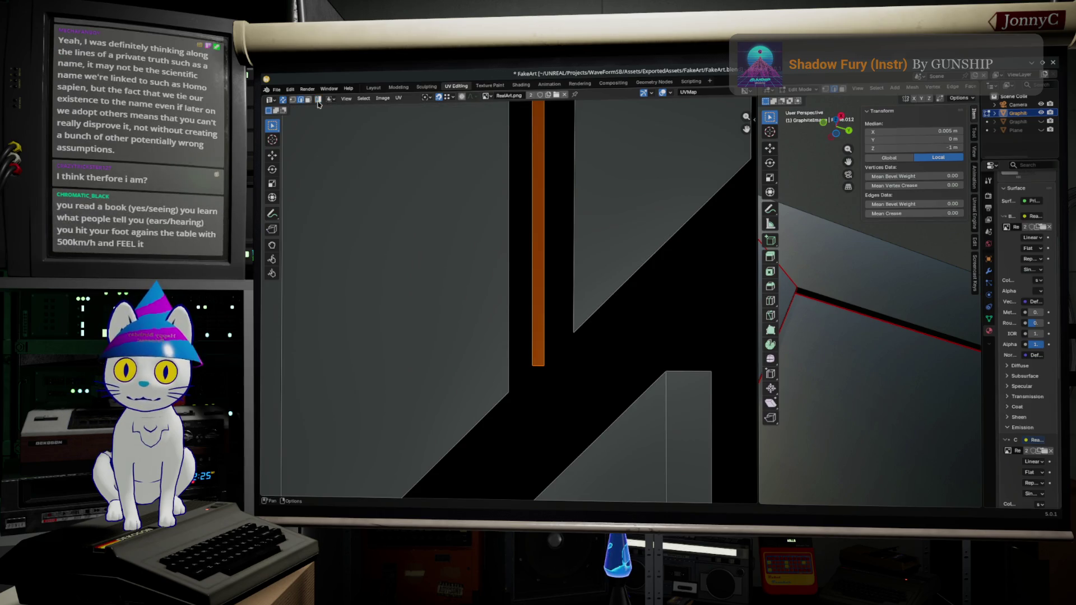
Switch the UV Editor to Edge select mode, inspect the frame in 3D, and select the thin strip's UV edge
click(530, 184)
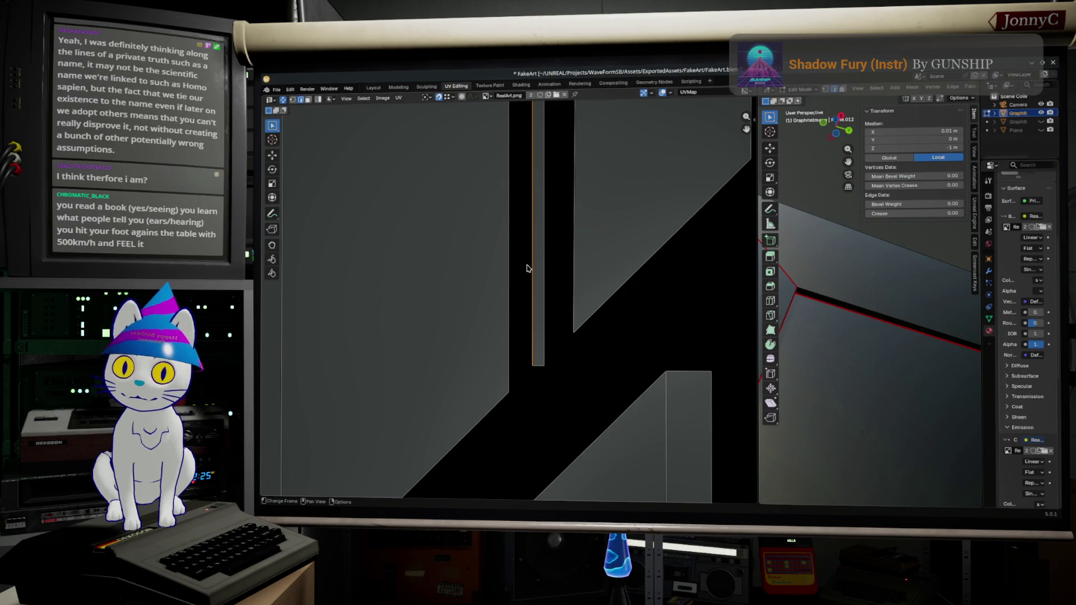
scroll(528, 268, down, 1)
scroll(529, 268, down, 2)
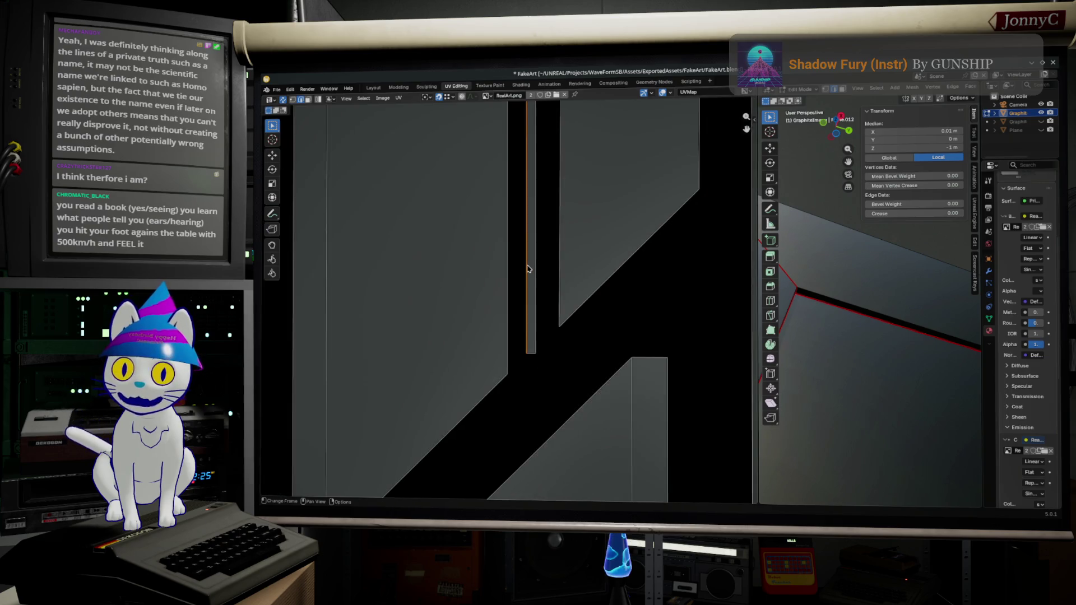
scroll(521, 286, down, 1)
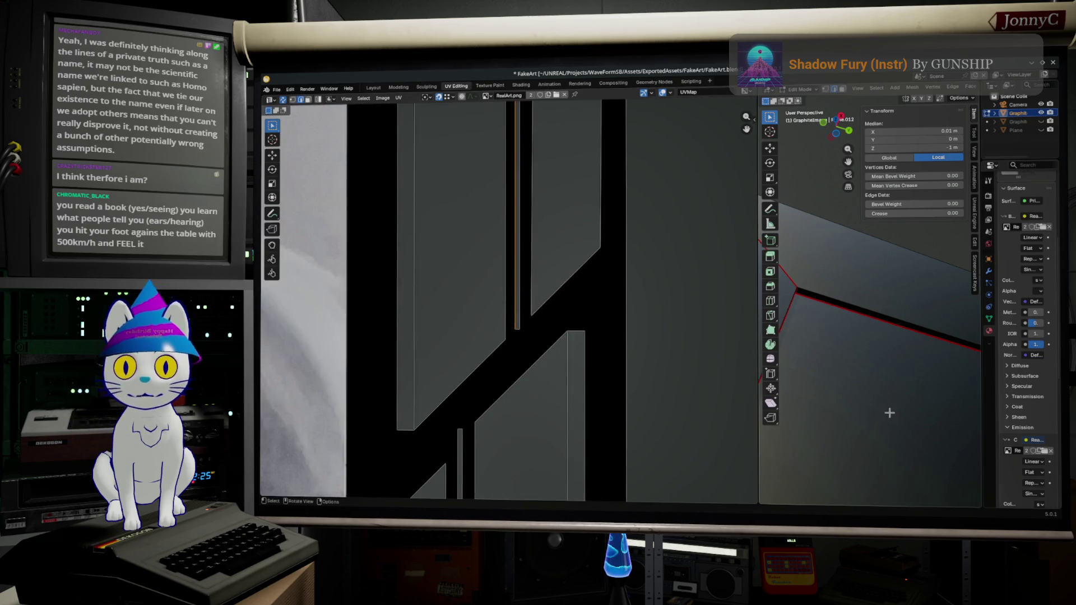
middle_drag(821, 411, 824, 178)
middle_drag(883, 462, 919, 372)
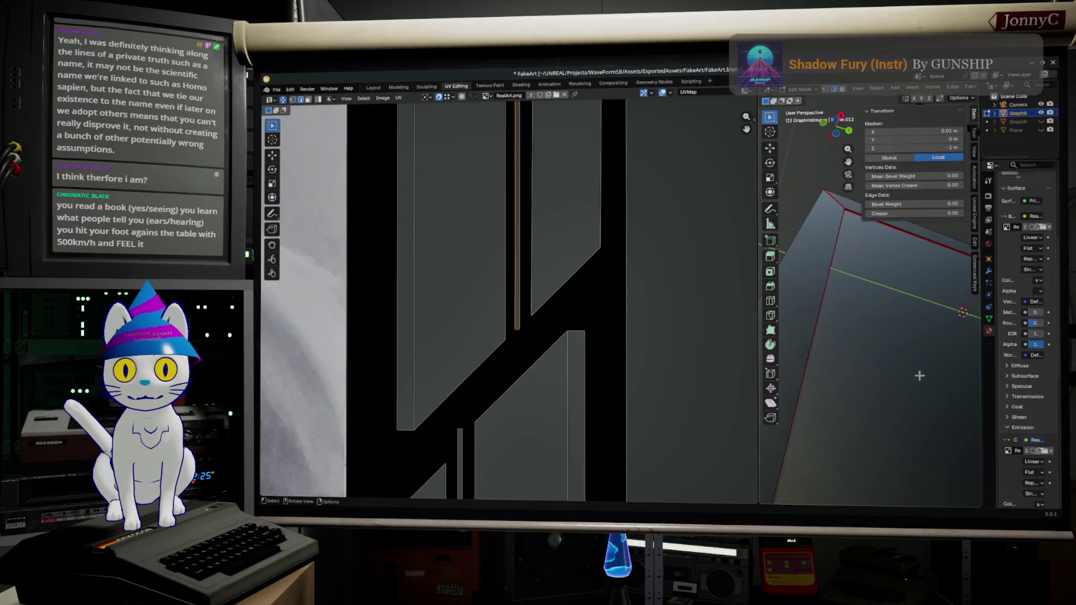
middle_drag(874, 220, 901, 511)
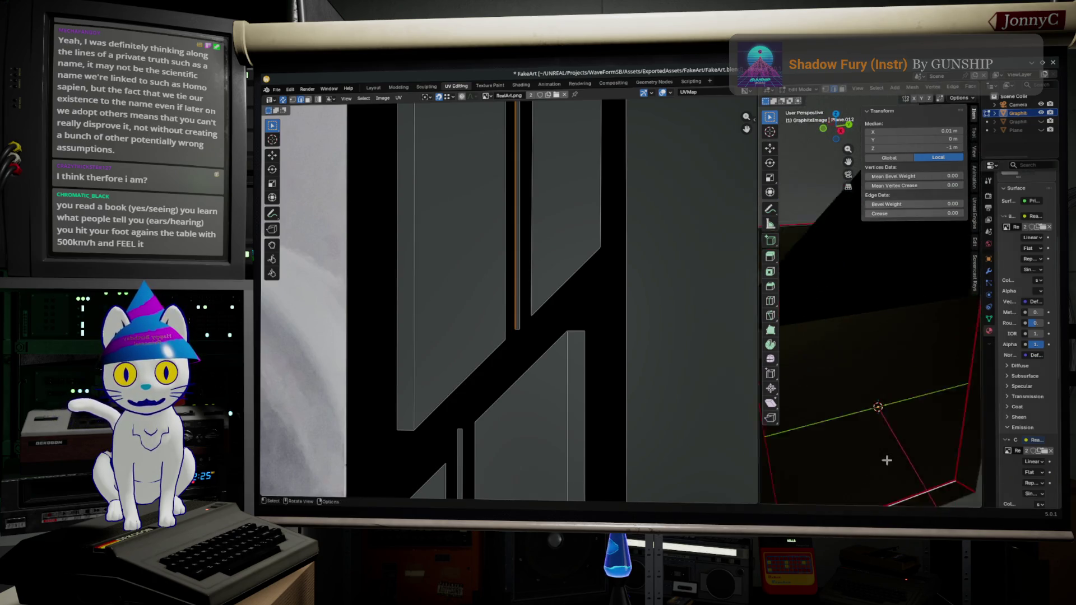
mouse_move(852, 279)
middle_down()
mouse_move(875, 430)
mouse_move(849, 366)
middle_up()
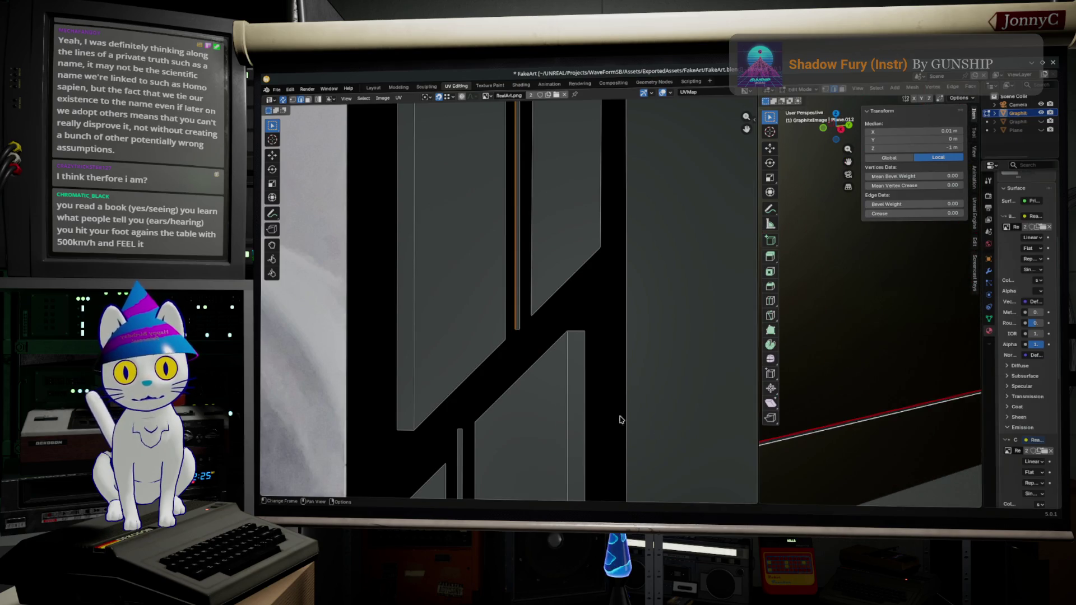
click(327, 88)
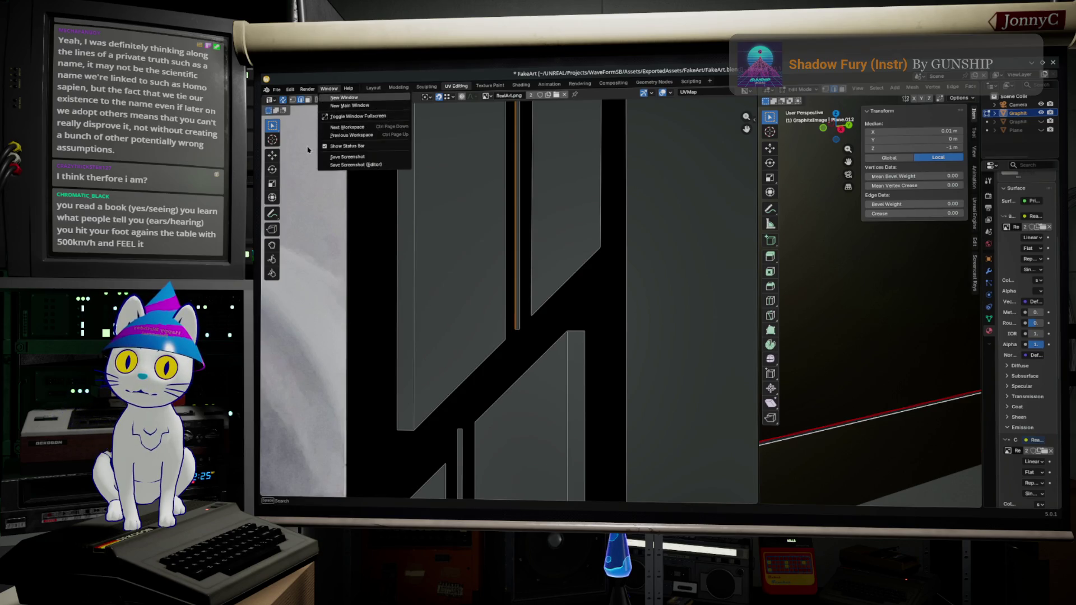
click(522, 286)
scroll(538, 353, down, 2)
scroll(546, 409, down, 2)
Rotate the selected thin strip UV edge 180 degrees so it stands upright
key(t)
key(r)
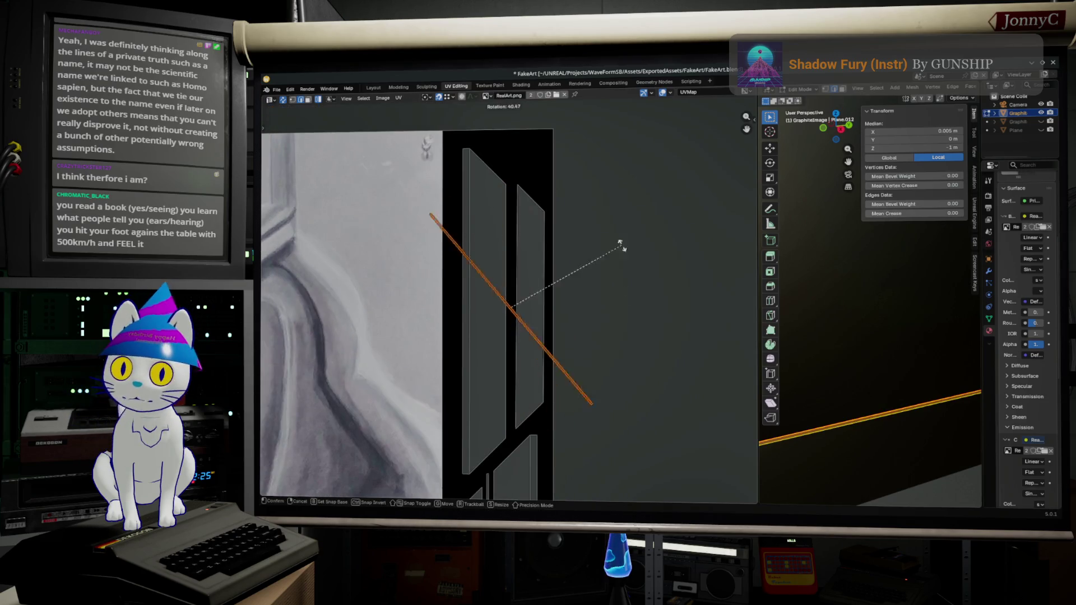
text(180)
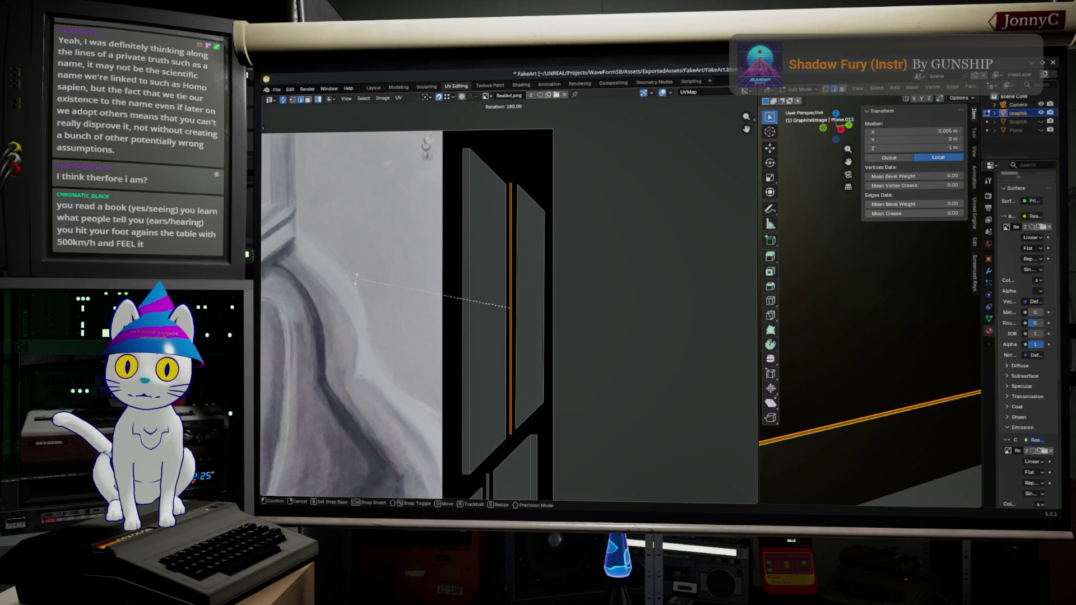
key(Return)
scroll(496, 469, up, 3)
middle_drag(496, 469, 521, 272)
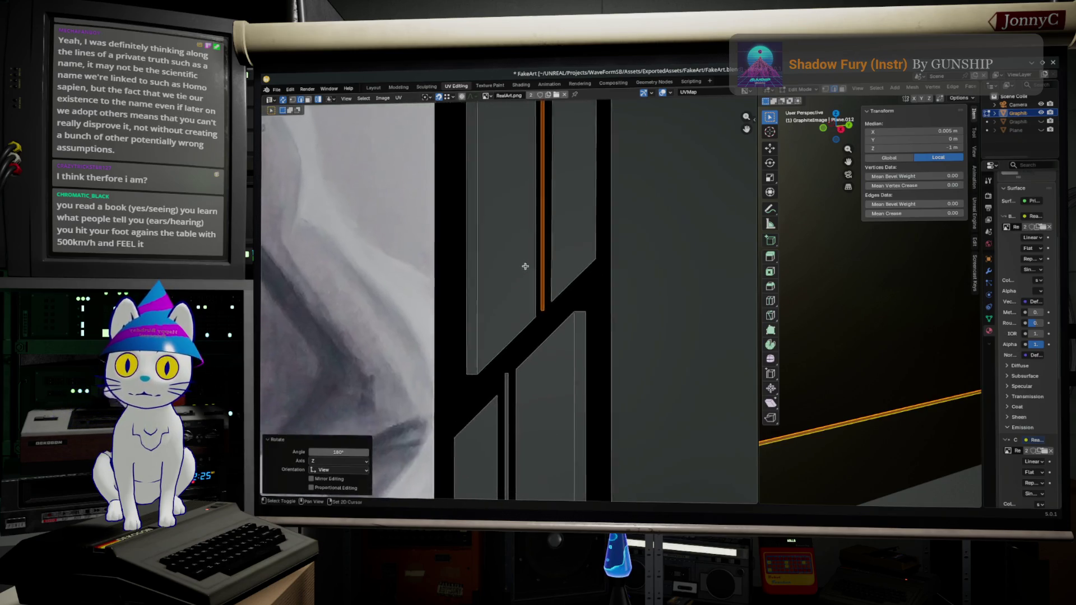
scroll(569, 329, up, 2)
scroll(440, 293, up, 2)
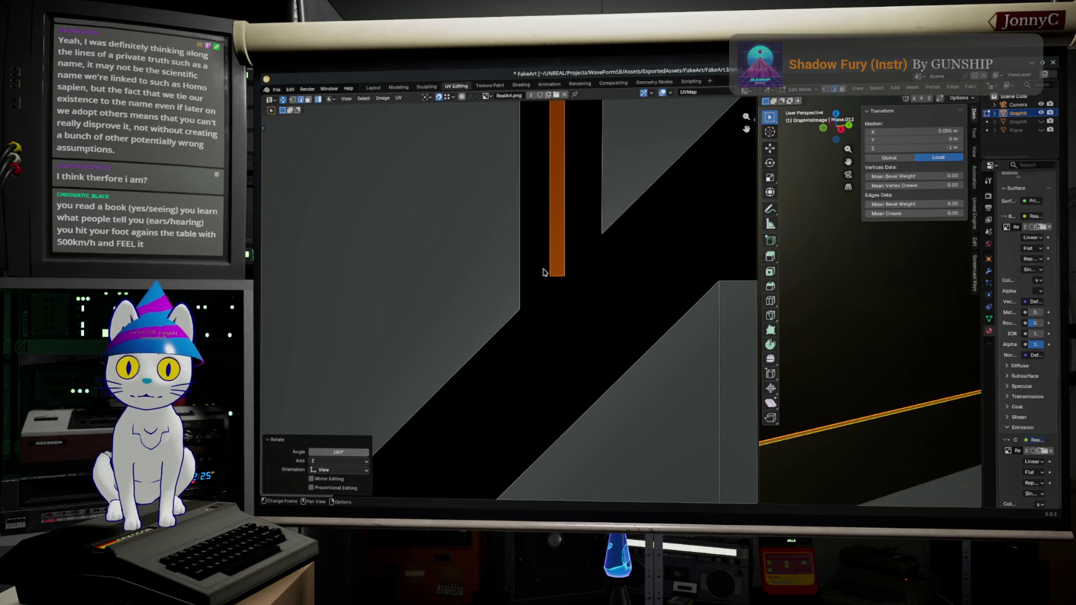
Nudge the strip edge into place and enlarge it about two percent to match neighbouring strips
click(543, 328)
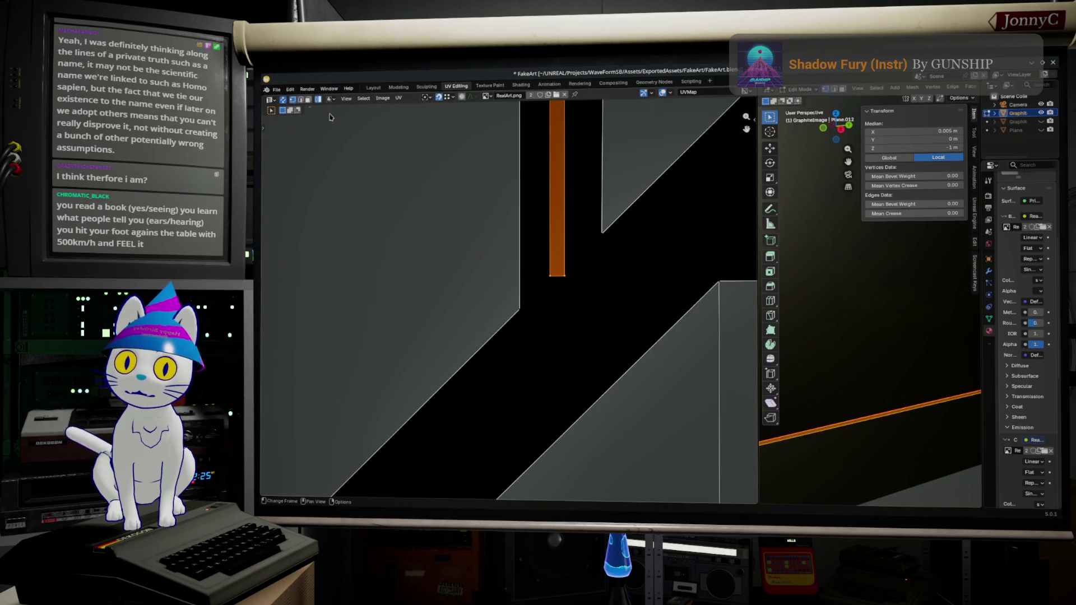
key(g)
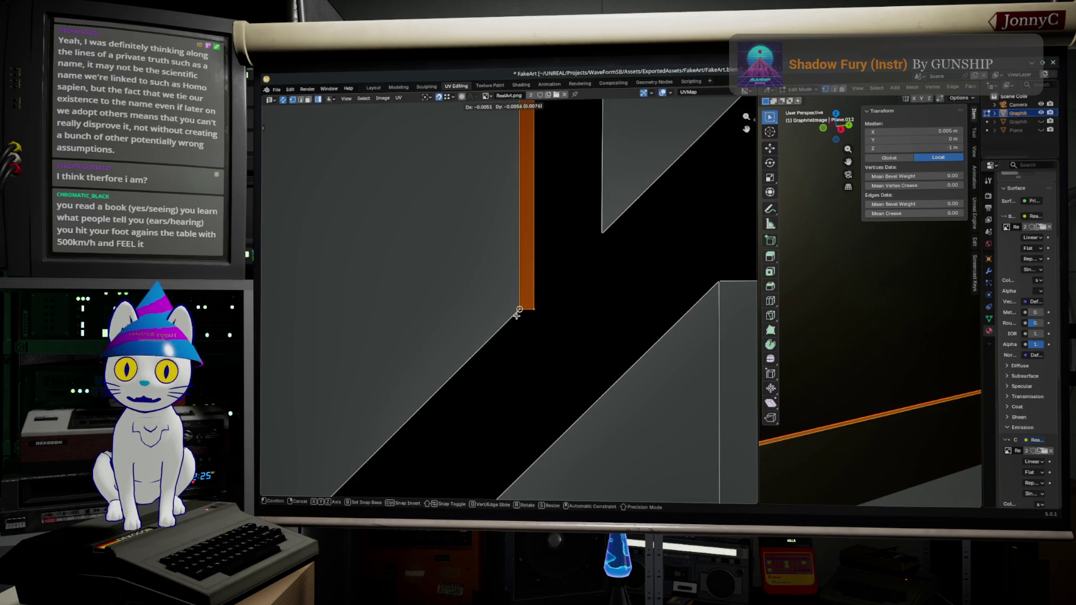
click(541, 296)
scroll(544, 260, down, 3)
middle_drag(547, 231, 536, 358)
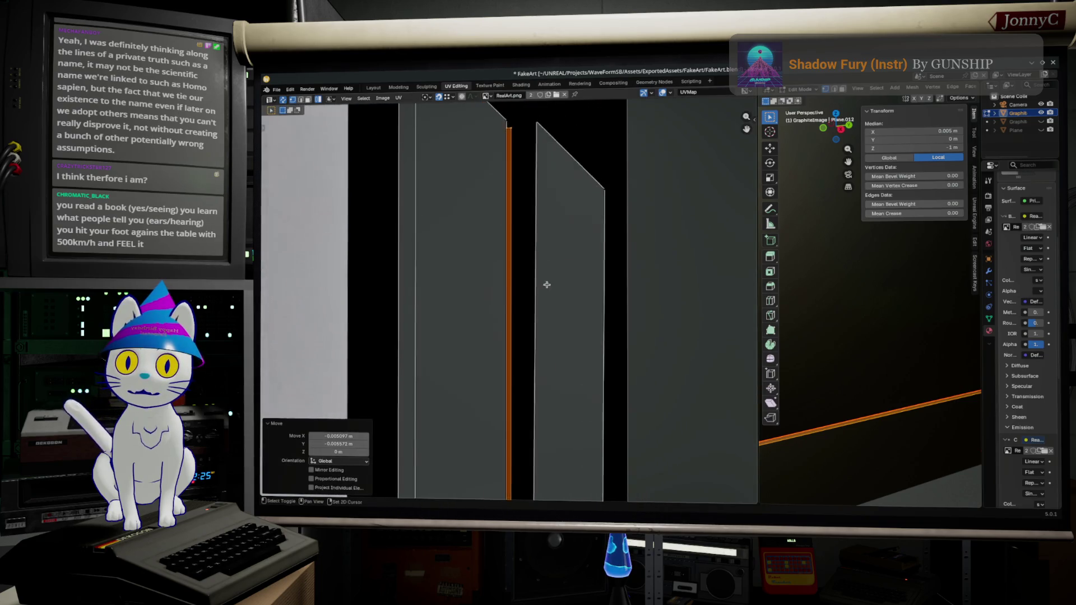
scroll(547, 180, up, 3)
scroll(548, 235, up, 2)
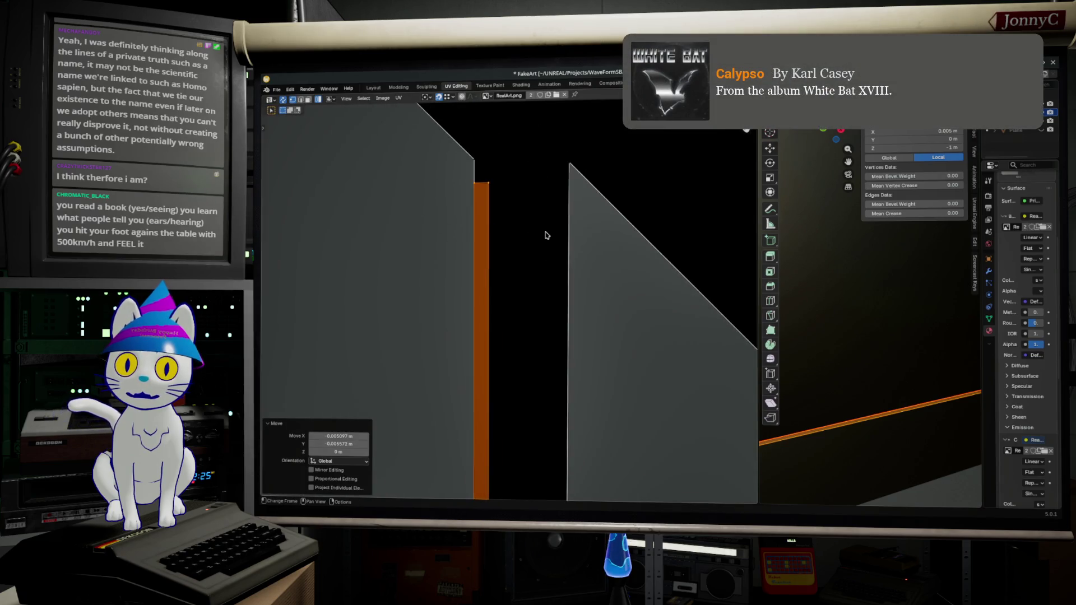
key(s)
click(544, 238)
scroll(542, 278, down, 3)
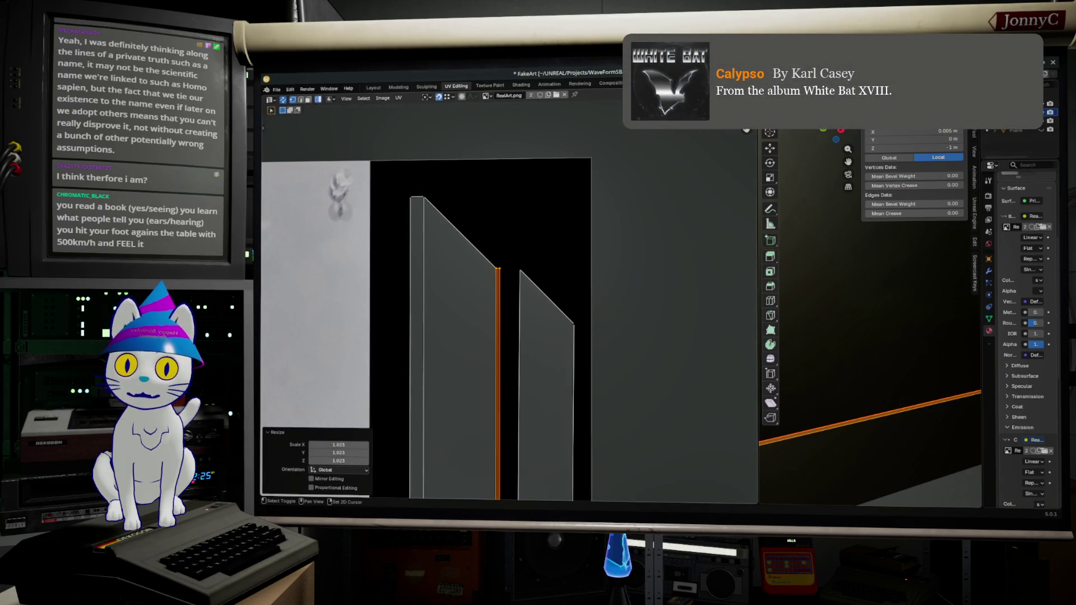
scroll(555, 378, up, 2)
mouse_move(568, 425)
middle_down()
mouse_move(593, 264)
mouse_move(593, 331)
middle_up()
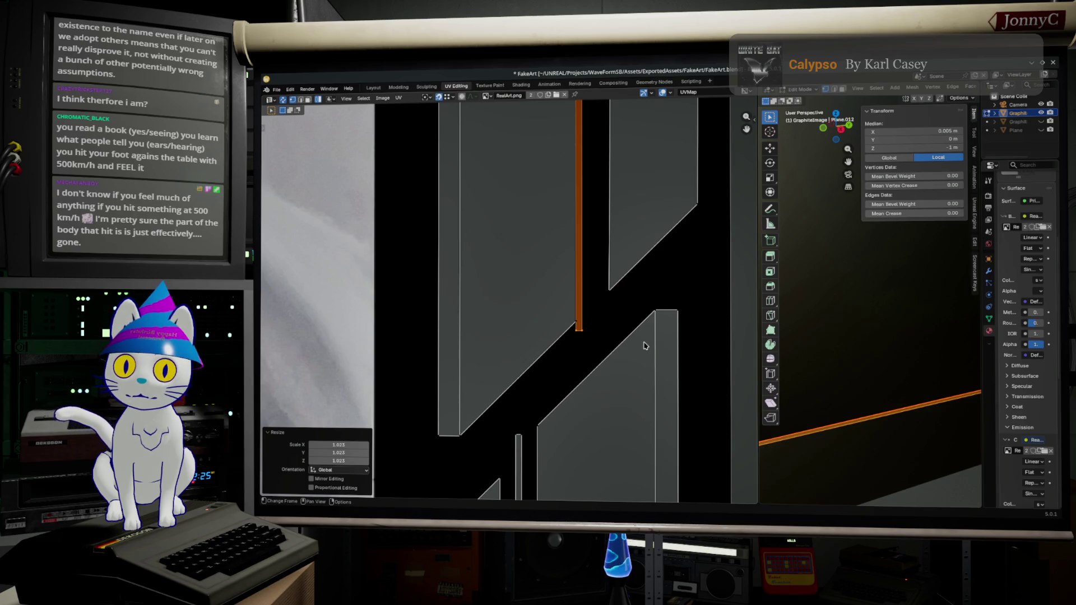
scroll(612, 356, up, 4)
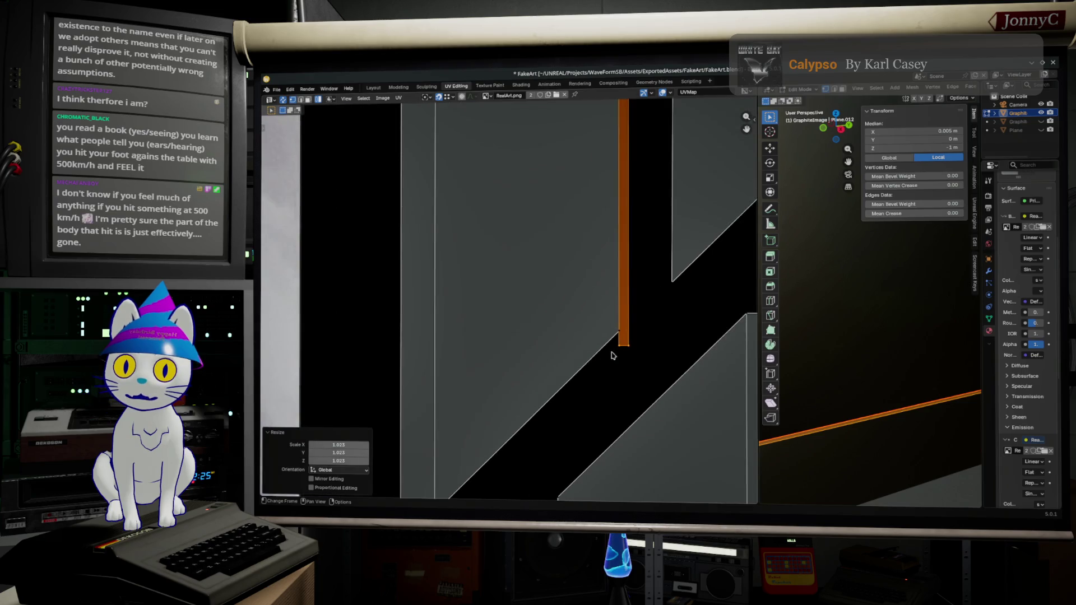
Nudge the lower end of the thin frame-strip UV island into place
drag(651, 363, 611, 344)
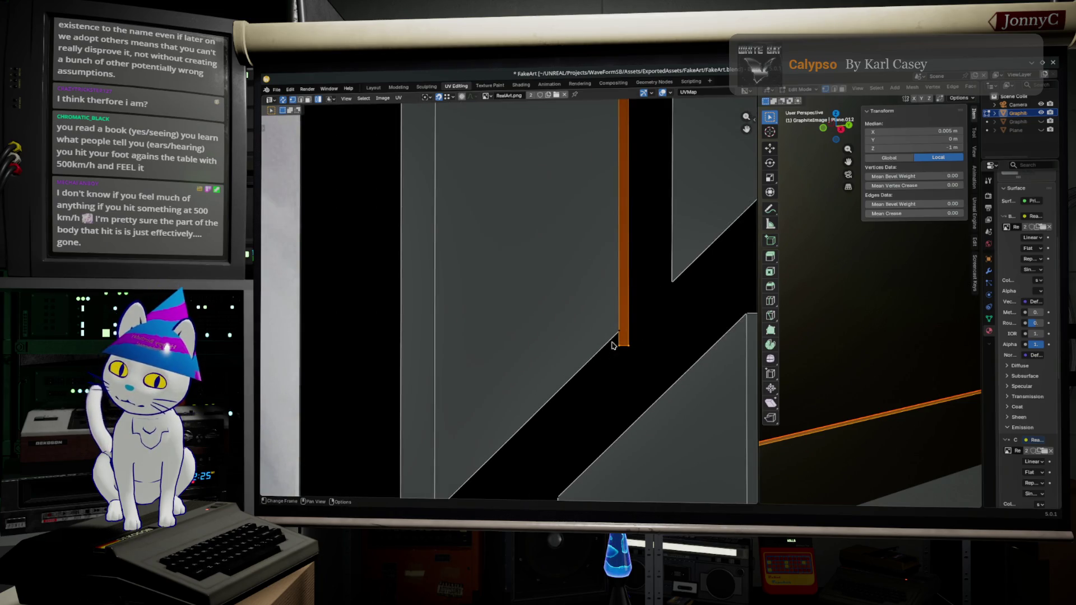
key(g)
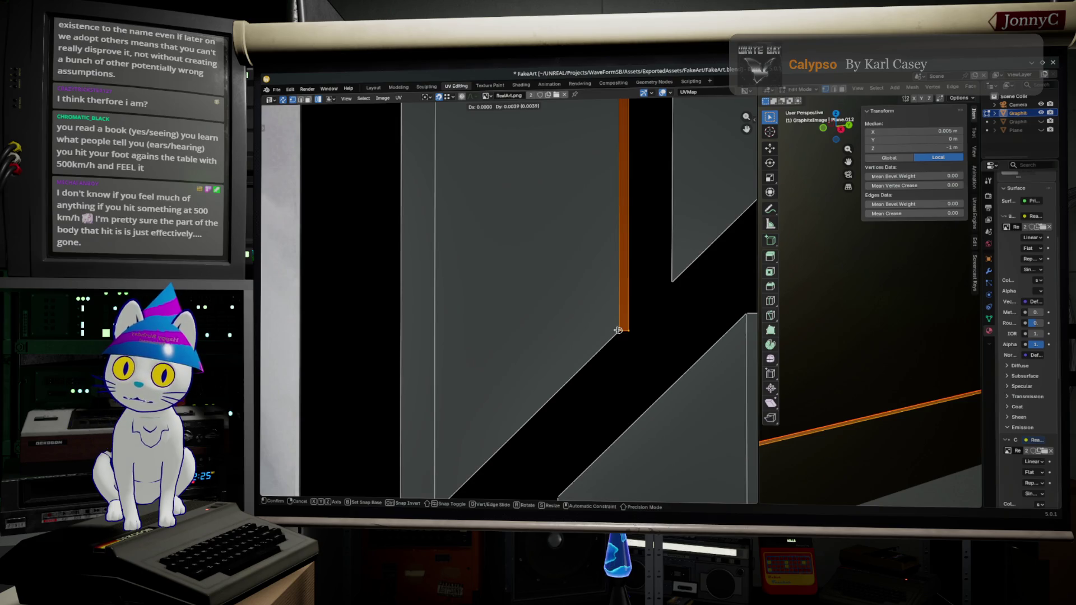
click(618, 331)
scroll(608, 396, down, 2)
scroll(629, 240, down, 2)
scroll(576, 212, down, 1)
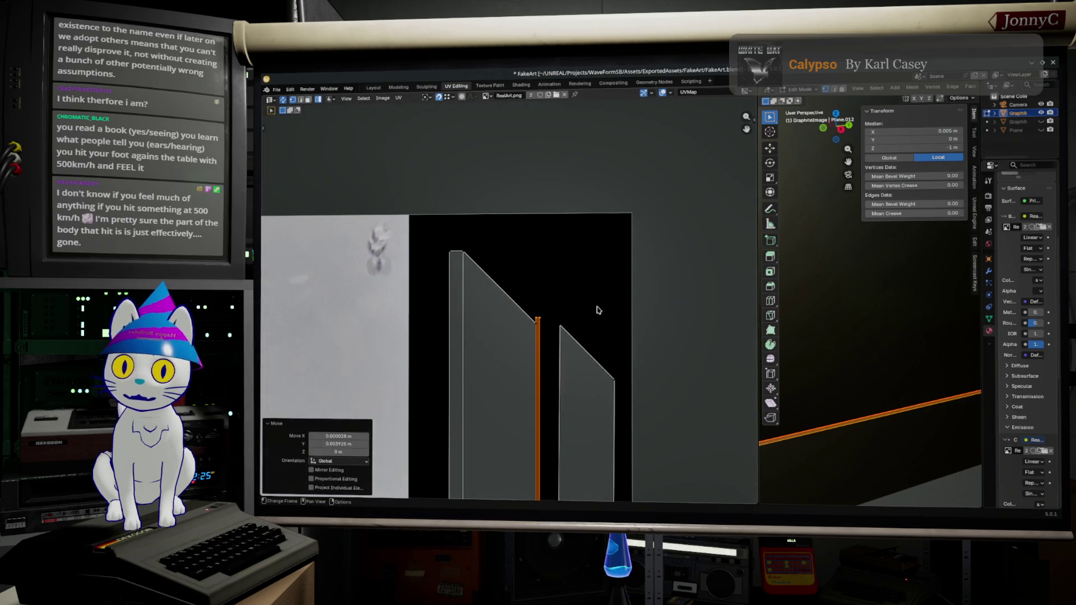
scroll(601, 319, up, 2)
Lower the strip's top corner vertices to meet the neighbouring island's mitered corner
drag(546, 290, 595, 336)
scroll(595, 336, up, 1)
scroll(509, 211, up, 1)
scroll(579, 174, up, 1)
scroll(622, 156, up, 1)
drag(601, 163, 664, 227)
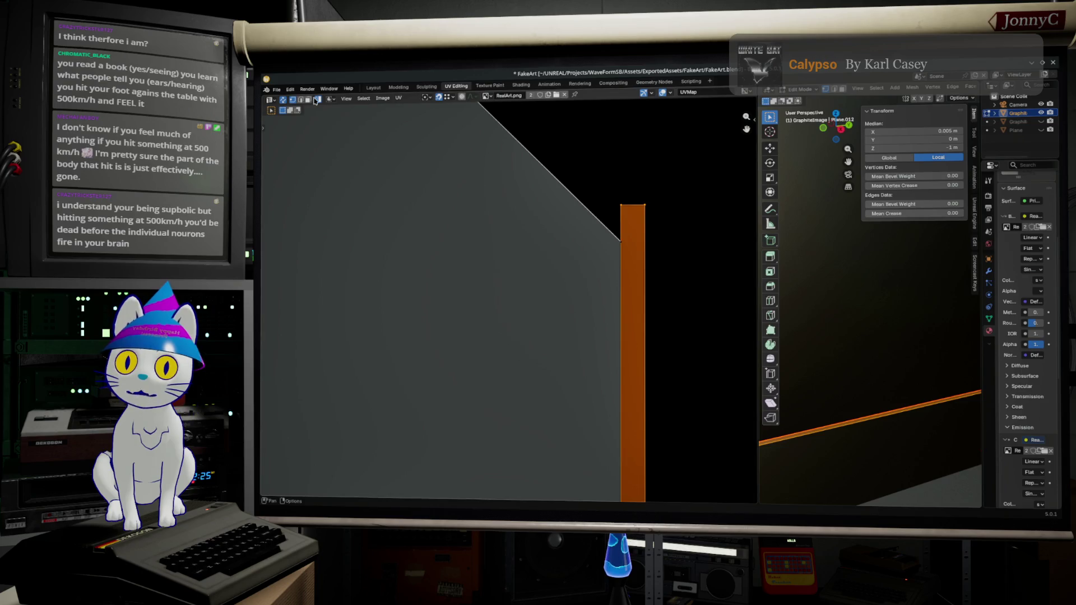
drag(555, 146, 678, 220)
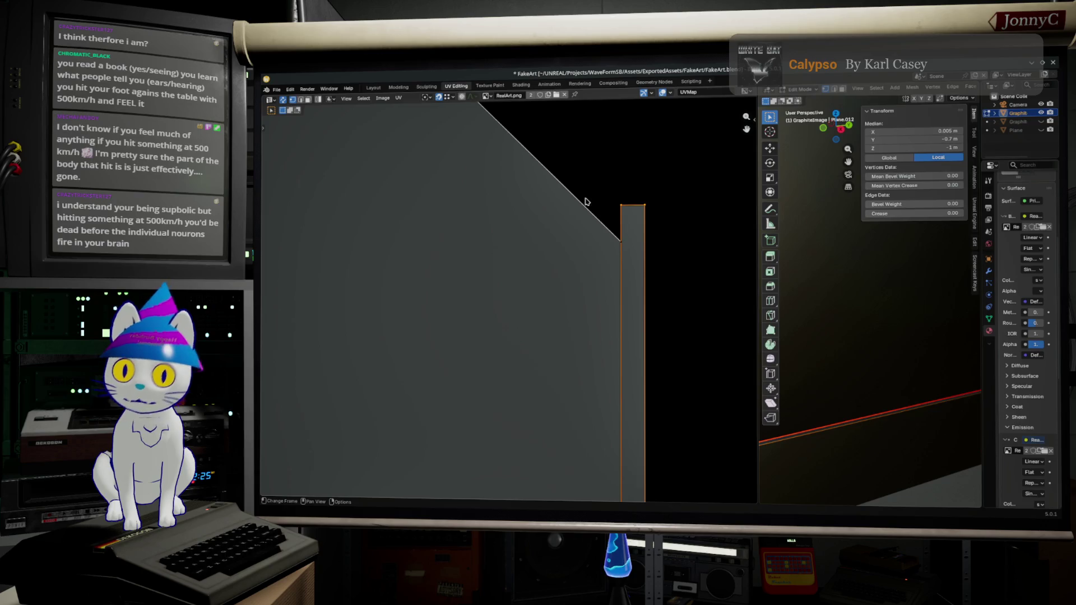
key(g)
click(618, 242)
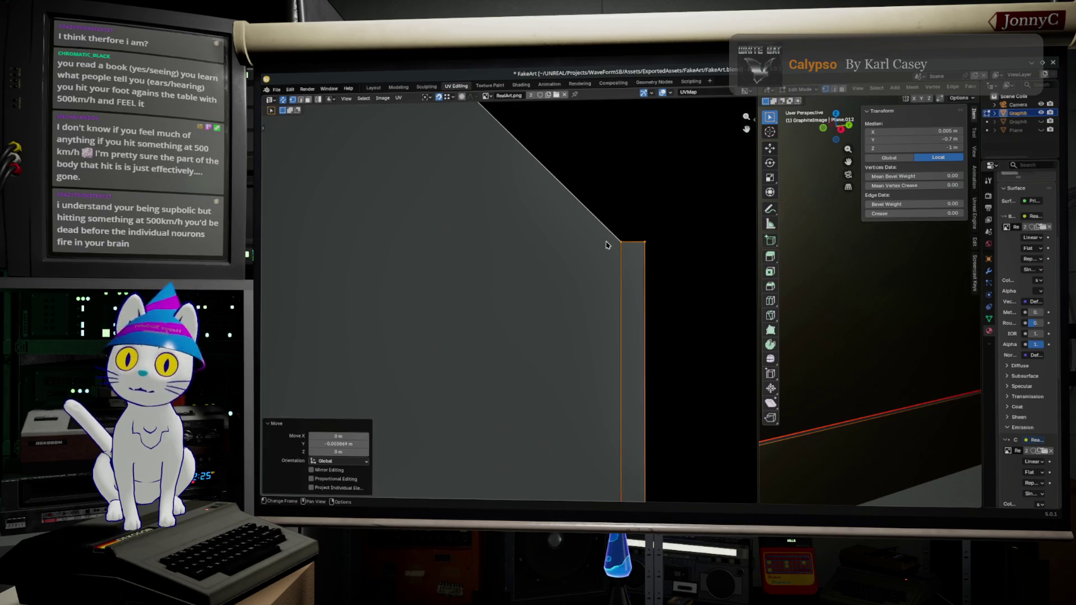
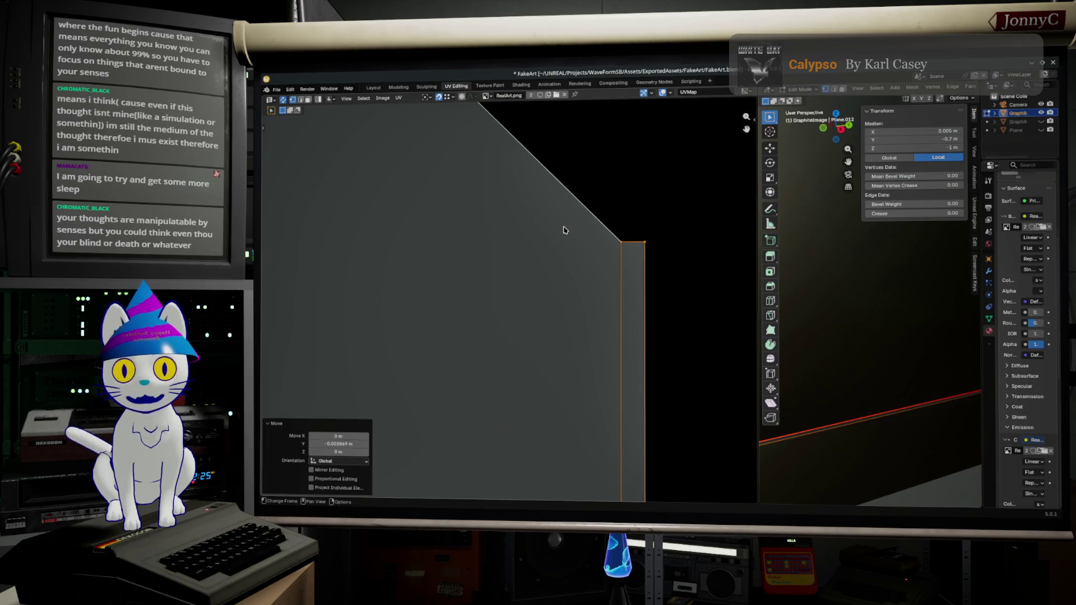
scroll(564, 230, down, 3)
scroll(507, 327, down, 3)
scroll(507, 327, up, 5)
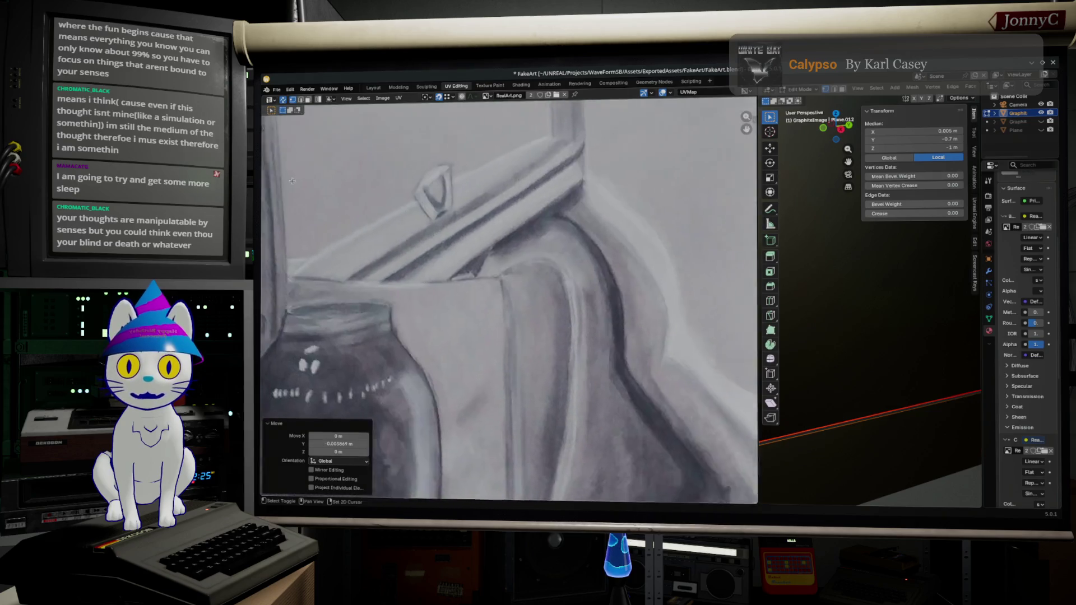
scroll(415, 458, up, 2)
scroll(415, 458, down, 5)
scroll(436, 284, up, 2)
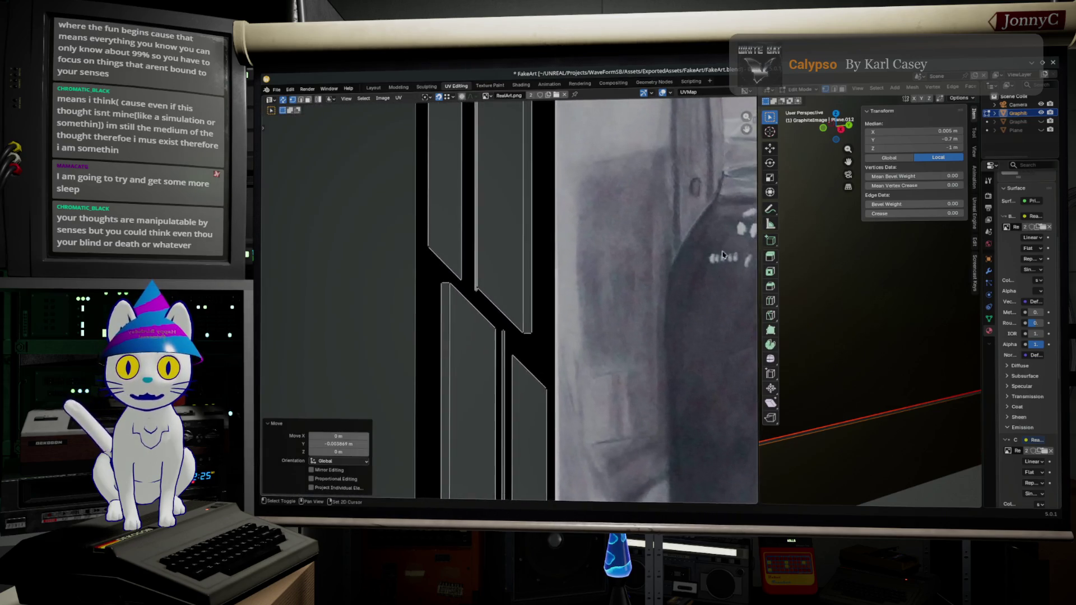
scroll(437, 283, up, 2)
scroll(436, 283, up, 2)
scroll(437, 283, up, 2)
Box-select the thin vertical UV strip and move it slightly upward into line
middle_drag(436, 283, 591, 349)
drag(592, 338, 643, 349)
scroll(624, 337, up, 2)
scroll(672, 360, up, 1)
middle_drag(673, 360, 528, 401)
key(g)
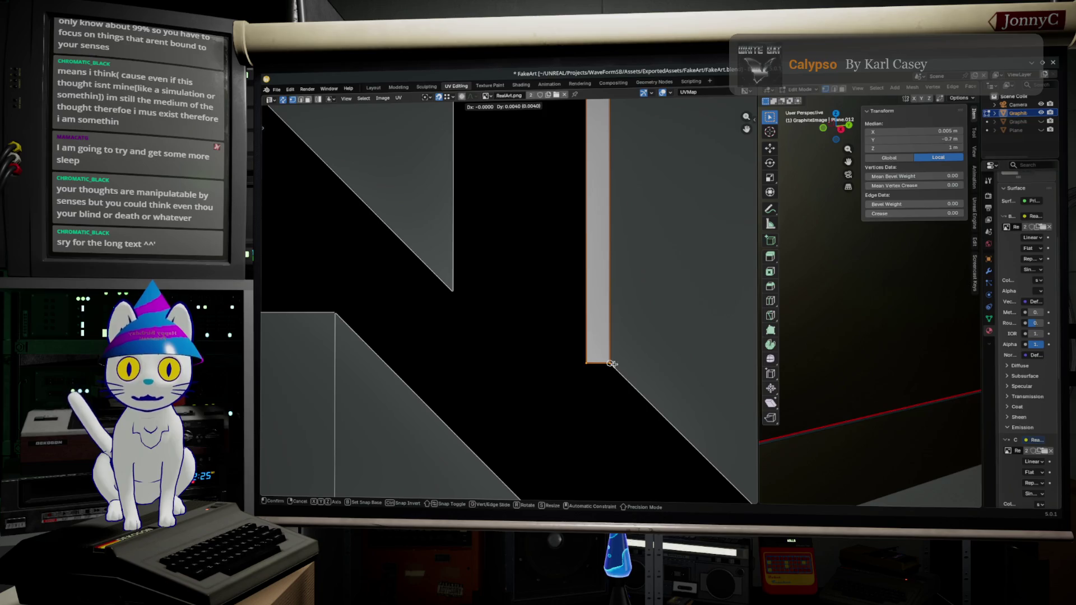
click(613, 364)
scroll(629, 303, down, 2)
shift+scroll(629, 304, up, 8)
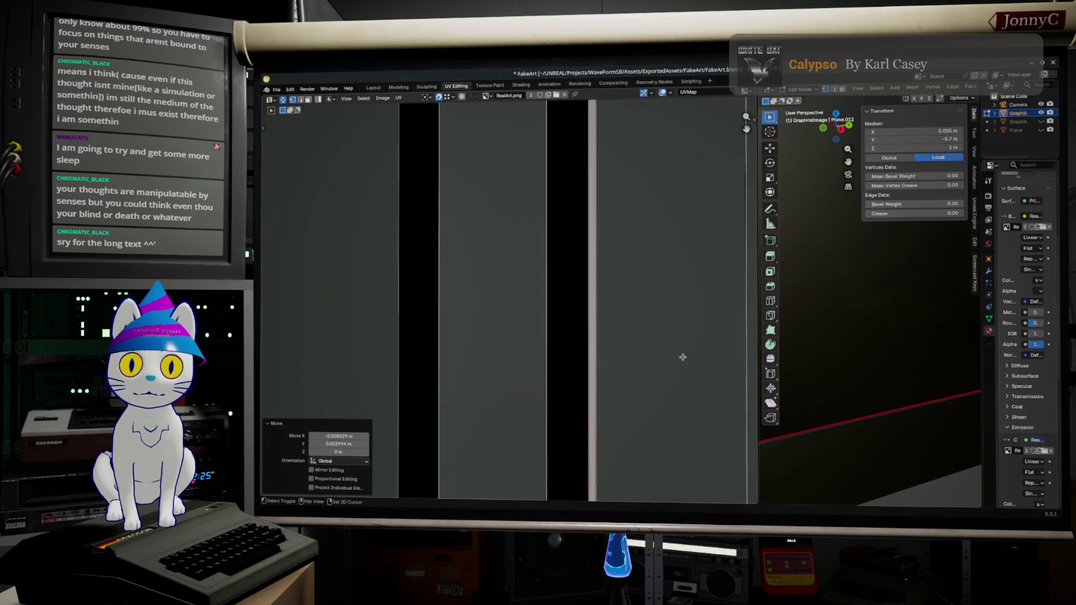
scroll(488, 321, up, 5)
scroll(488, 321, up, 3)
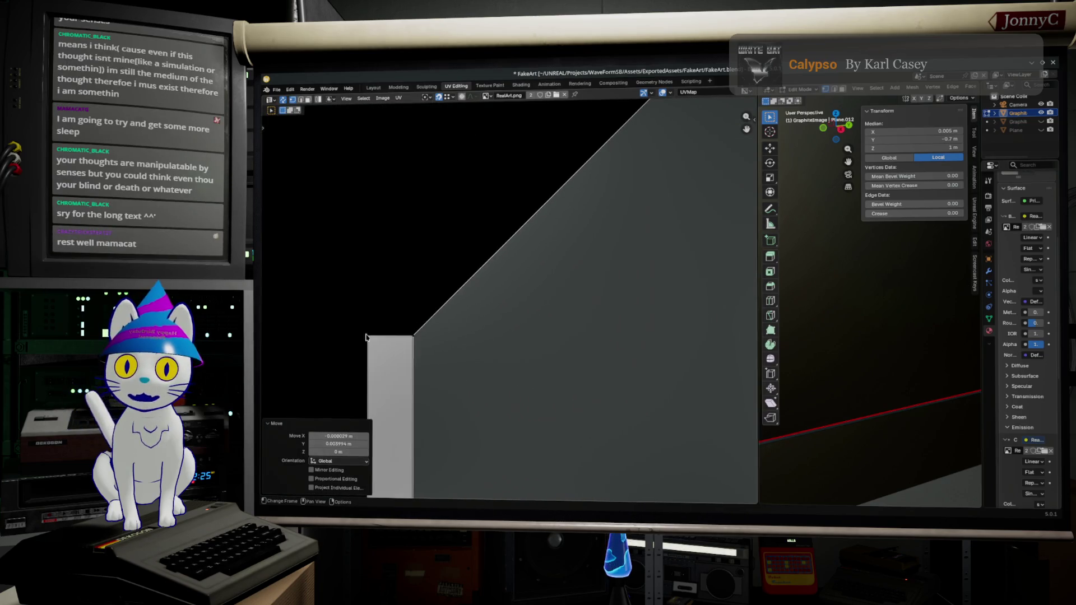
scroll(540, 384, down, 3)
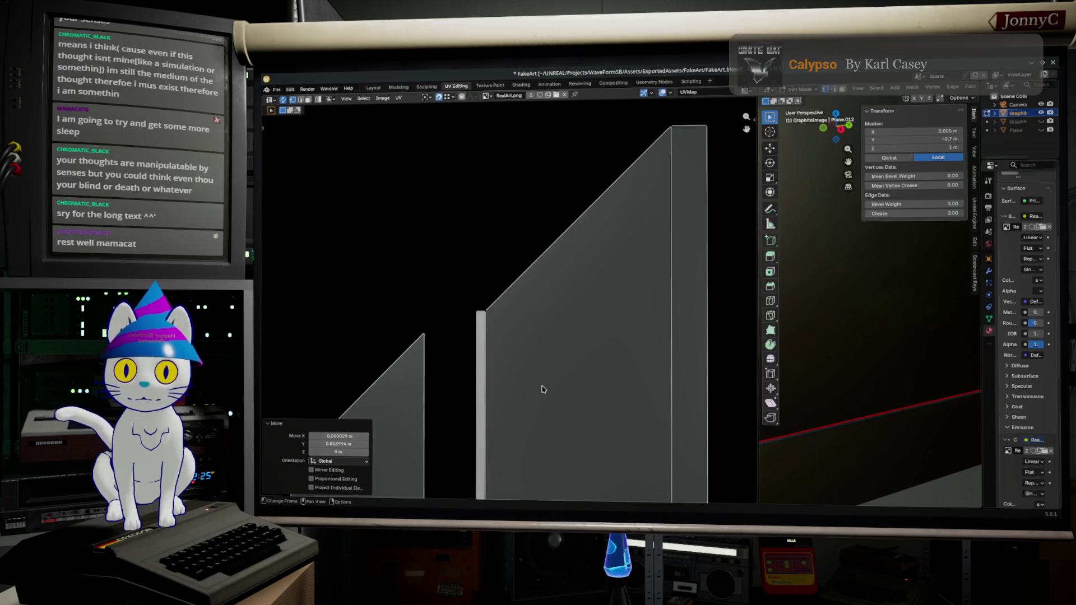
scroll(569, 428, up, 4)
ctrl+scroll(586, 272, up, 2)
ctrl+scroll(580, 307, up, 1)
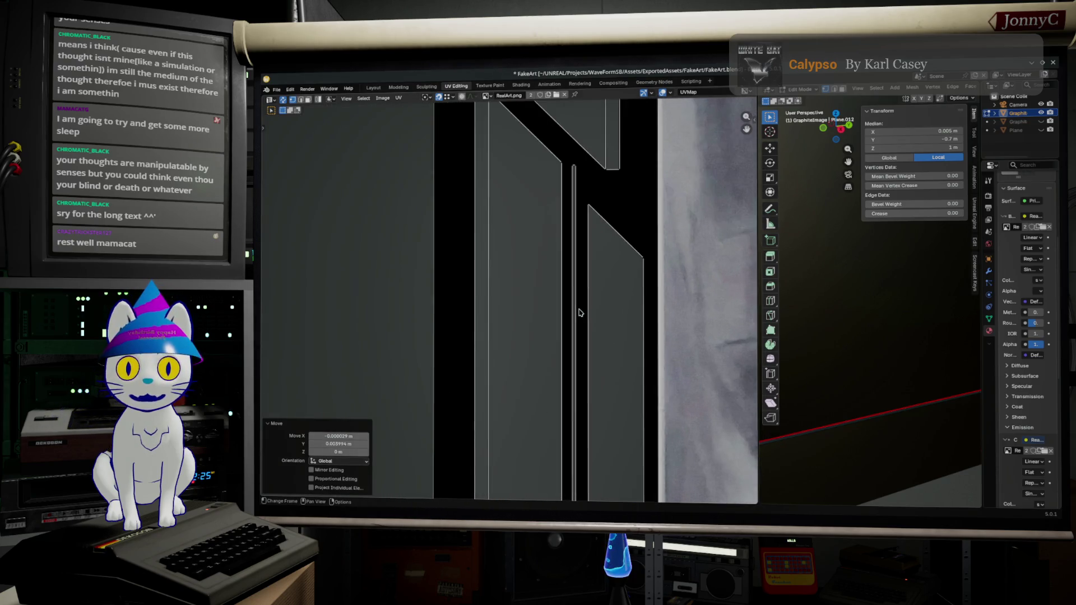
ctrl+scroll(588, 252, up, 1)
scroll(605, 292, up, 2)
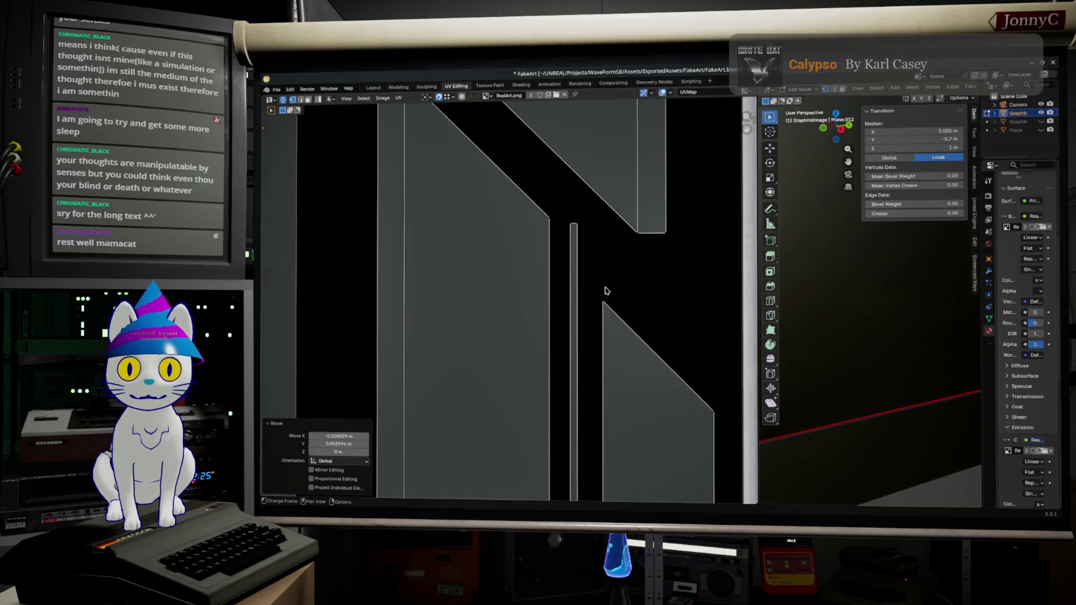
Select the strip's end vertex and frame it in the 3D view at the frame corner
click(574, 239)
key(KP_Decimal)
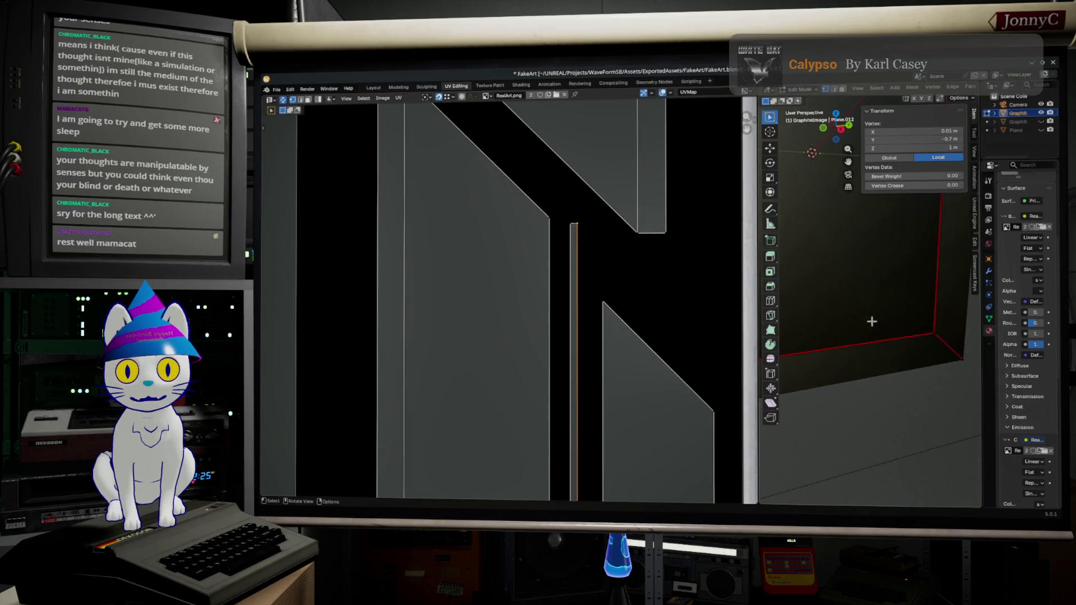
middle_drag(872, 321, 795, 258)
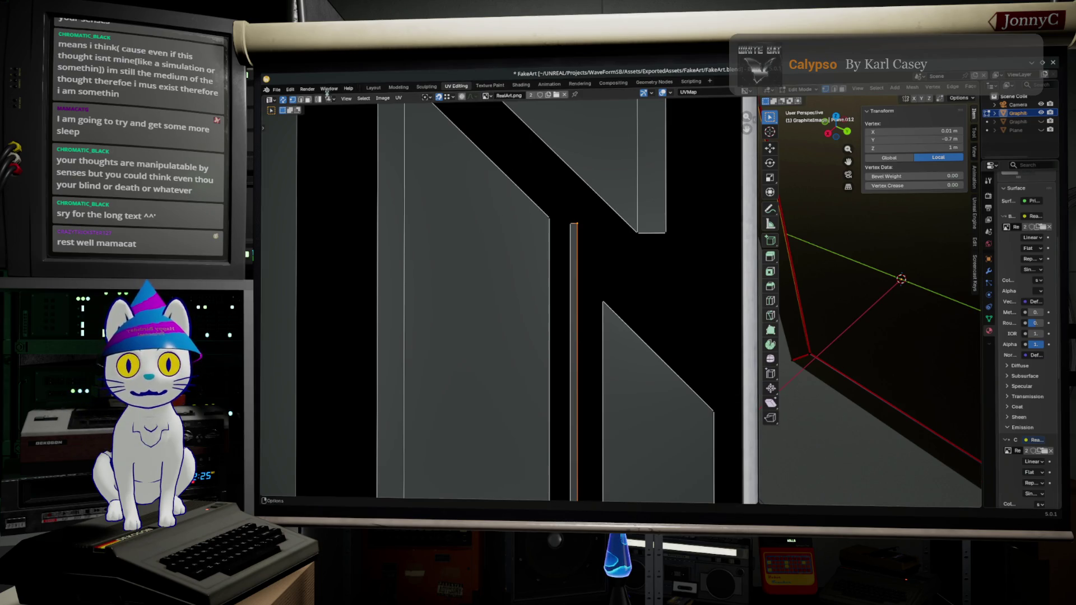
scroll(589, 287, down, 2)
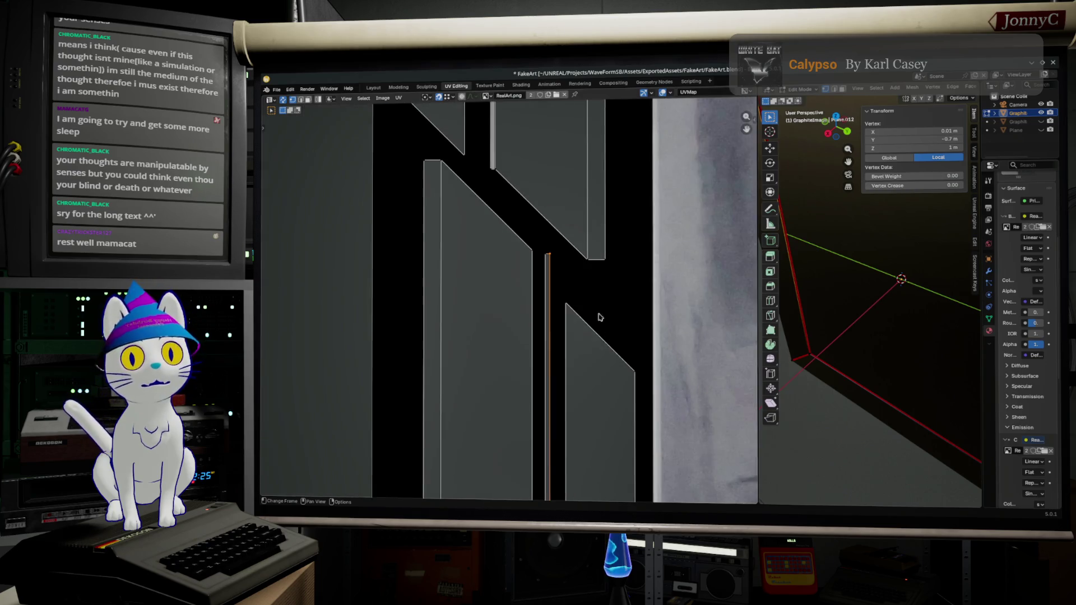
scroll(596, 308, up, 3)
scroll(615, 224, up, 2)
scroll(629, 480, up, 1)
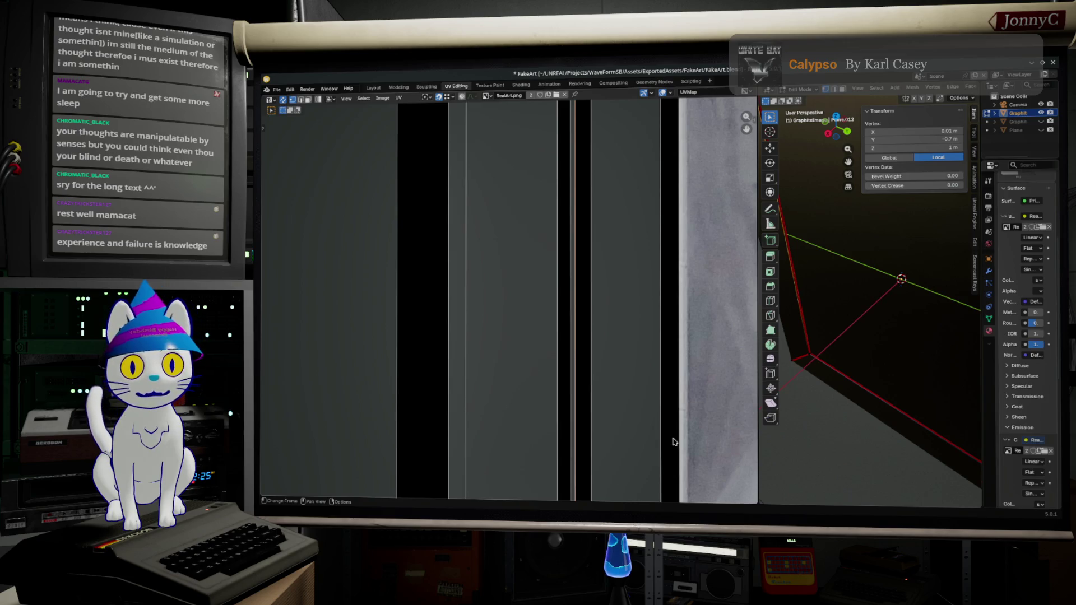
scroll(668, 416, down, 3)
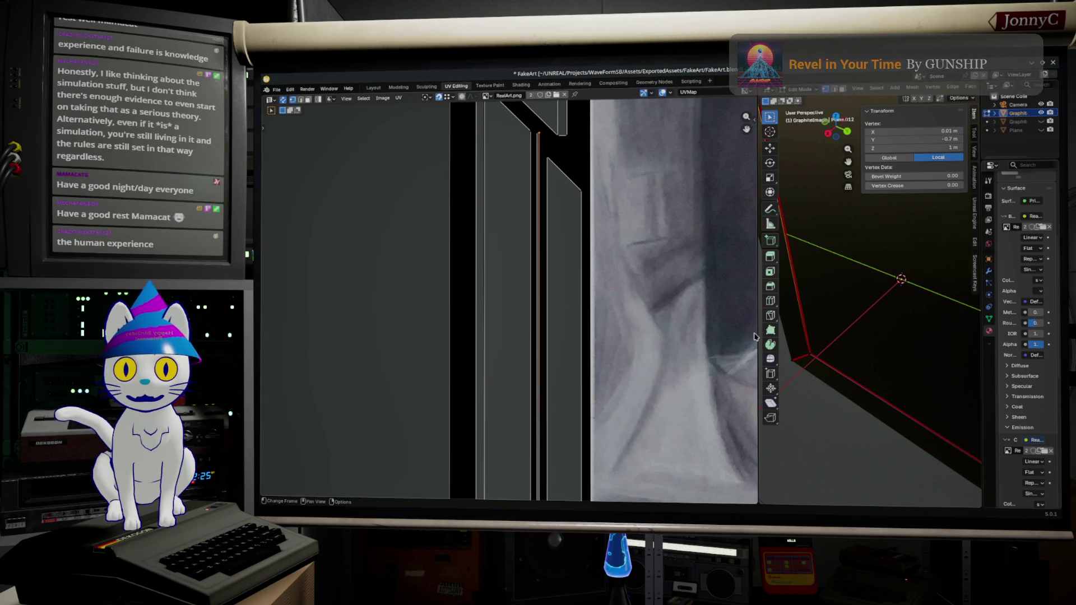
click(496, 213)
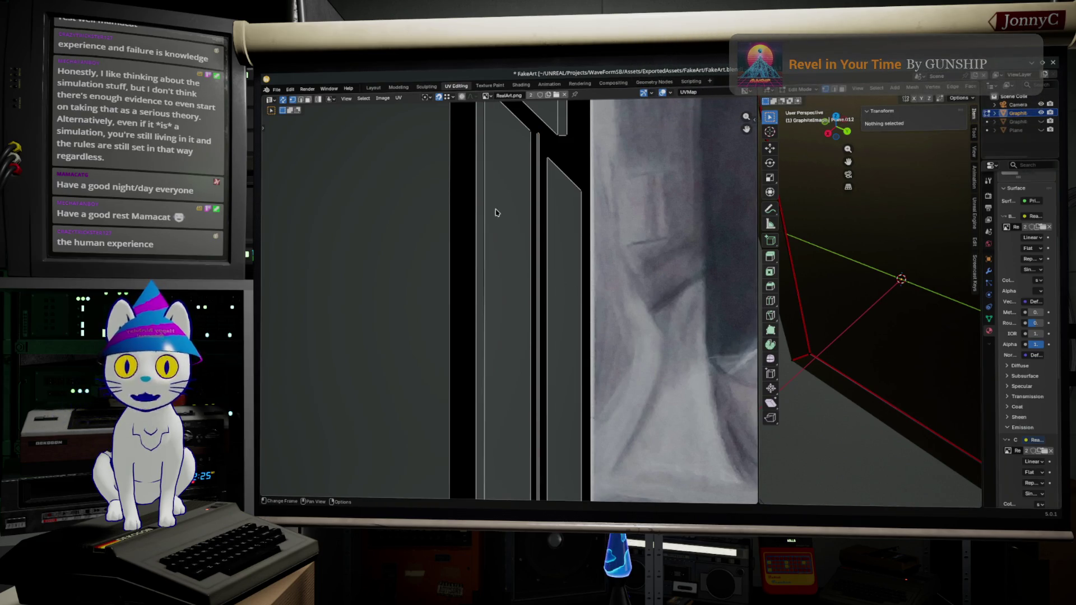
scroll(496, 213, down, 3)
scroll(470, 294, up, 1)
scroll(448, 383, up, 1)
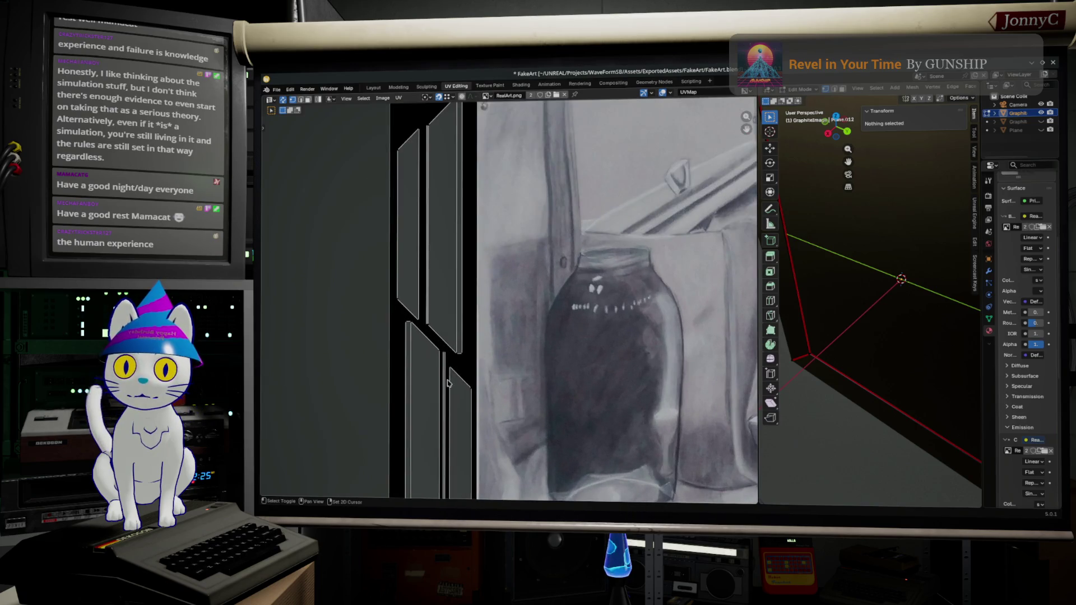
middle_drag(447, 384, 485, 281)
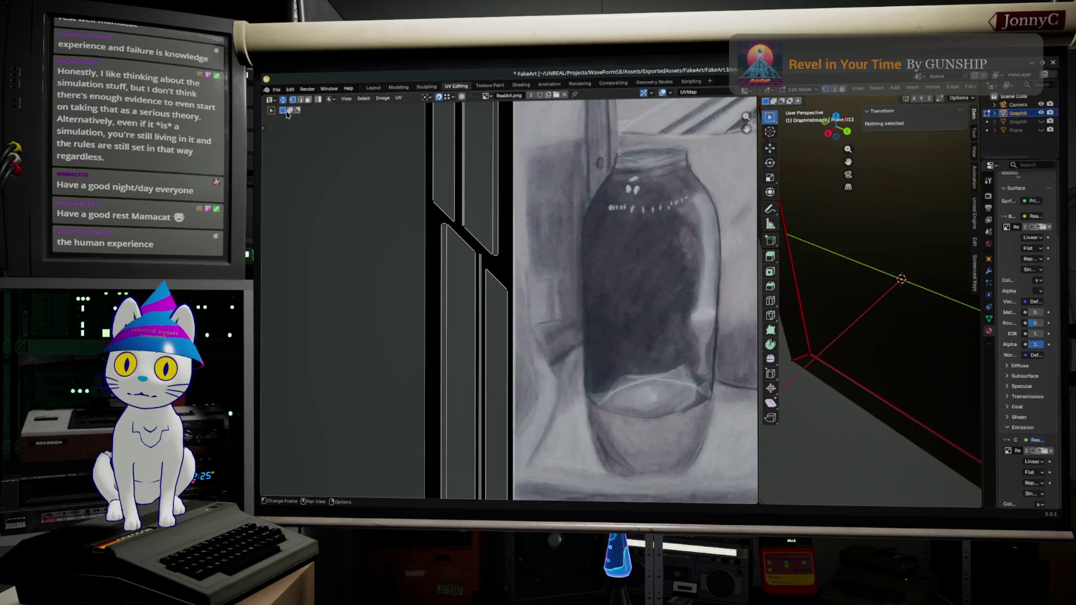
scroll(471, 281, up, 1)
scroll(475, 295, up, 1)
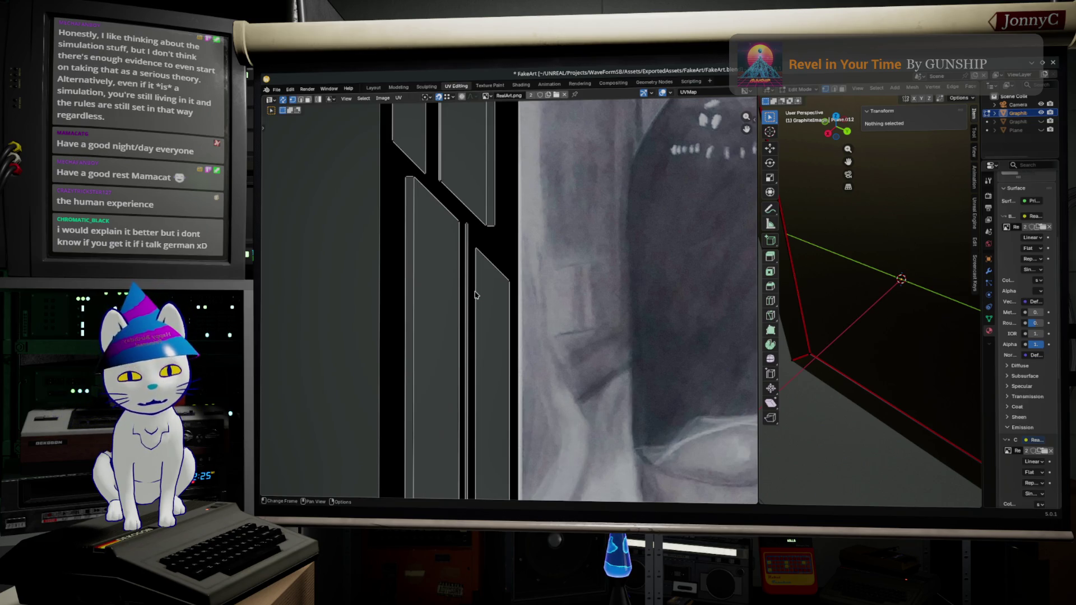
scroll(488, 290, up, 1)
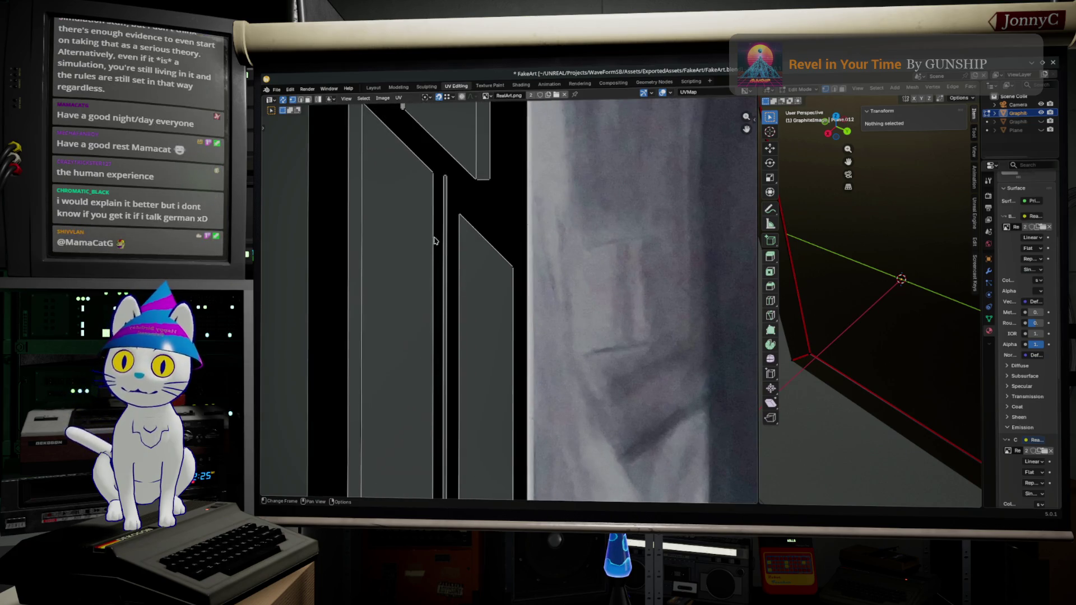
scroll(467, 269, up, 1)
scroll(508, 294, up, 2)
scroll(500, 270, up, 2)
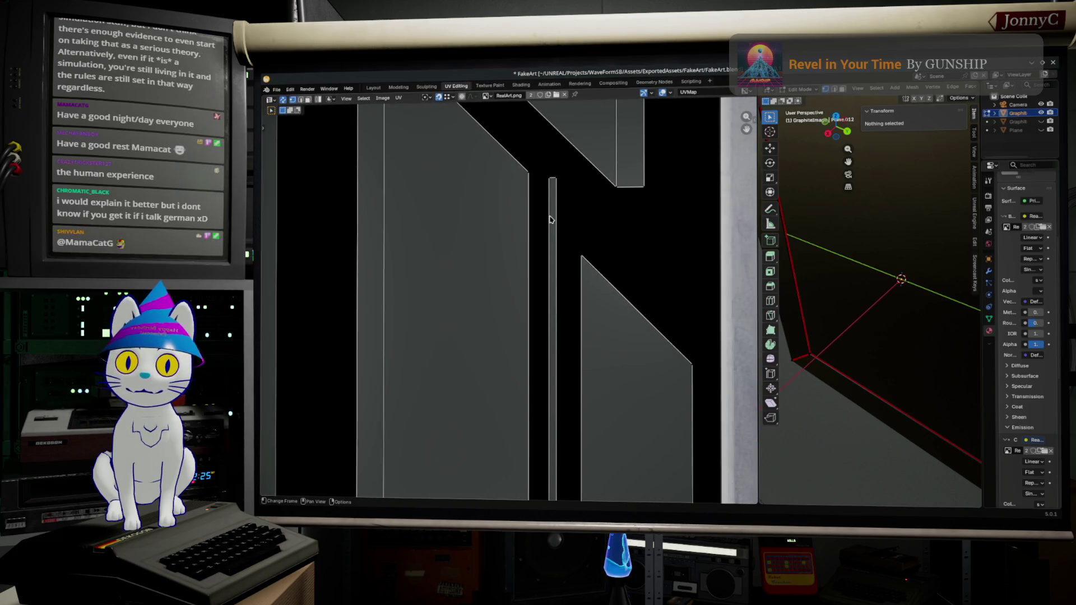
click(553, 202)
scroll(550, 190, down, 1)
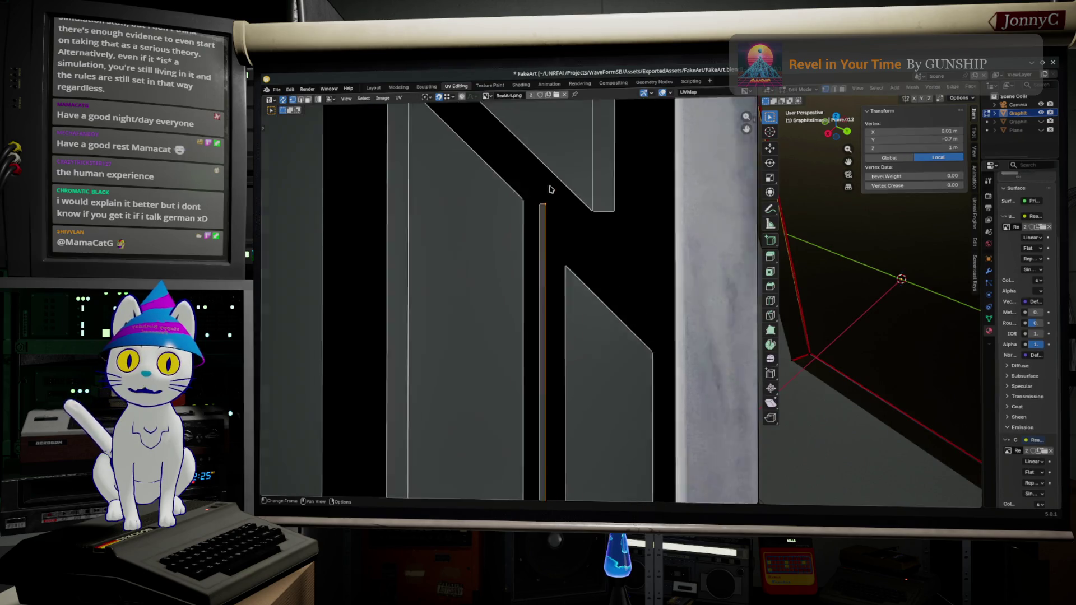
scroll(548, 189, down, 2)
scroll(538, 191, down, 1)
scroll(521, 196, down, 2)
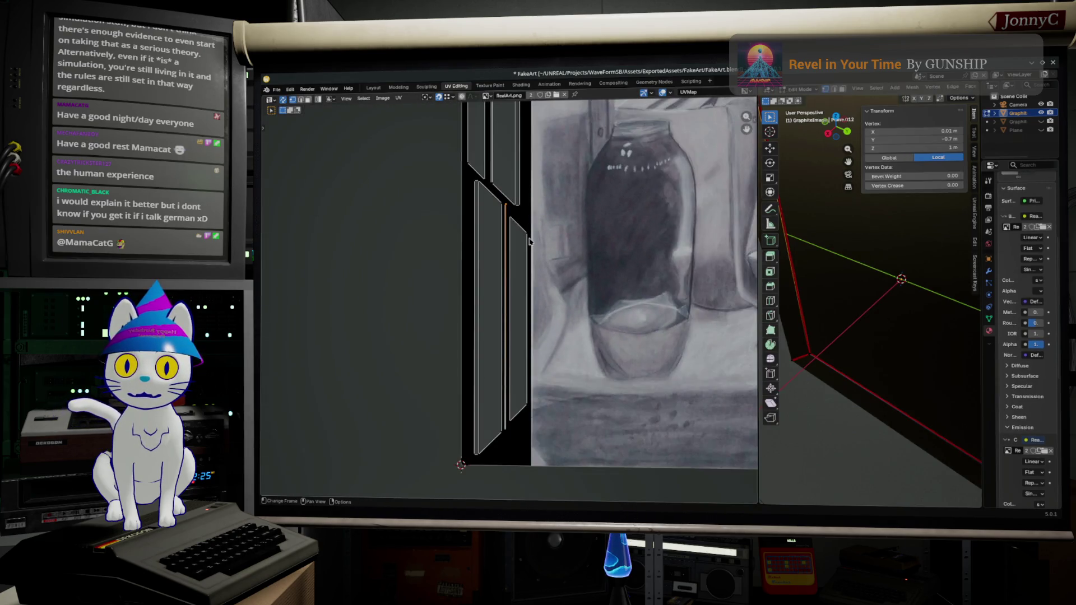
scroll(530, 241, up, 1)
scroll(529, 242, up, 1)
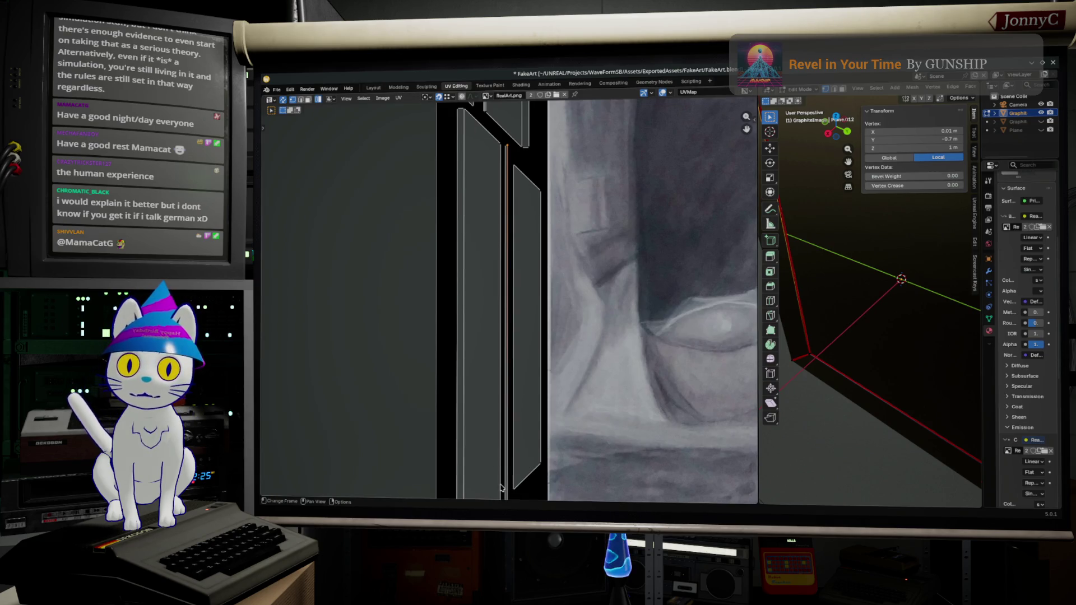
shift+scroll(504, 479, down, 2)
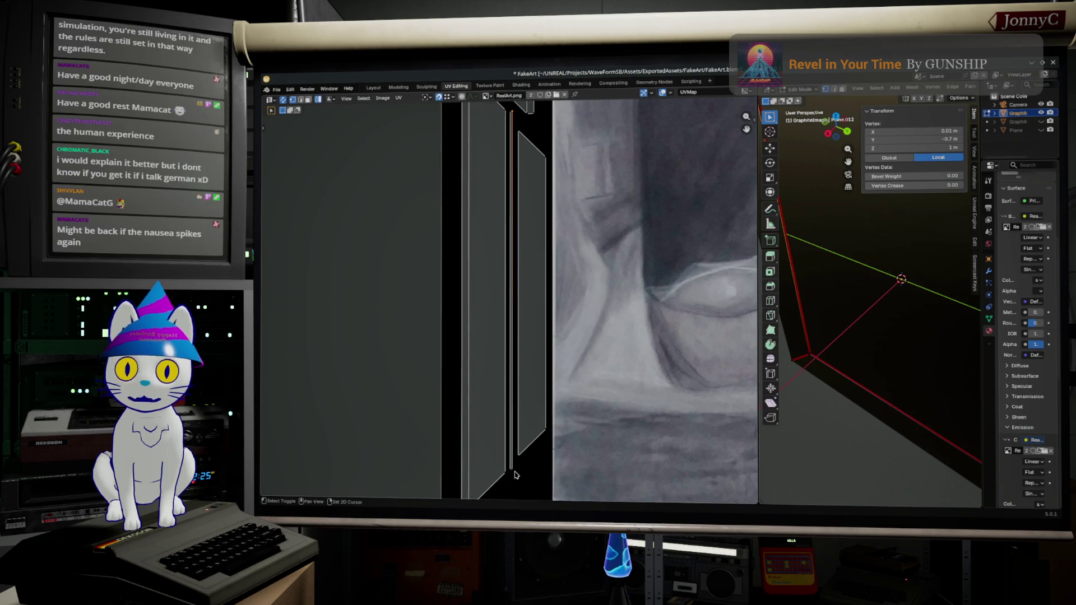
click(516, 474)
shift+click(514, 475)
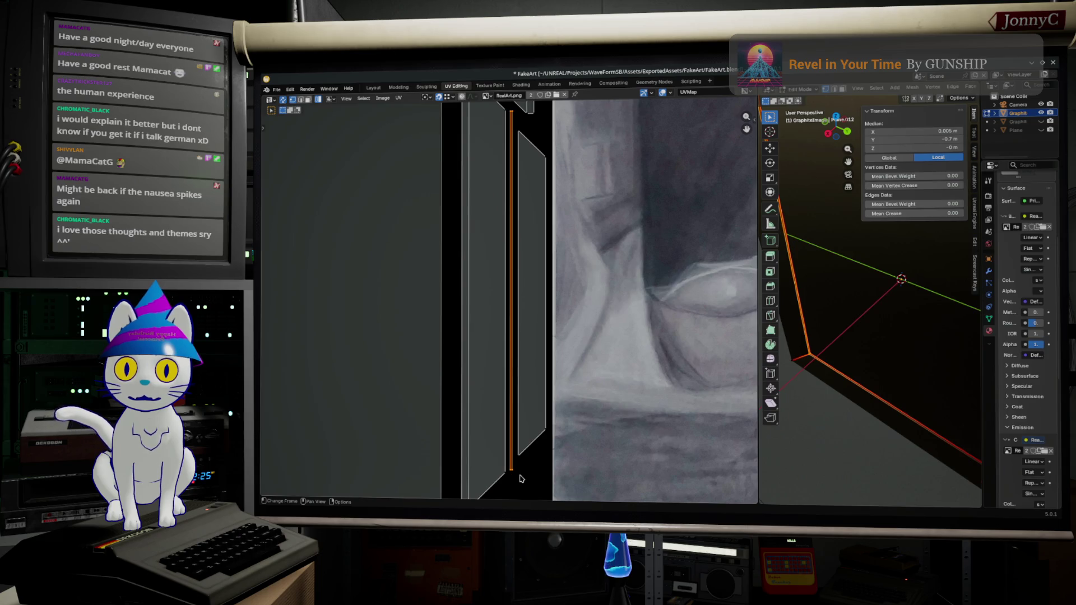
click(306, 99)
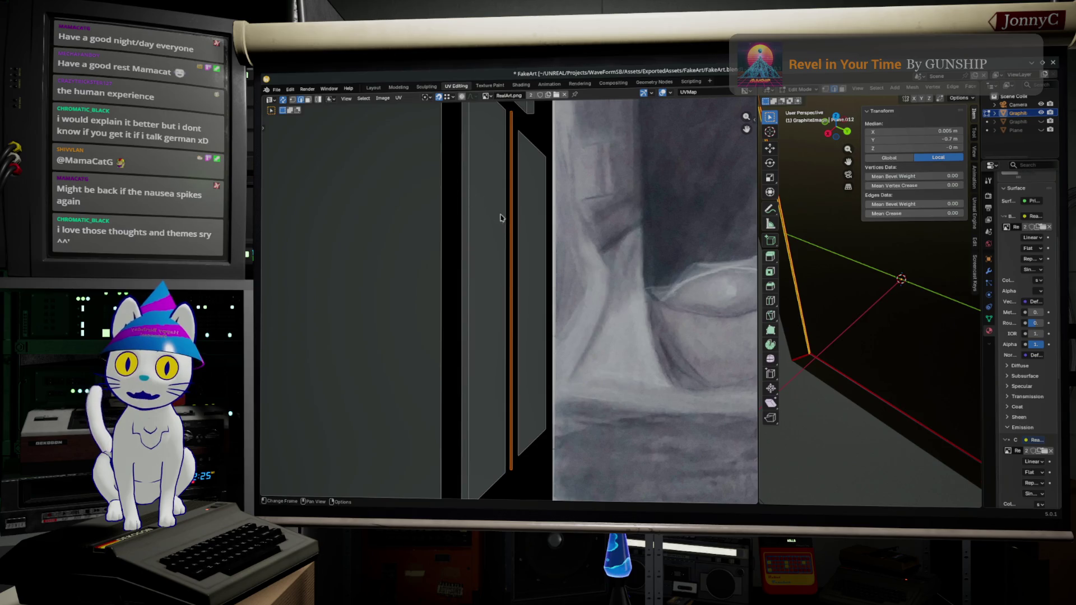
click(516, 233)
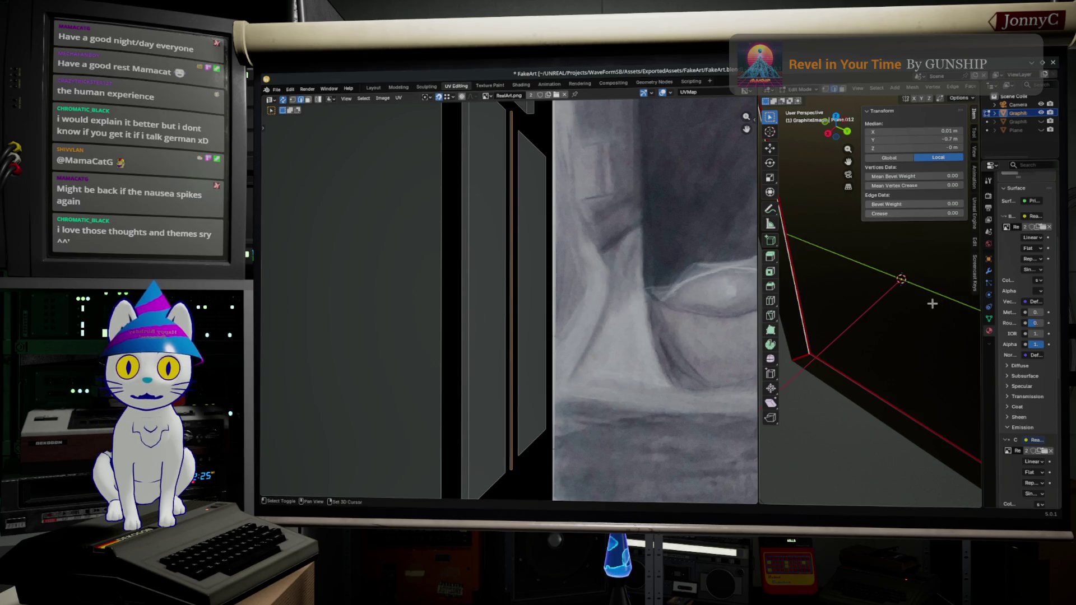
scroll(934, 304, down, 4)
mouse_move(933, 303)
middle_down()
mouse_move(904, 290)
mouse_move(1025, 296)
middle_up()
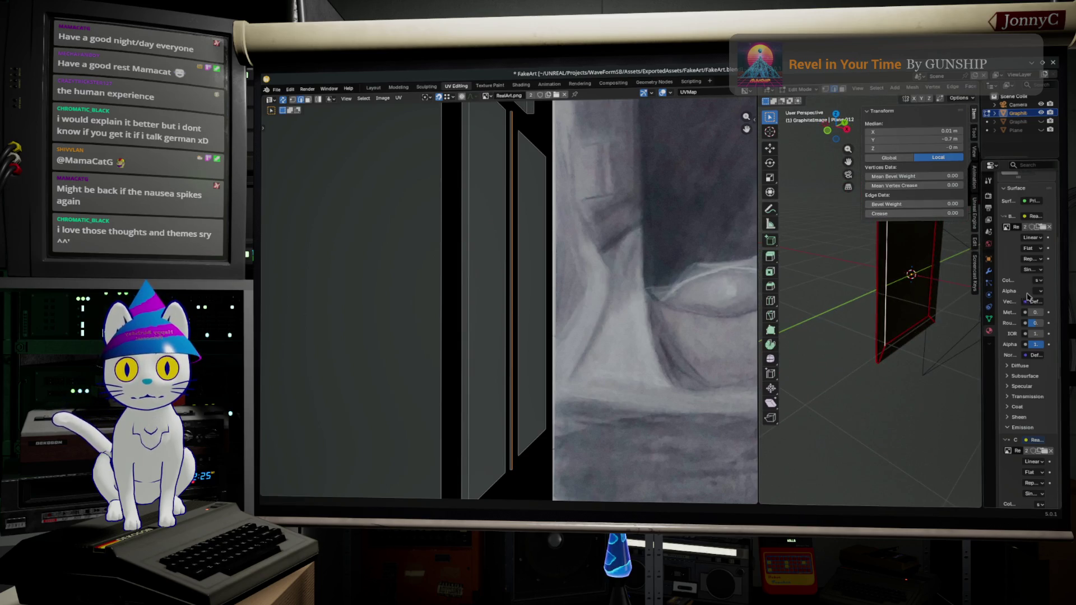
scroll(879, 314, up, 3)
scroll(880, 314, up, 3)
Orbit the 3D view to an angled look and select the UV edge right of the drawing
mouse_move(880, 315)
middle_down()
mouse_move(782, 305)
mouse_move(899, 334)
mouse_move(899, 354)
mouse_move(843, 345)
middle_up()
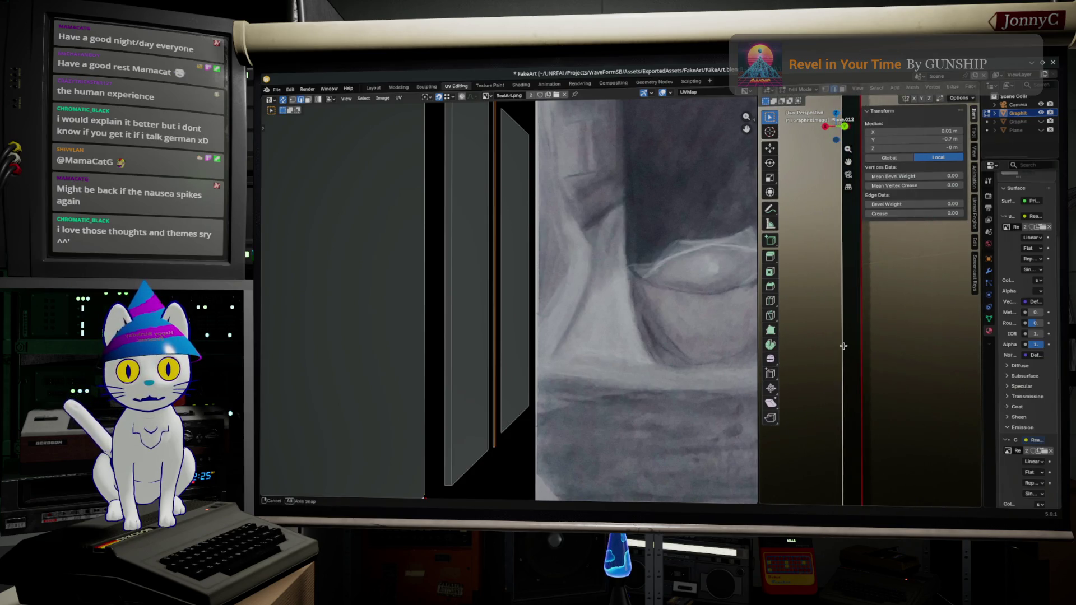
scroll(480, 297, down, 2)
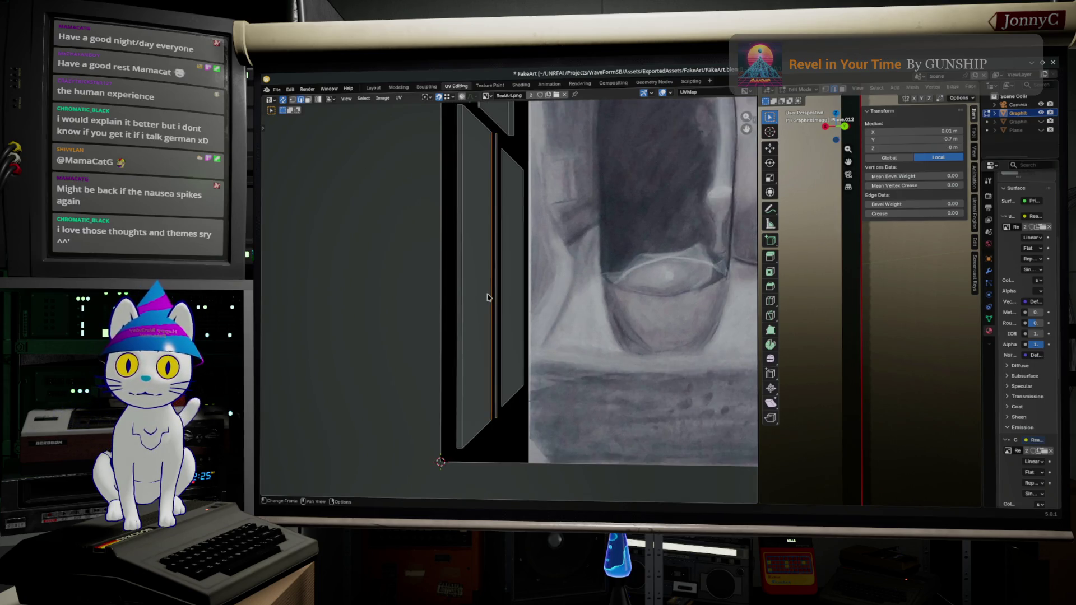
middle_drag(858, 324, 950, 370)
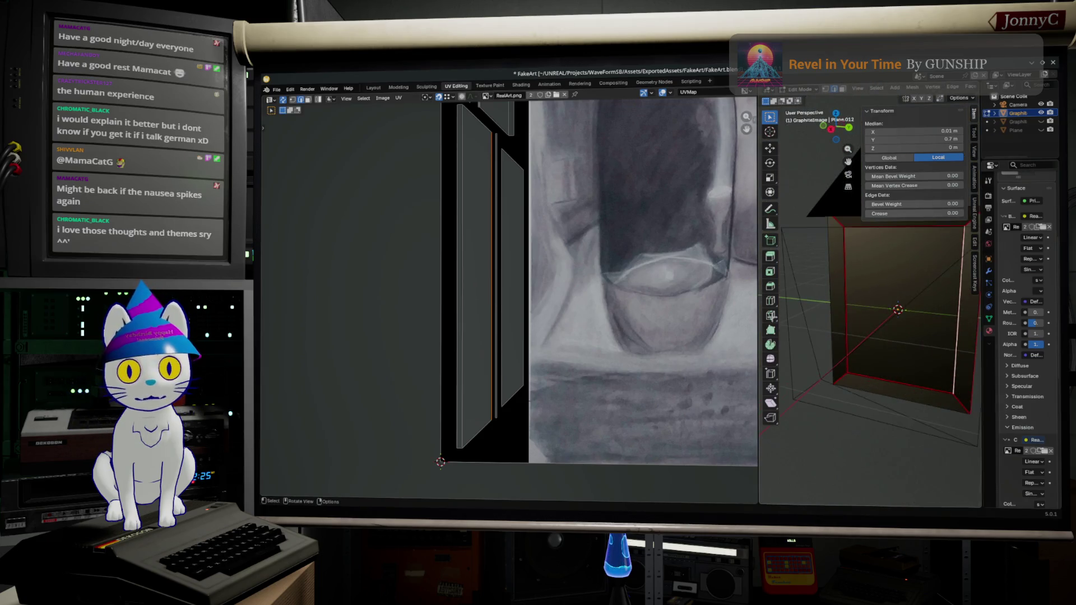
scroll(410, 317, down, 2)
scroll(411, 317, down, 1)
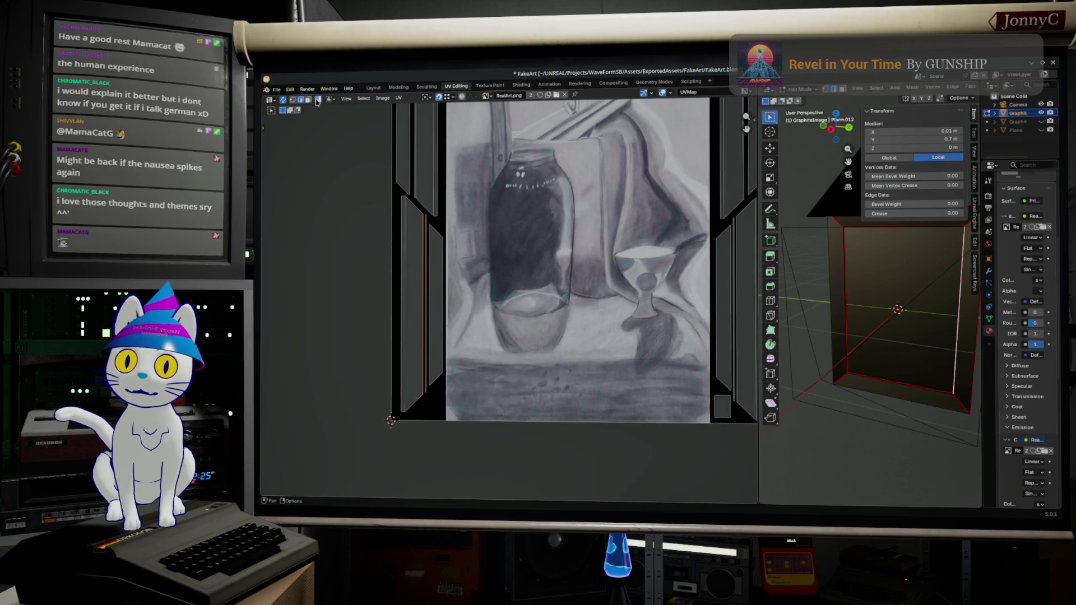
click(428, 287)
Nudge the UV edges left and right of the drawing into new positions
key(g)
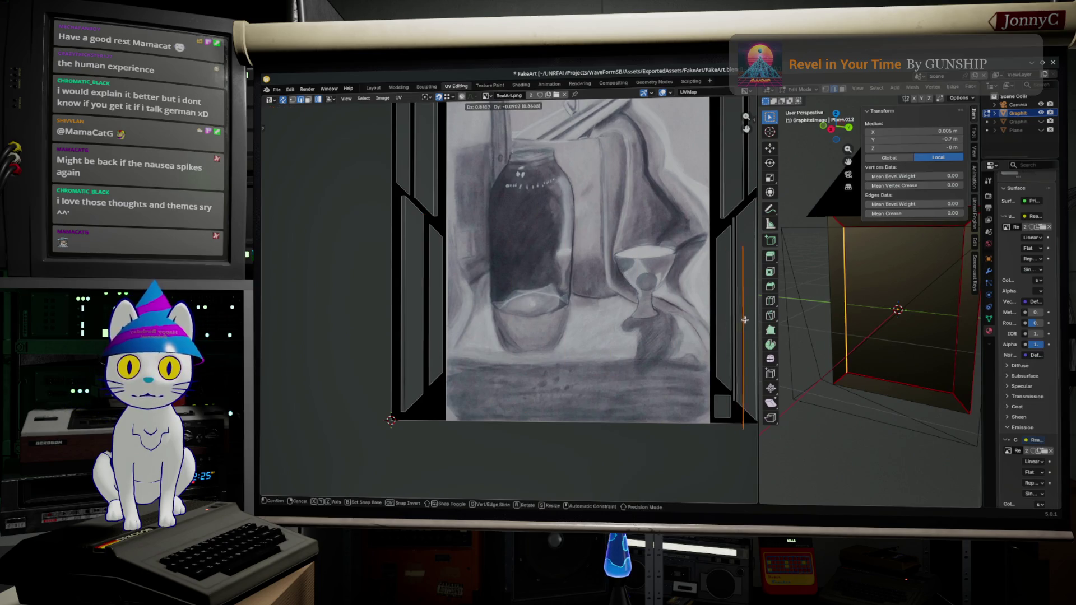
click(742, 292)
click(734, 287)
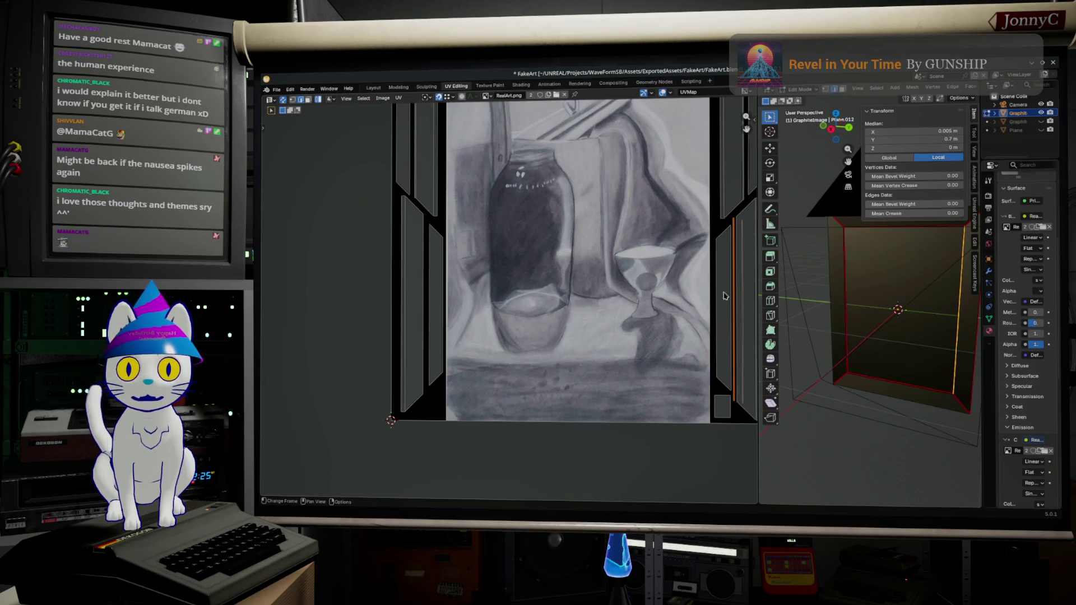
key(g)
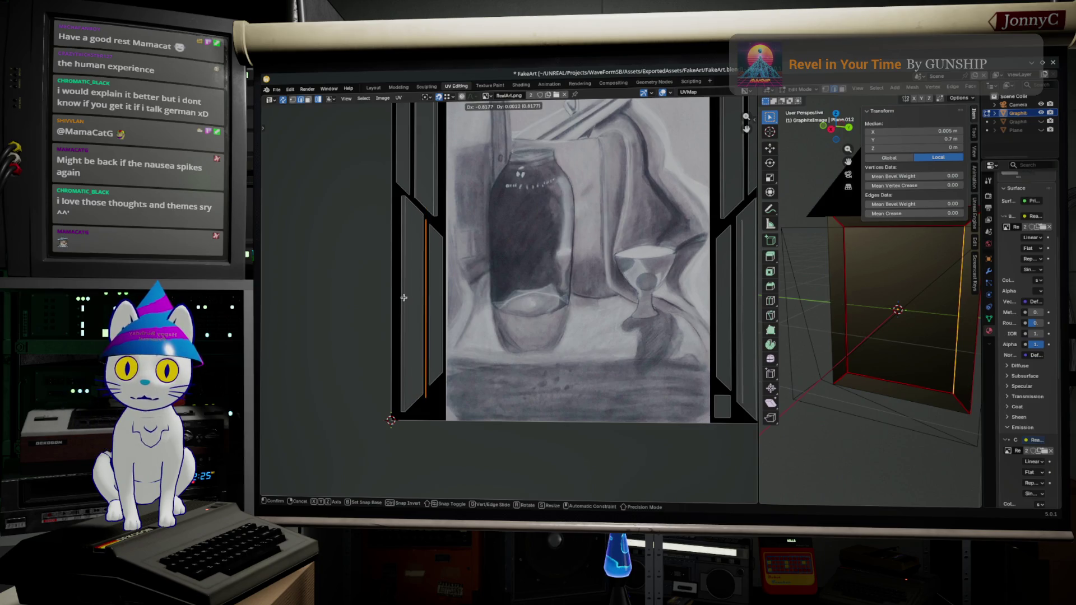
click(406, 295)
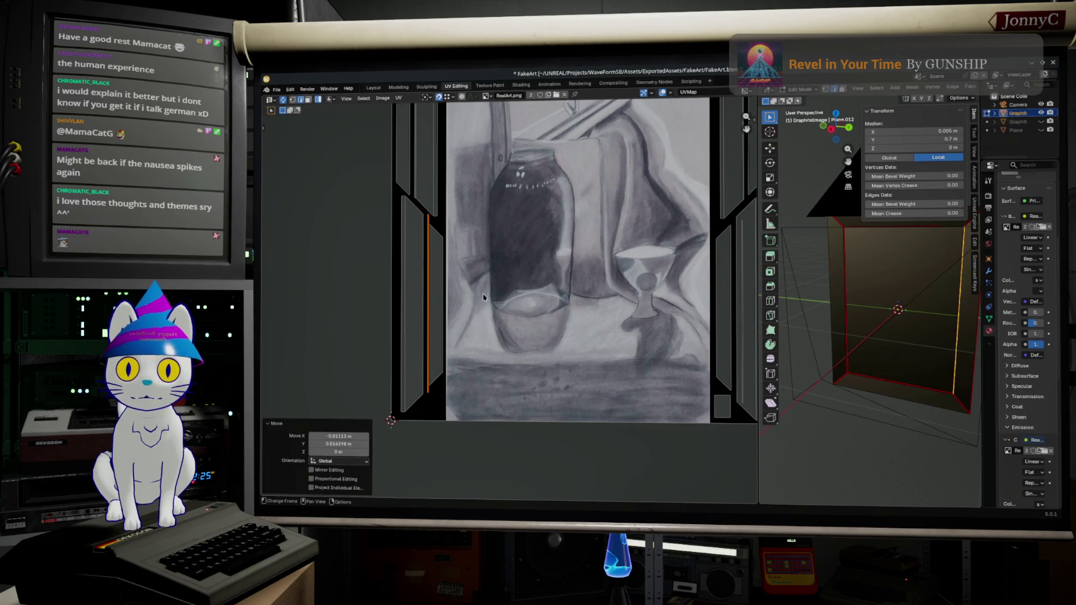
click(743, 308)
key(g)
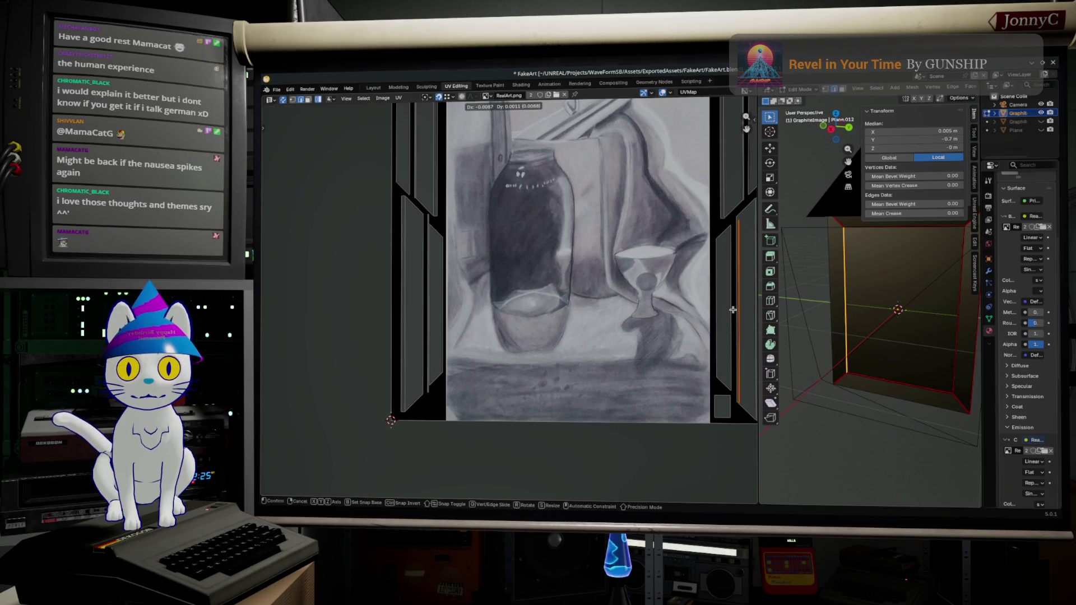
click(728, 307)
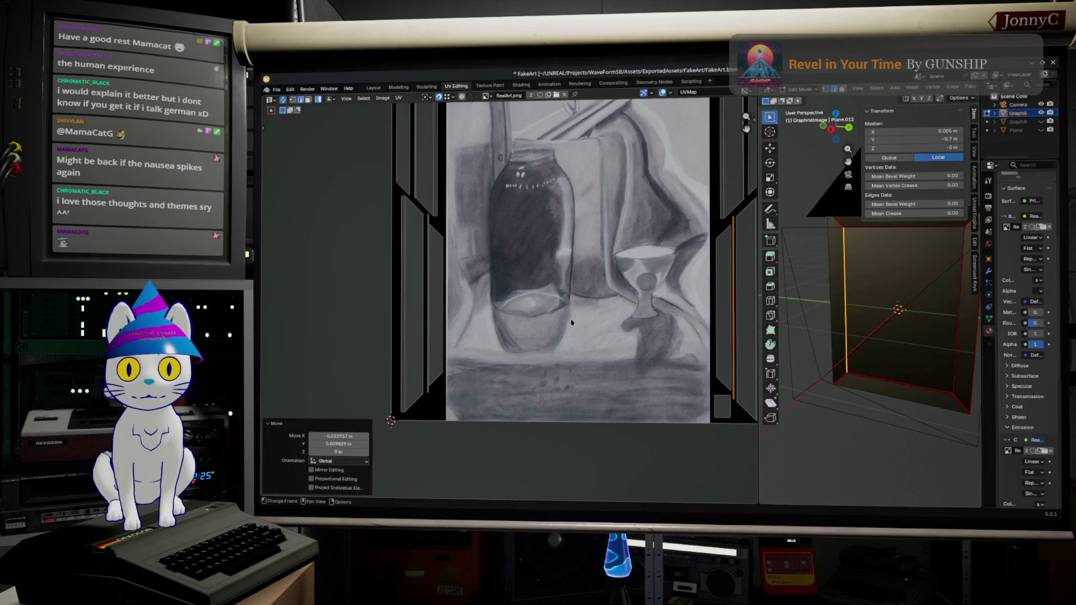
scroll(377, 341, up, 2)
Nudge the thin vertical UV edge into place and pan over to the vertical strip
click(381, 401)
key(g)
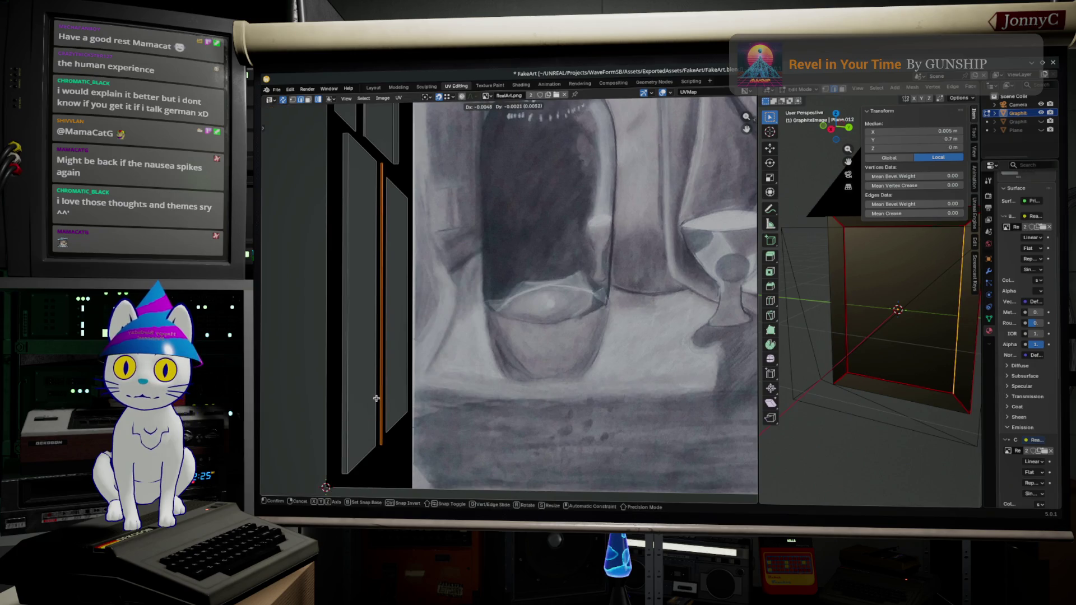
click(377, 399)
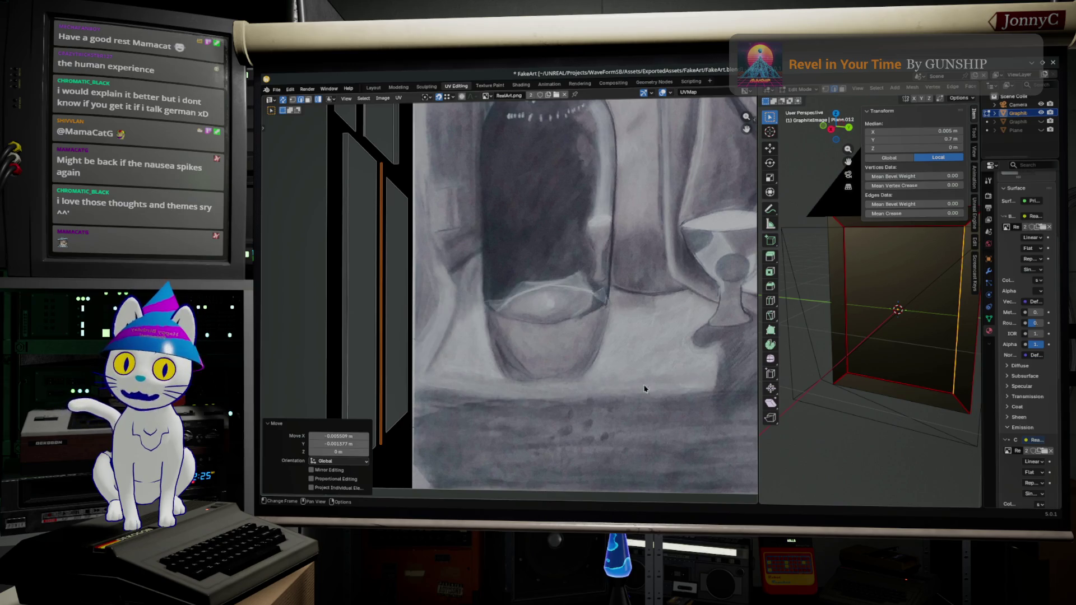
middle_drag(704, 378, 526, 326)
scroll(641, 372, up, 1)
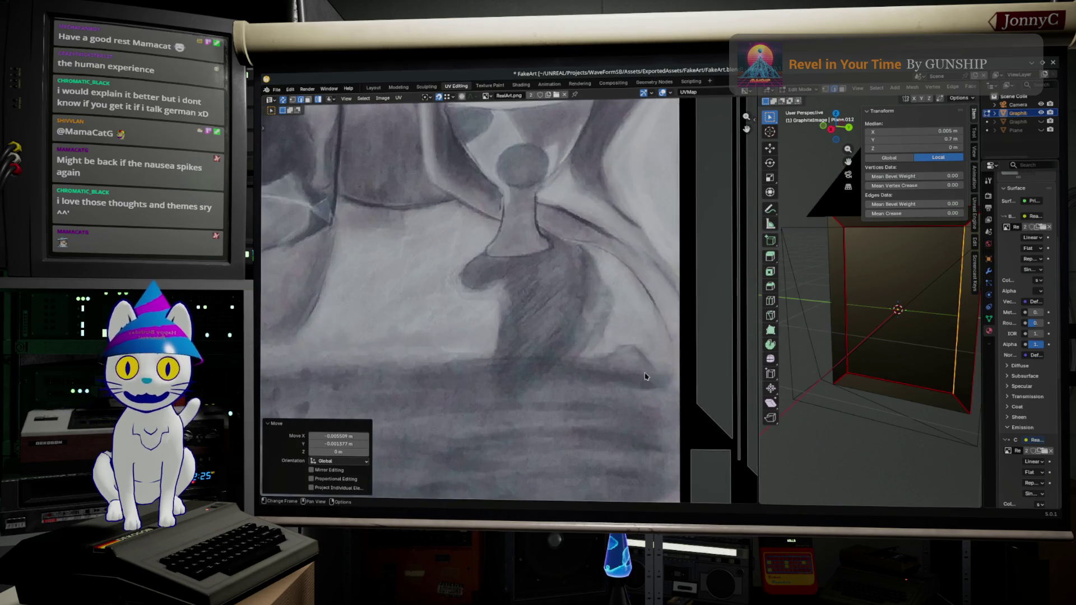
scroll(643, 378, up, 1)
scroll(645, 387, up, 2)
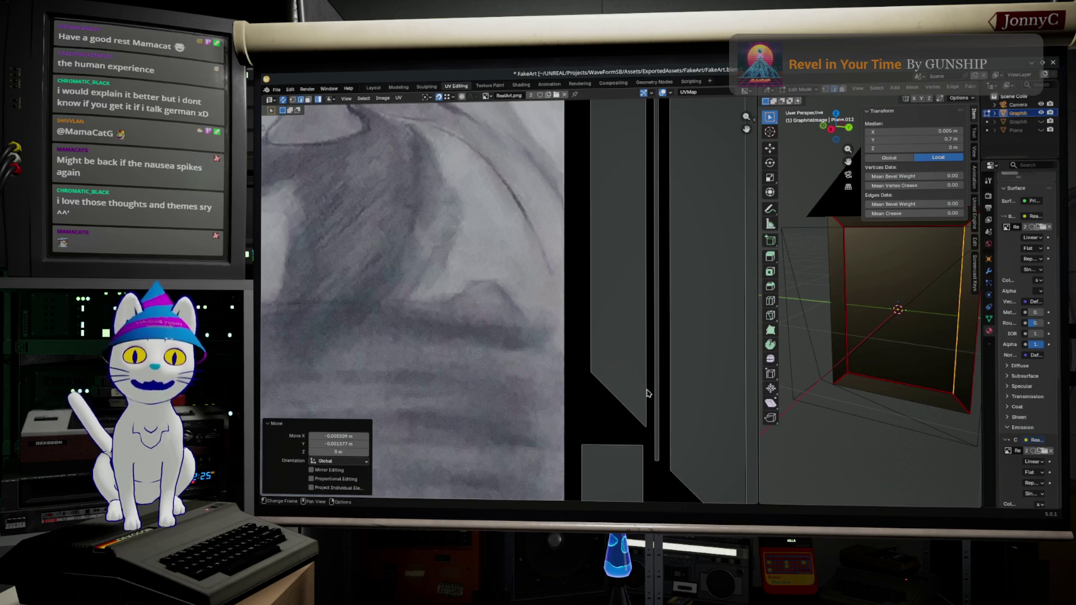
scroll(647, 391, up, 1)
scroll(650, 380, up, 1)
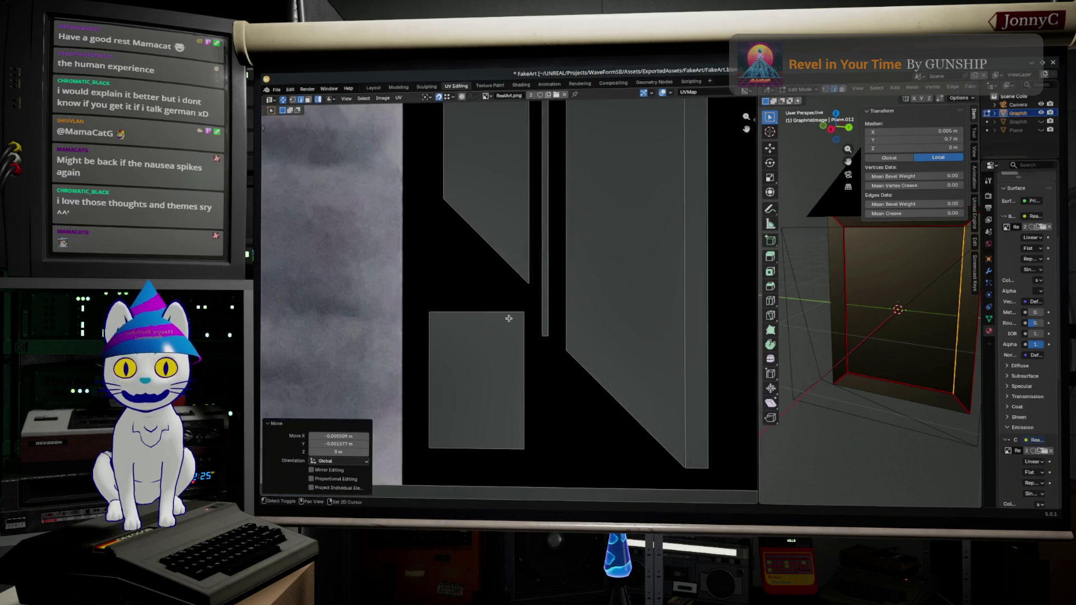
middle_drag(650, 380, 466, 326)
Select the thin orange UV strip and move it to the right
click(569, 351)
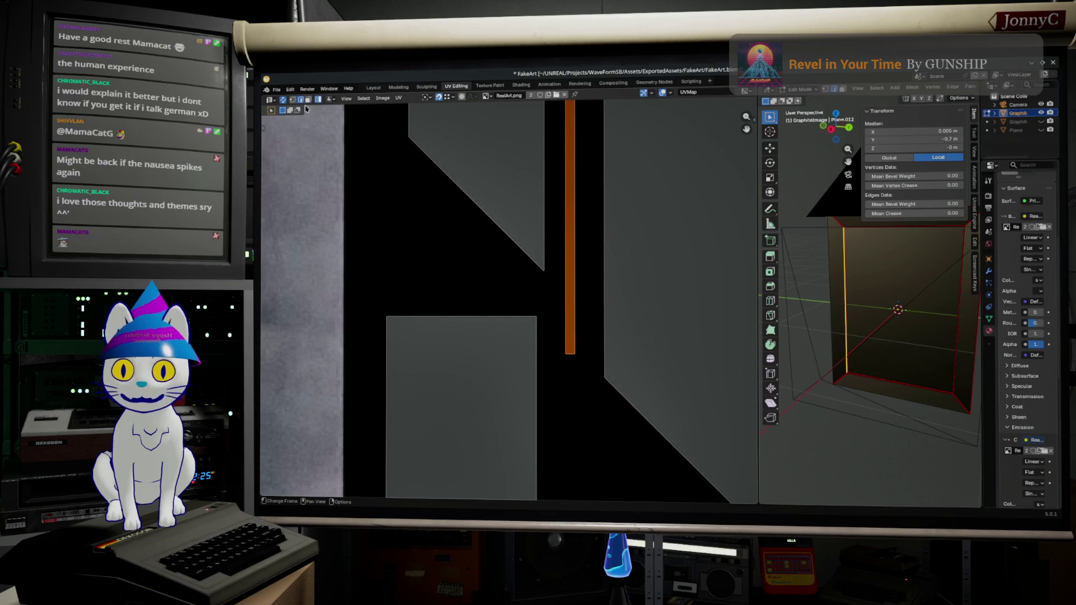
key(1)
key(a)
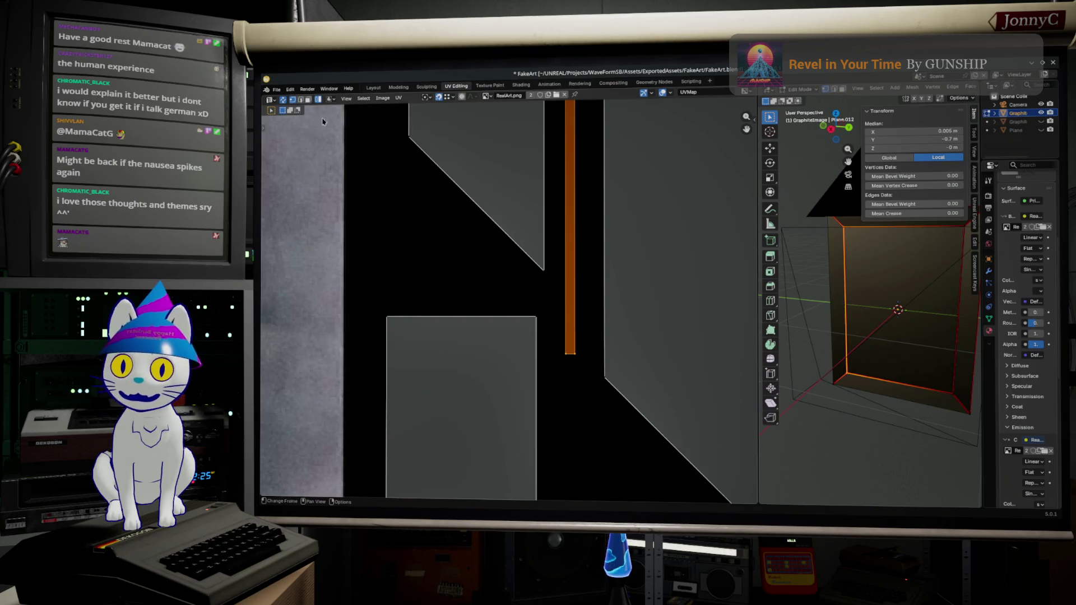
key(g)
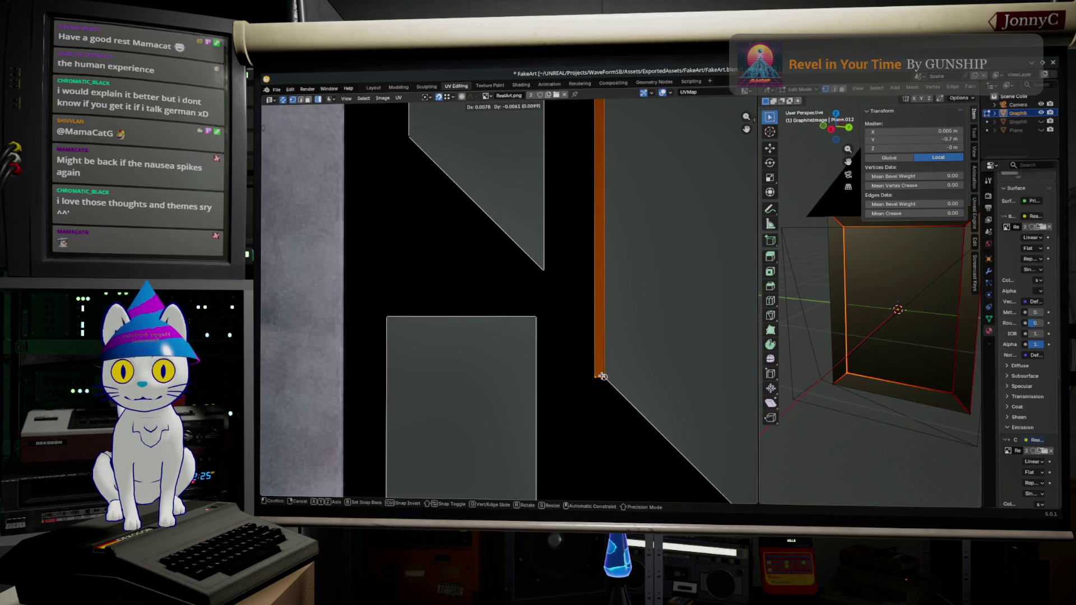
click(602, 376)
scroll(602, 376, down, 2)
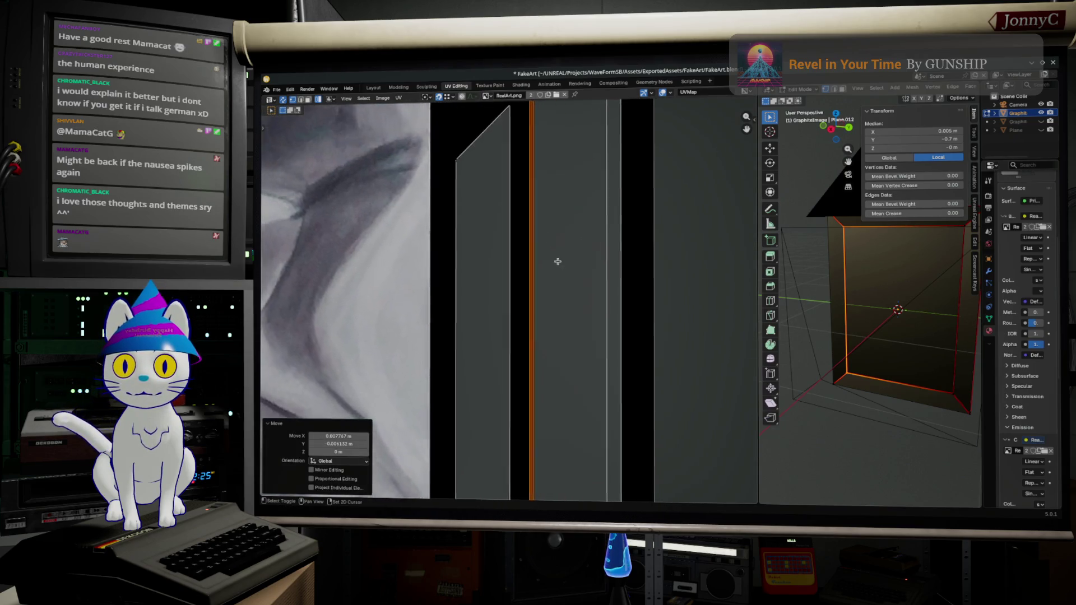
Scale the selected strip slightly, then undo a box selection of the large UV face
middle_drag(557, 259, 552, 378)
scroll(581, 241, up, 2)
key(s)
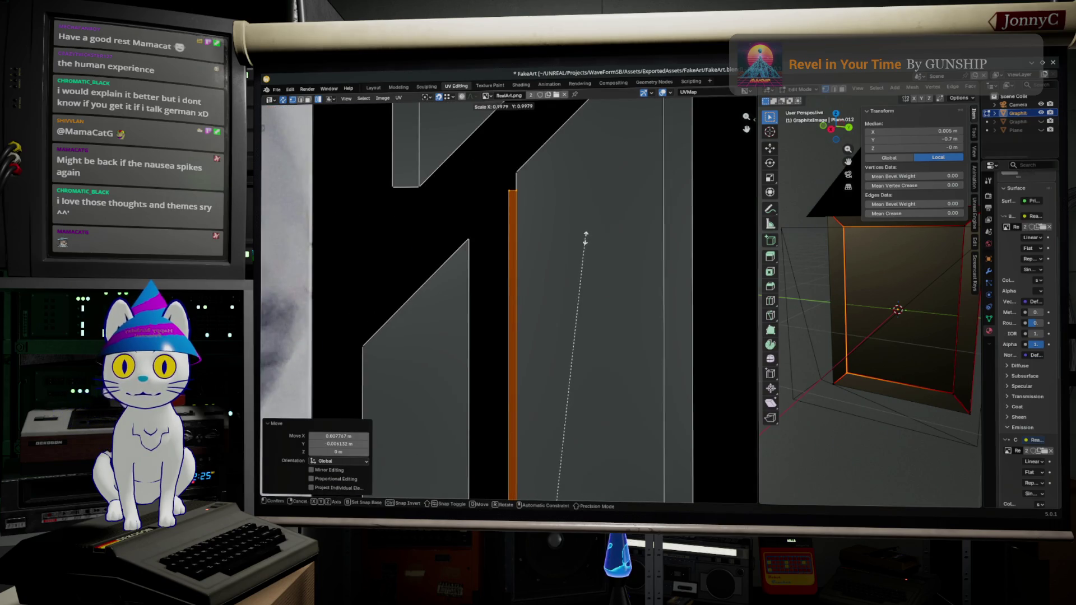
click(576, 228)
key(b)
mouse_move(497, 172)
mouse_down()
mouse_move(519, 191)
mouse_move(512, 181)
mouse_move(536, 291)
mouse_up()
key(ctrl+z)
scroll(536, 291, down, 2)
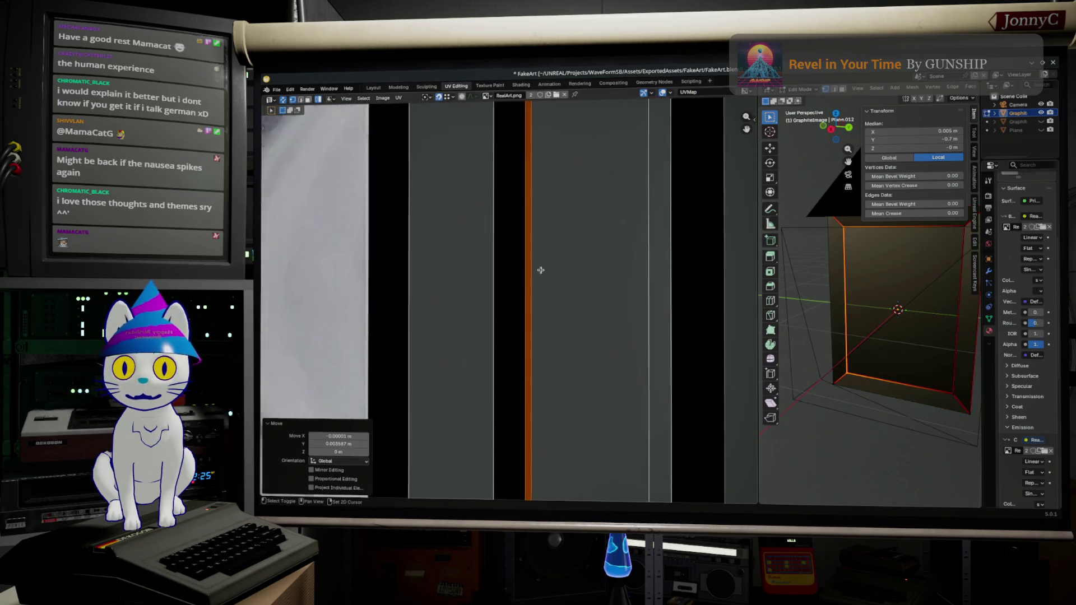
Try a small nudge of the orange strip's corner faces, then undo it and deselect
middle_drag(564, 390, 589, 194)
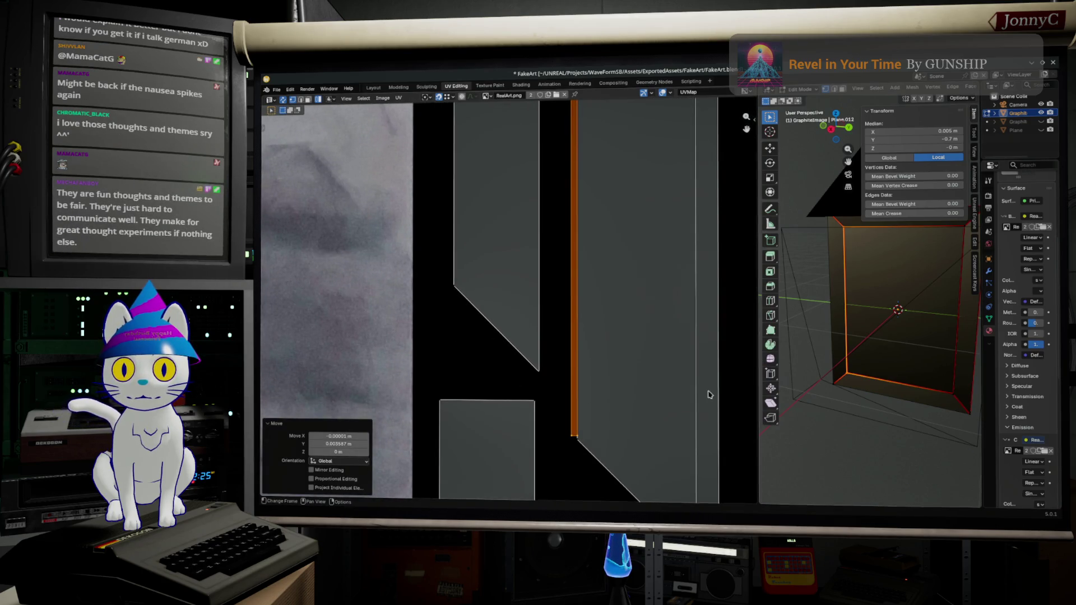
scroll(604, 449, up, 2)
scroll(605, 449, up, 2)
scroll(586, 142, up, 2)
drag(587, 126, 657, 161)
key(g)
click(646, 179)
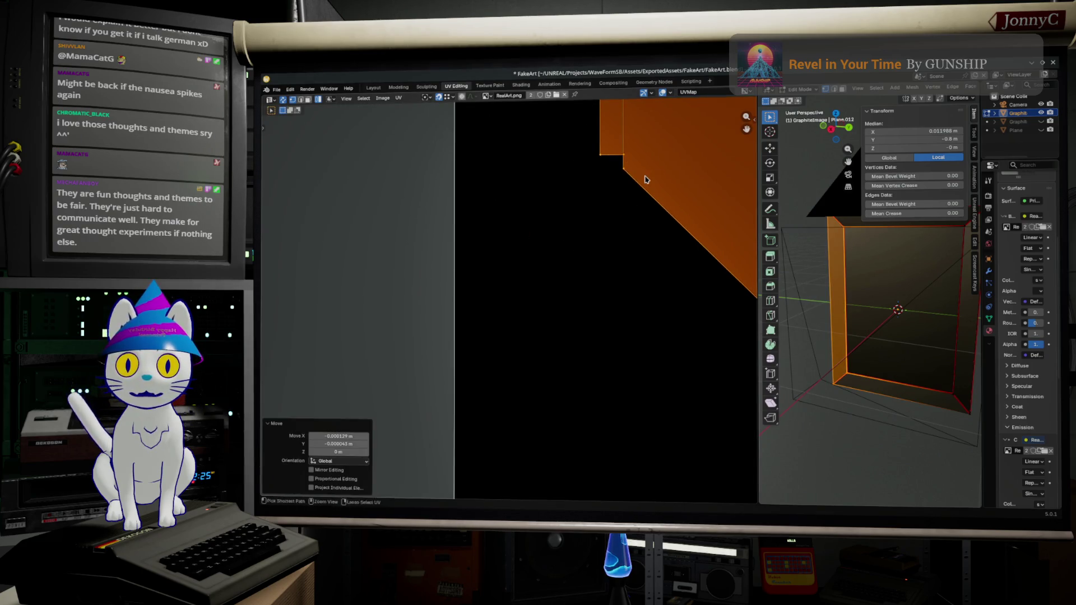
key(ctrl+z)
click(424, 123)
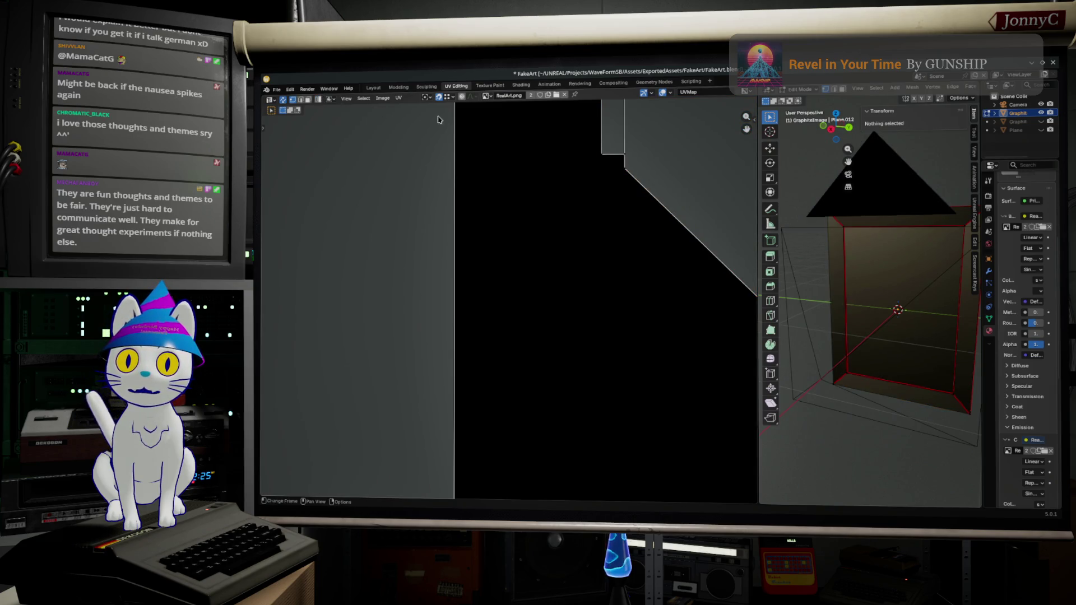
Move the corner at the angled shape slightly and bring the UV islands back into view
click(614, 155)
key(g)
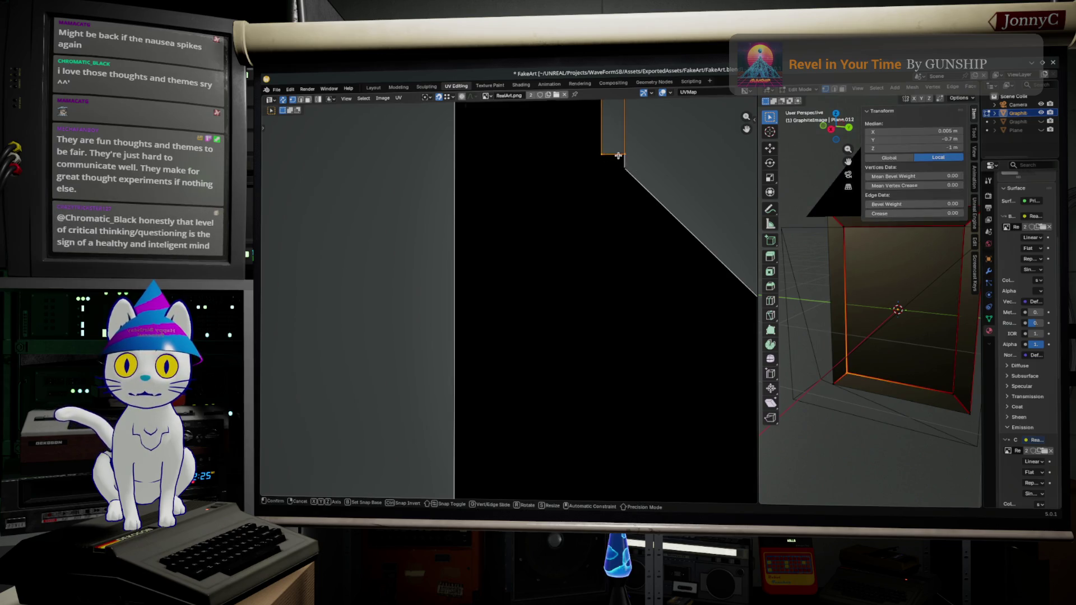
click(623, 168)
scroll(631, 289, down, 2)
middle_drag(327, 286, 580, 293)
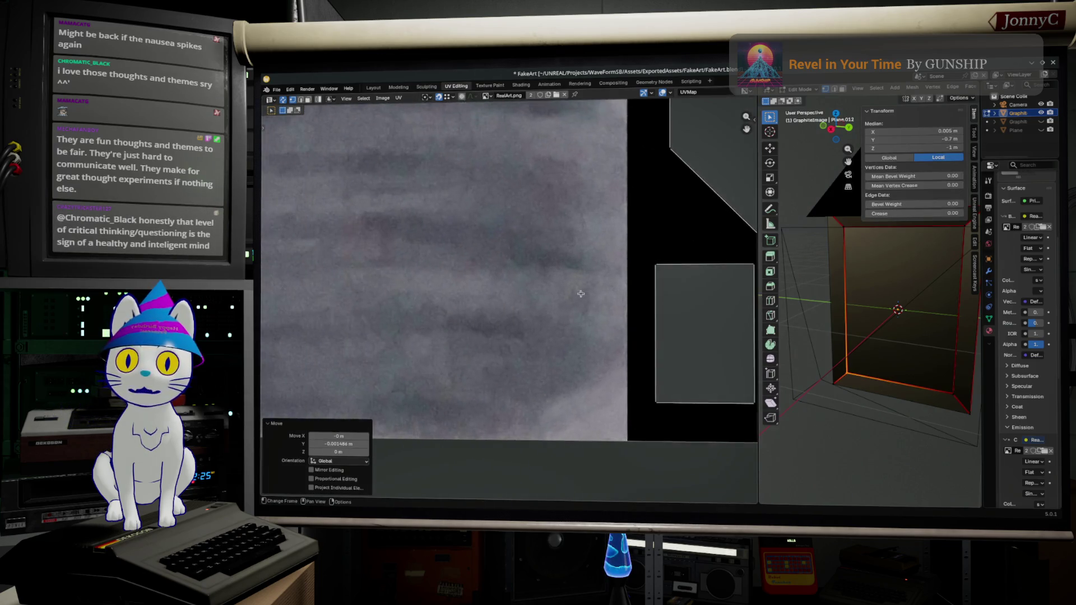
scroll(580, 294, down, 3)
middle_drag(504, 320, 364, 325)
scroll(406, 478, up, 3)
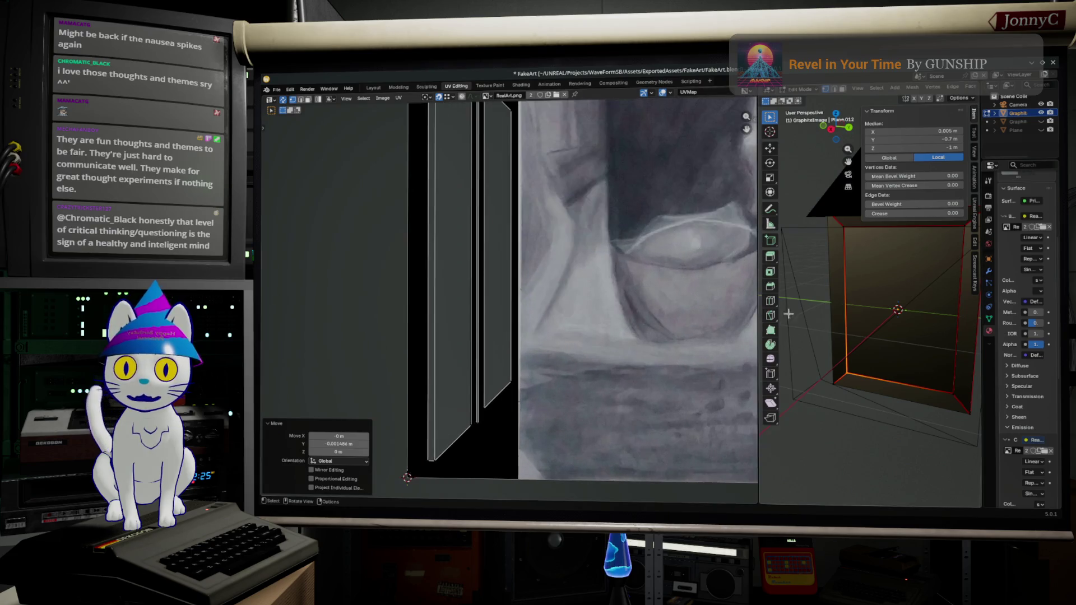
scroll(783, 315, up, 2)
scroll(476, 448, up, 2)
middle_drag(476, 448, 594, 137)
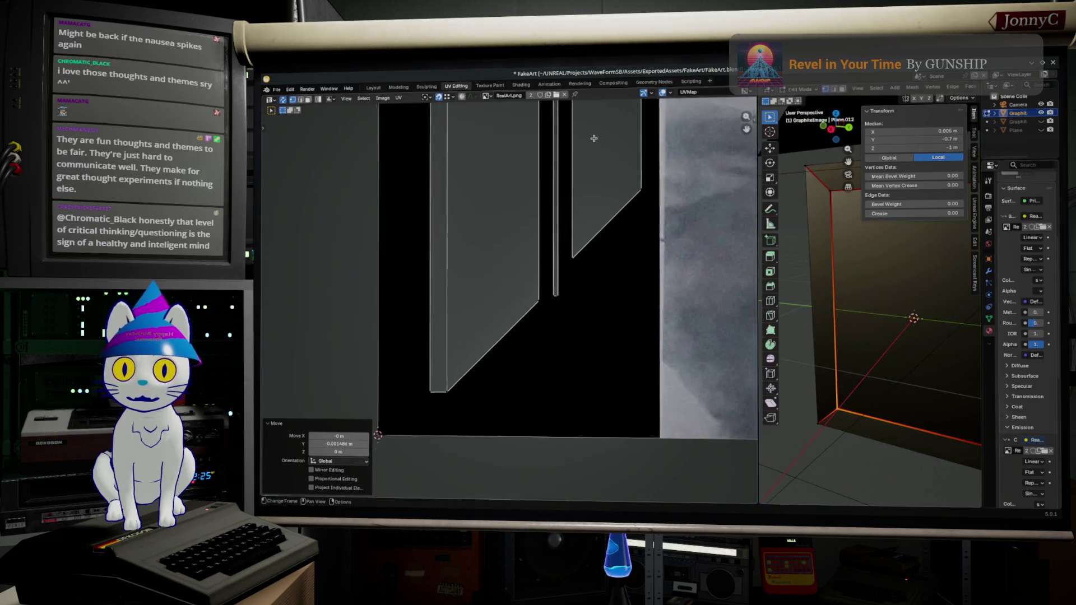
scroll(594, 223, up, 2)
Place the thin UV strips against the big island's edges, then pick the edge beside the drawing
drag(564, 309, 600, 320)
key(g)
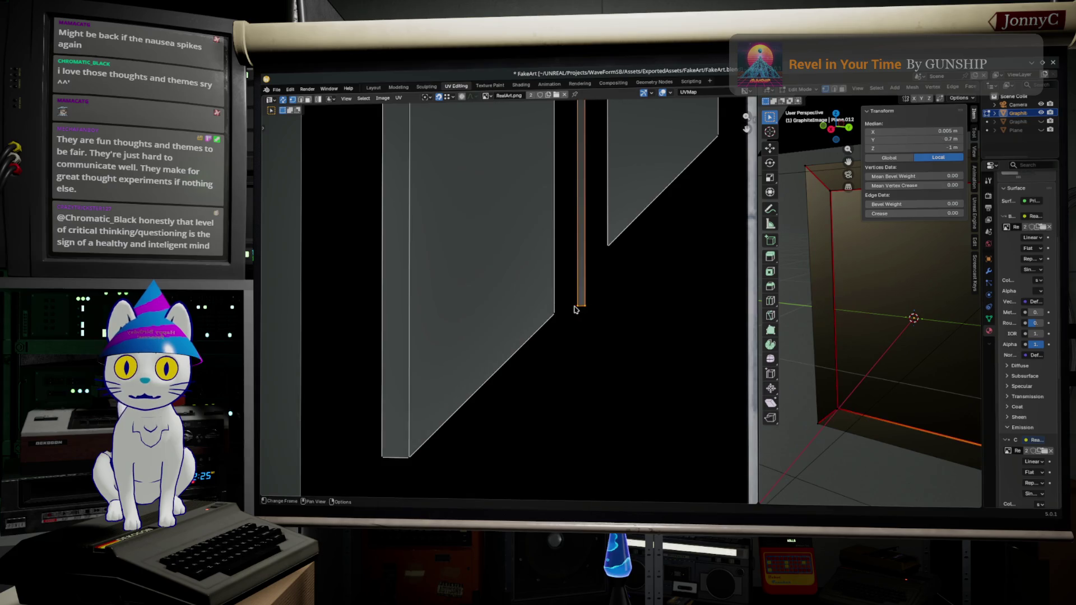
click(598, 283)
mouse_move(598, 284)
middle_down()
mouse_move(552, 236)
mouse_move(449, 333)
middle_up()
click(488, 324)
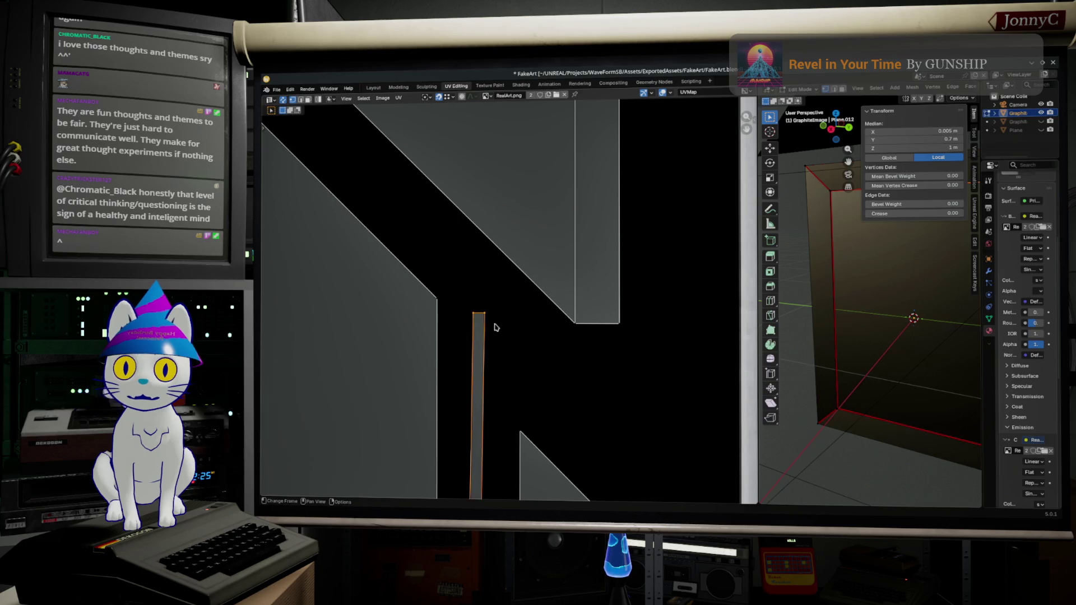
key(g)
click(436, 298)
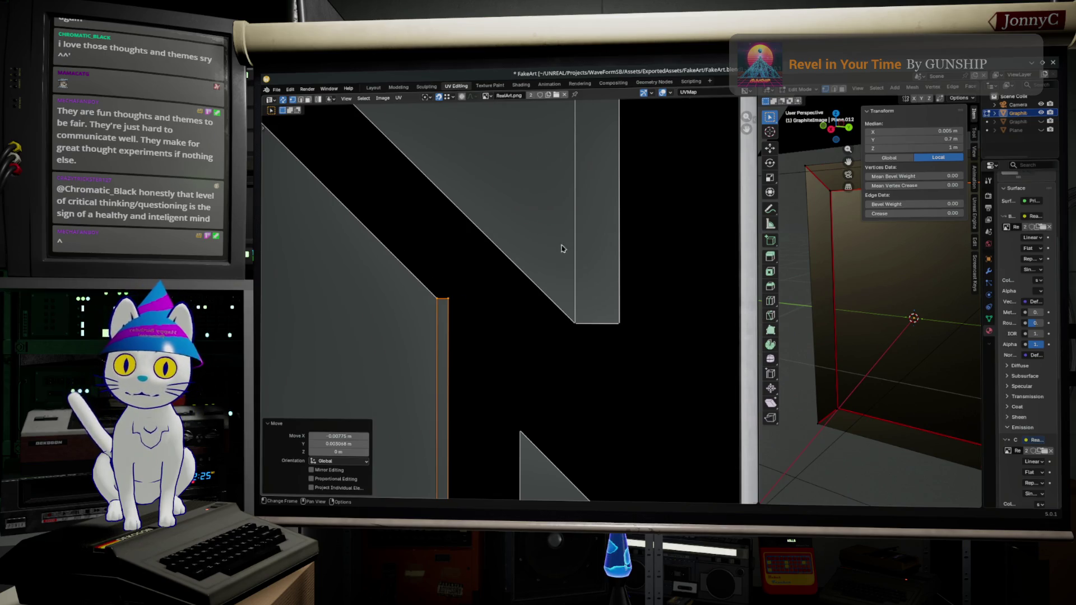
scroll(561, 246, down, 3)
scroll(504, 286, up, 2)
scroll(496, 266, up, 2)
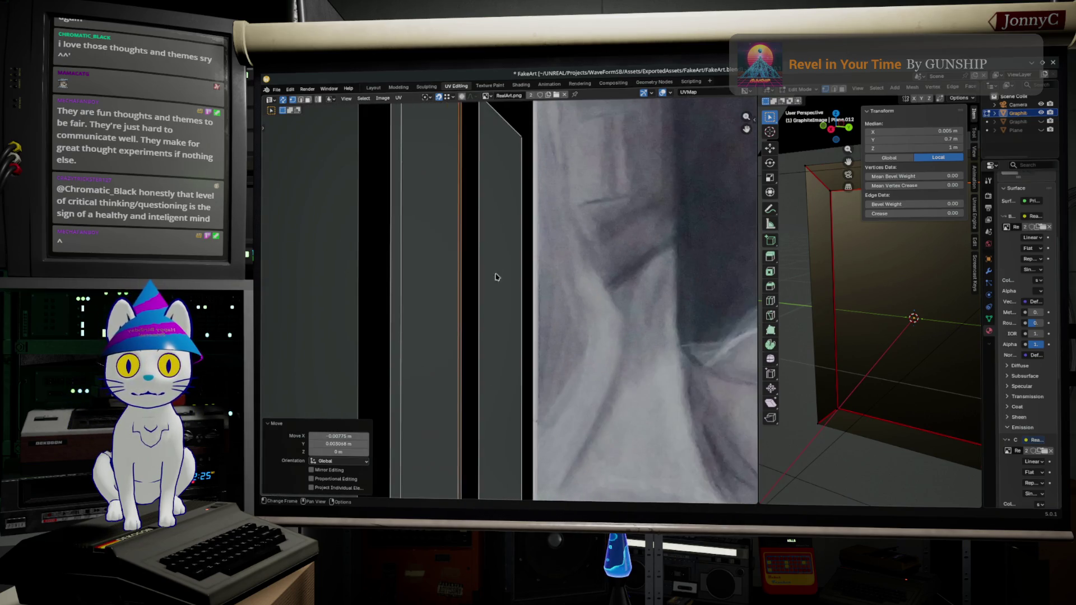
scroll(482, 330, down, 1)
middle_drag(492, 348, 474, 256)
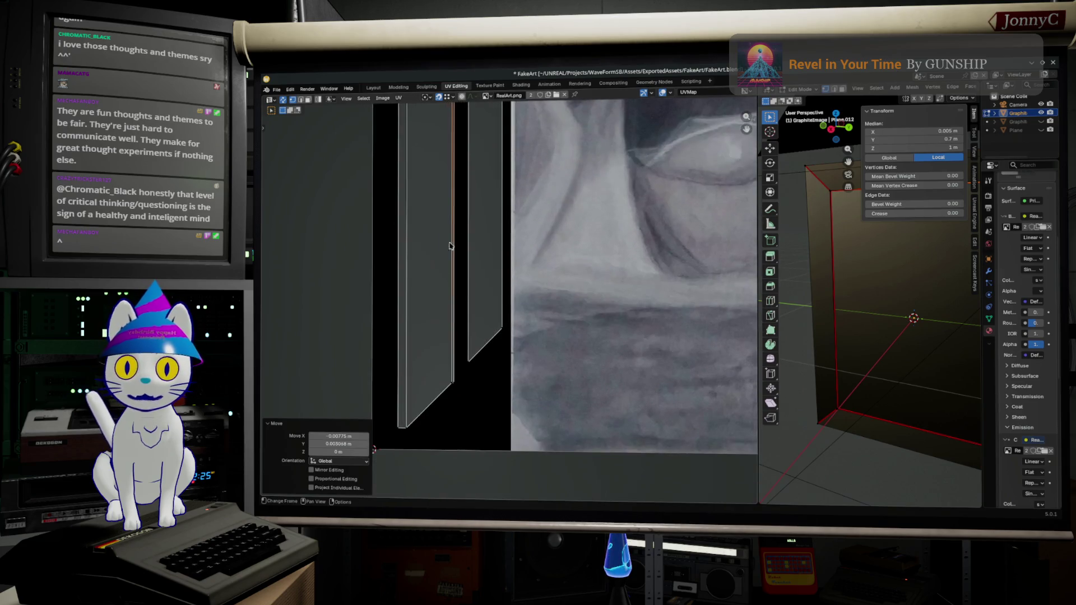
click(454, 385)
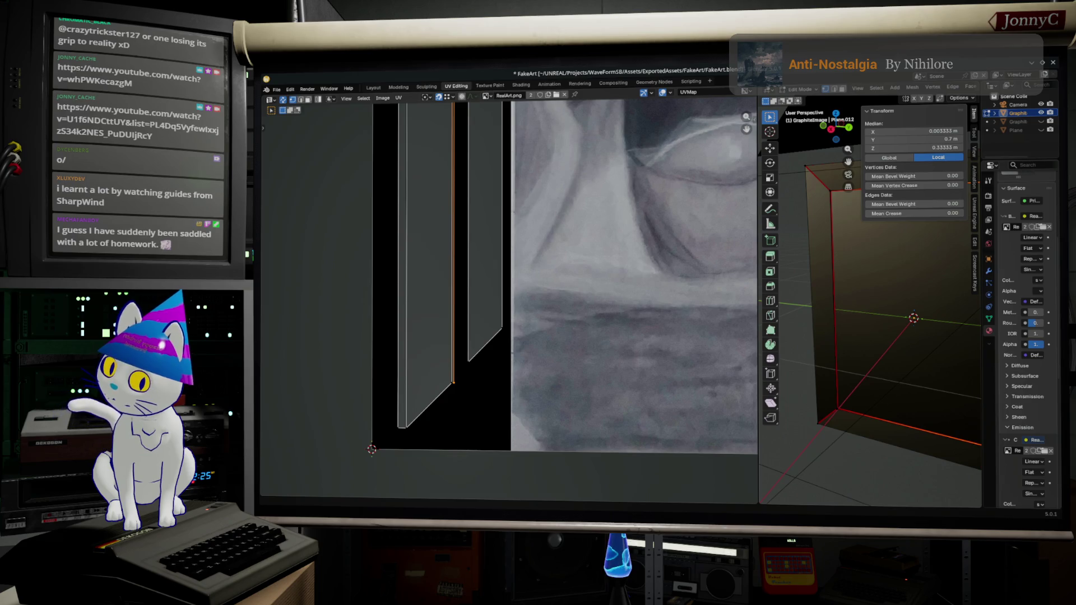
key(alt+Tab)
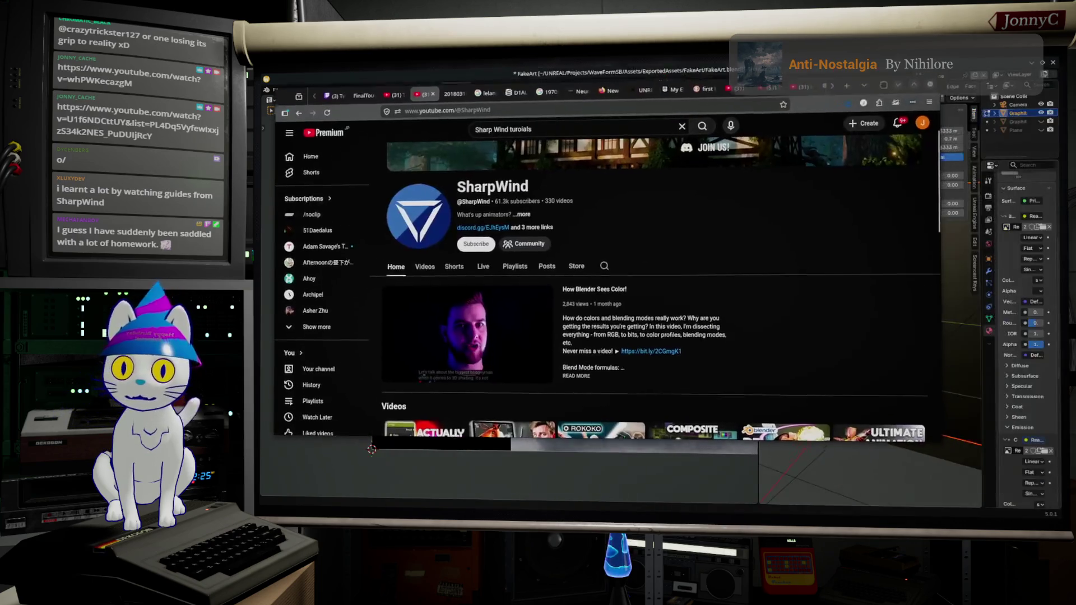
scroll(710, 221, down, 2)
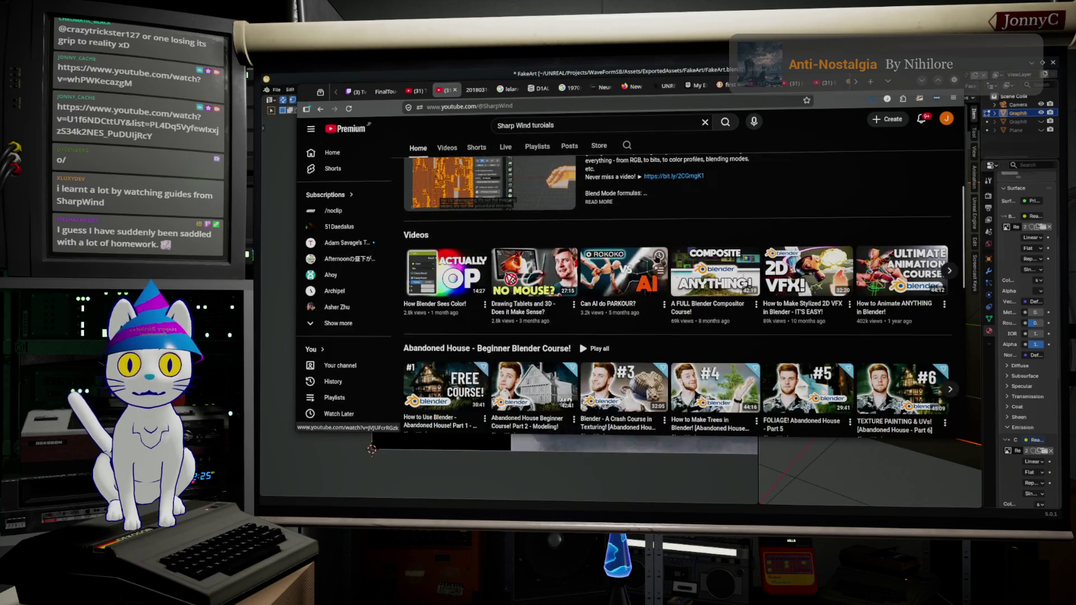
scroll(832, 201, down, 1)
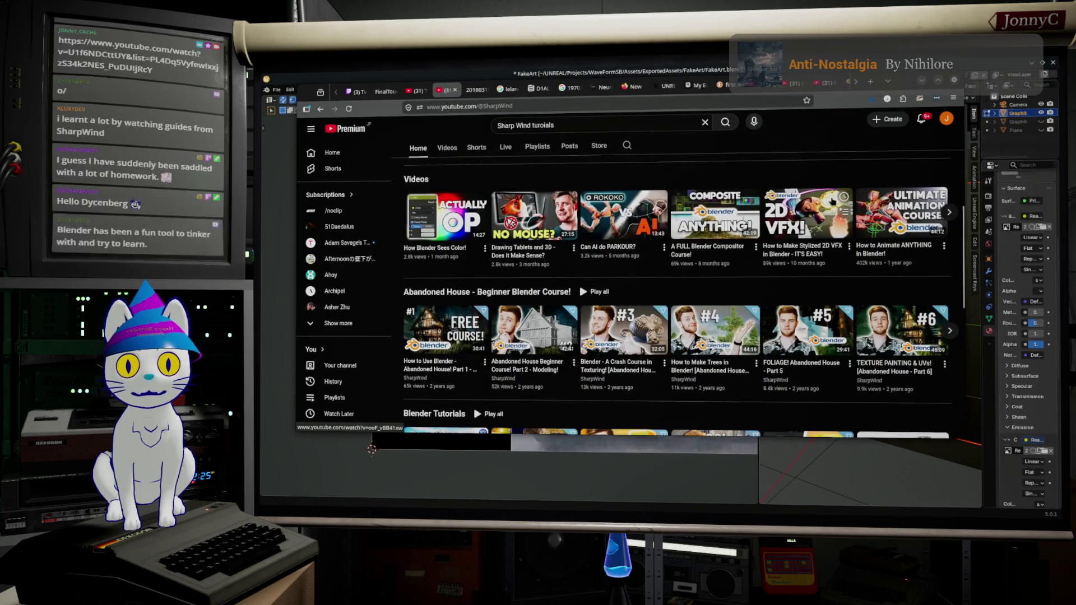
scroll(832, 201, down, 1)
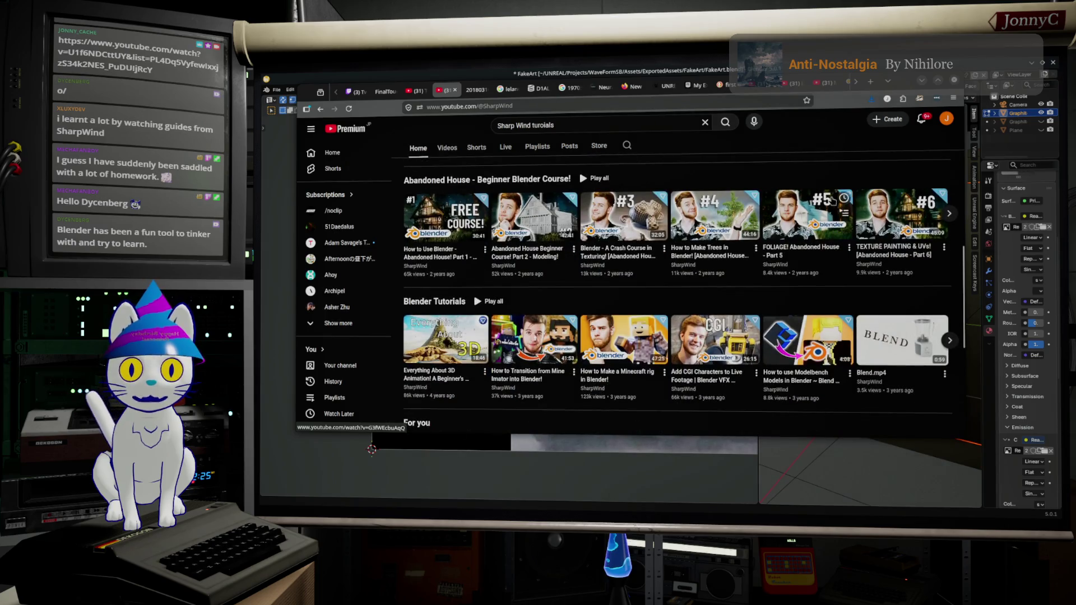
scroll(832, 201, up, 3)
scroll(831, 200, up, 1)
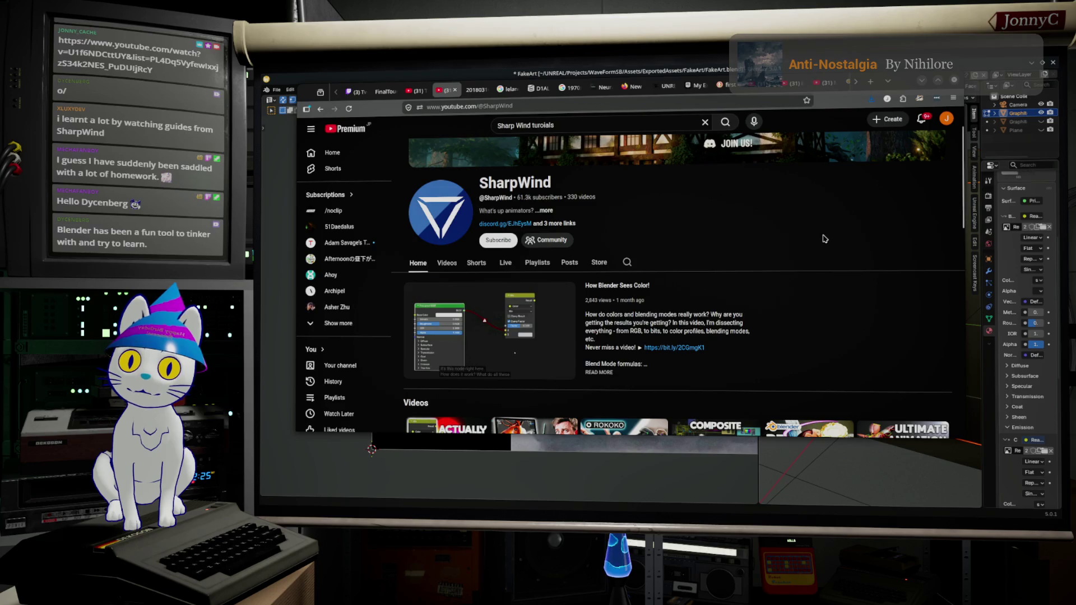
scroll(824, 238, up, 1)
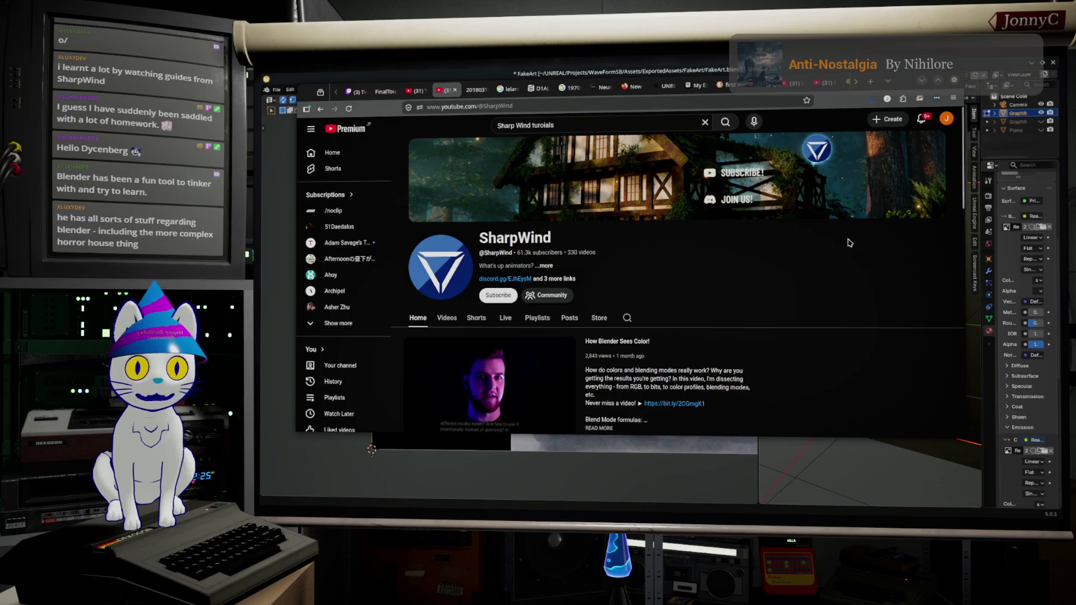
scroll(778, 327, down, 1)
scroll(777, 328, down, 1)
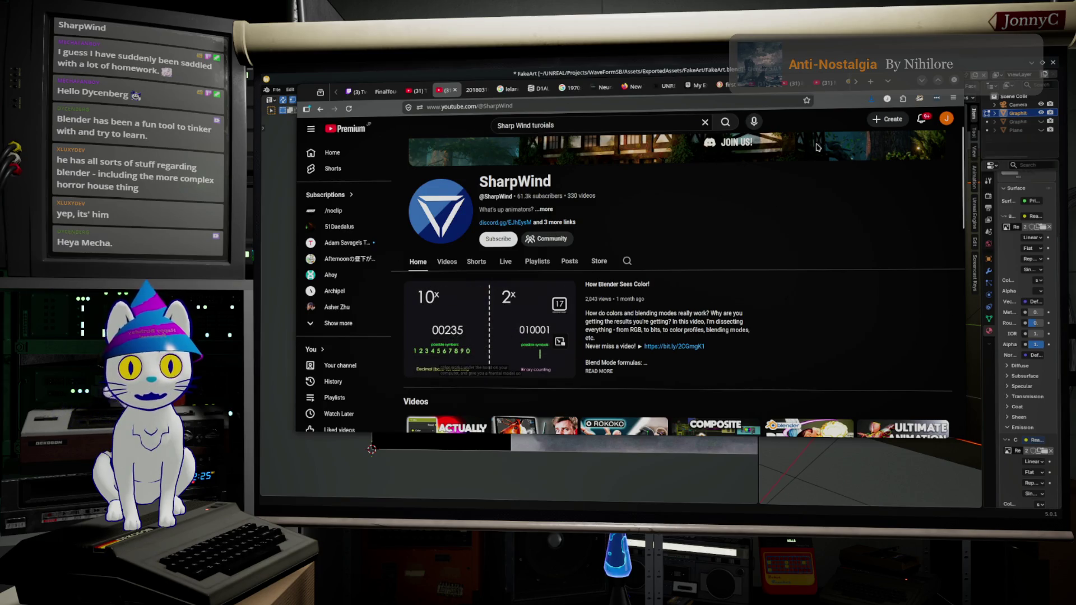
click(436, 433)
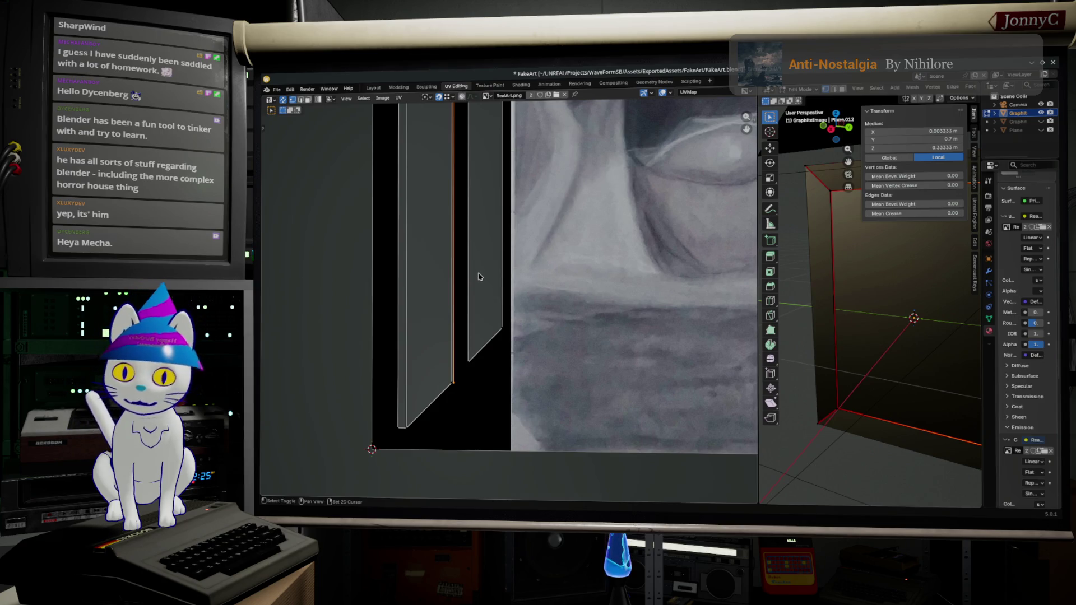
scroll(514, 354, down, 4)
scroll(515, 354, down, 3)
scroll(515, 354, up, 2)
scroll(514, 354, up, 1)
scroll(437, 294, up, 1)
scroll(392, 256, up, 3)
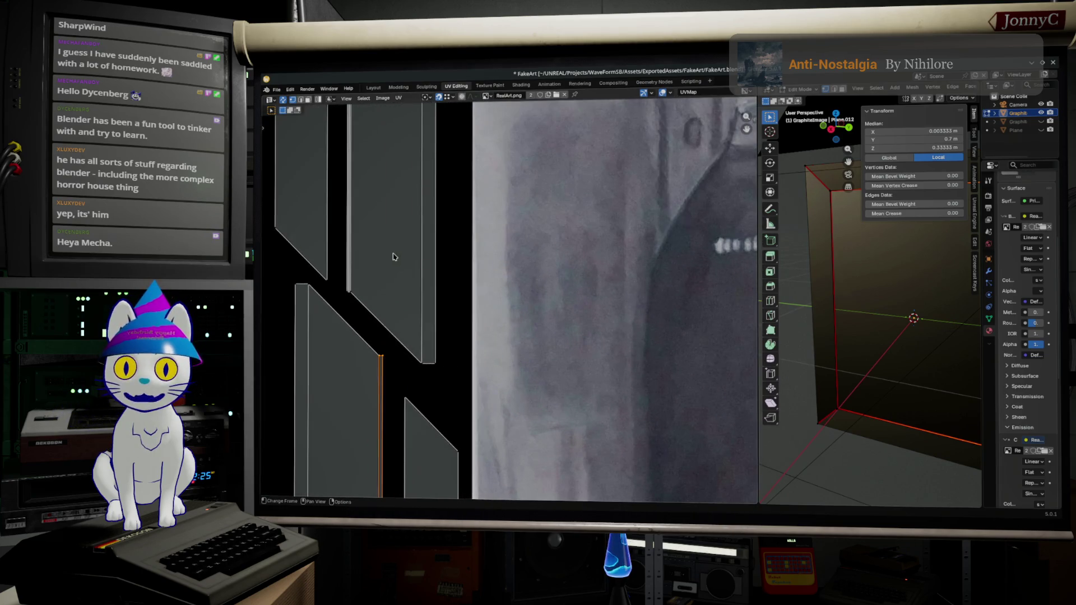
scroll(376, 255, up, 1)
scroll(454, 284, up, 1)
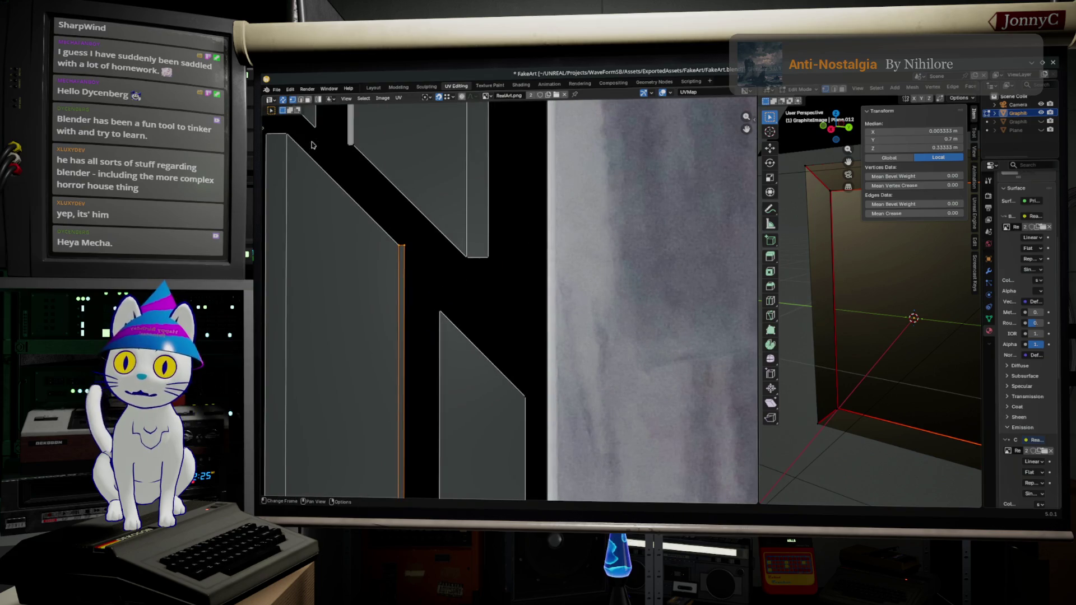
Change the UV select mode and move the frame strip's edge along X to the drawing border
click(303, 100)
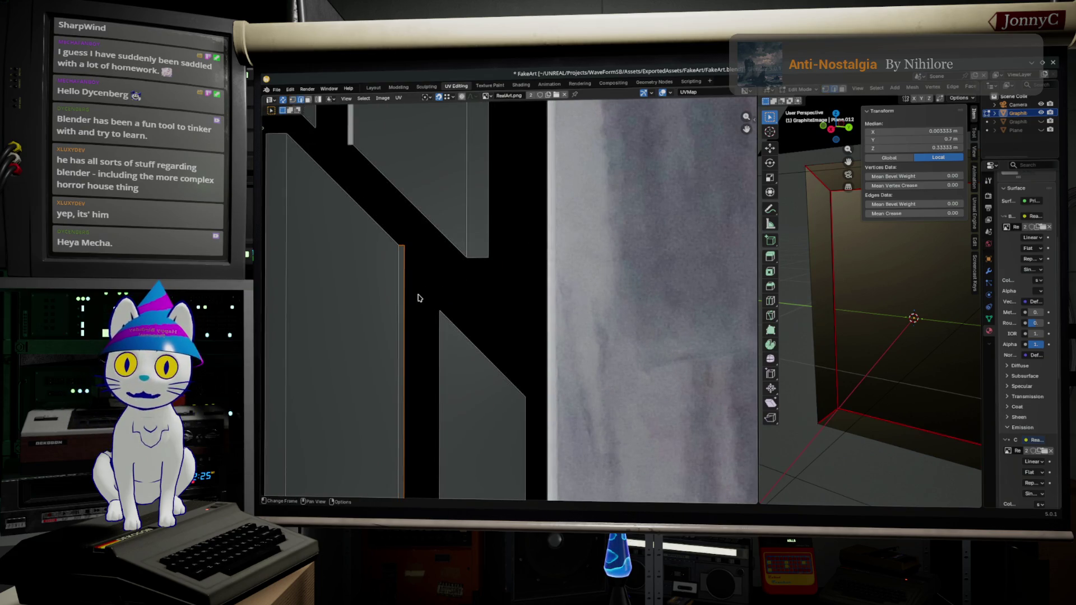
scroll(408, 295, up, 1)
scroll(464, 271, up, 1)
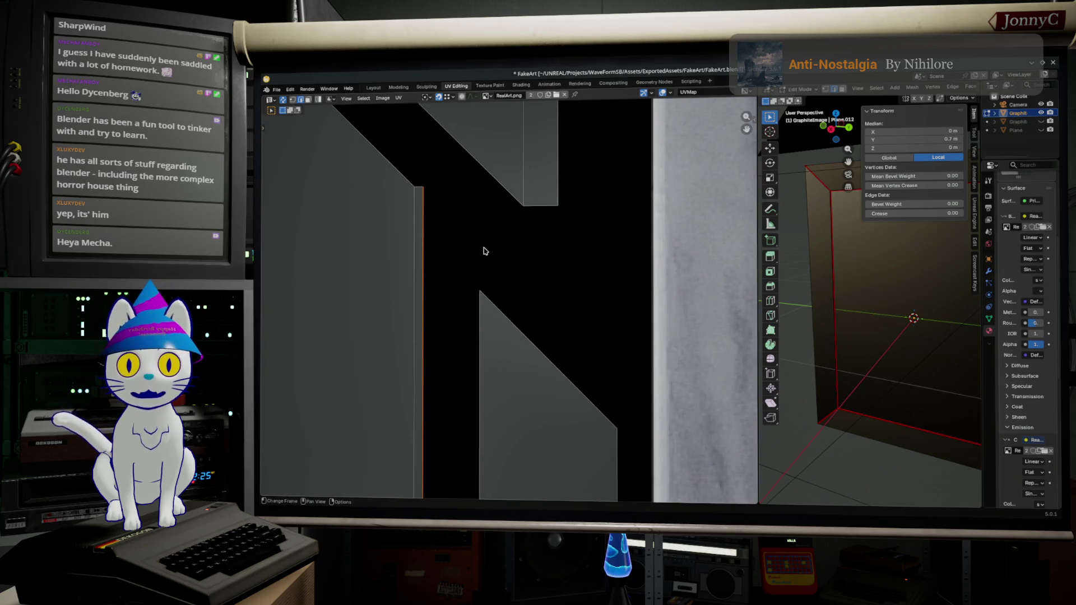
scroll(483, 251, down, 1)
scroll(483, 250, down, 2)
scroll(483, 252, down, 3)
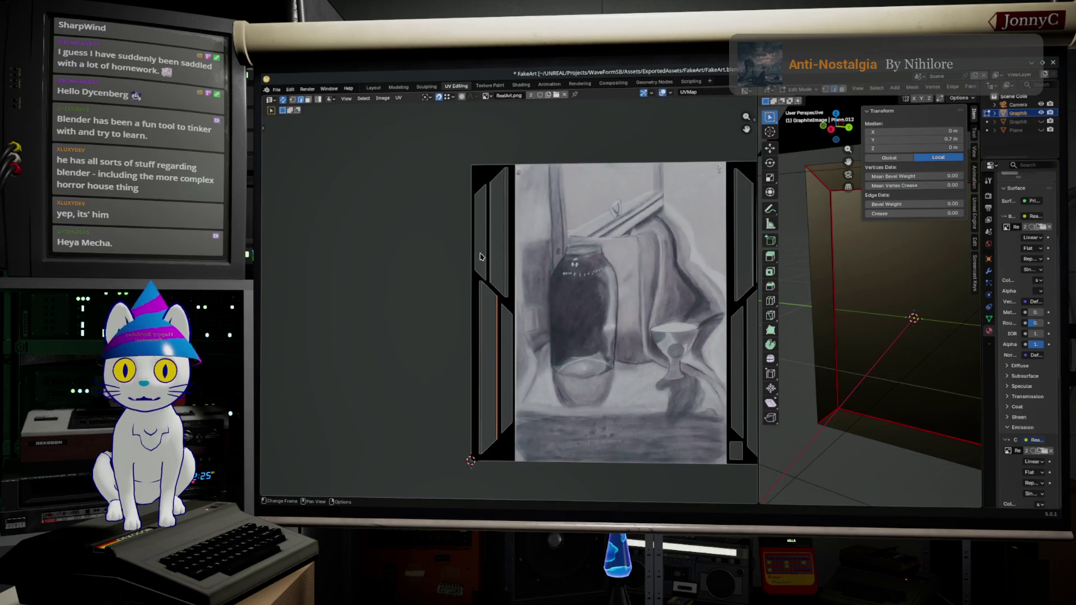
scroll(482, 255, up, 3)
scroll(480, 256, up, 2)
key(g)
key(x)
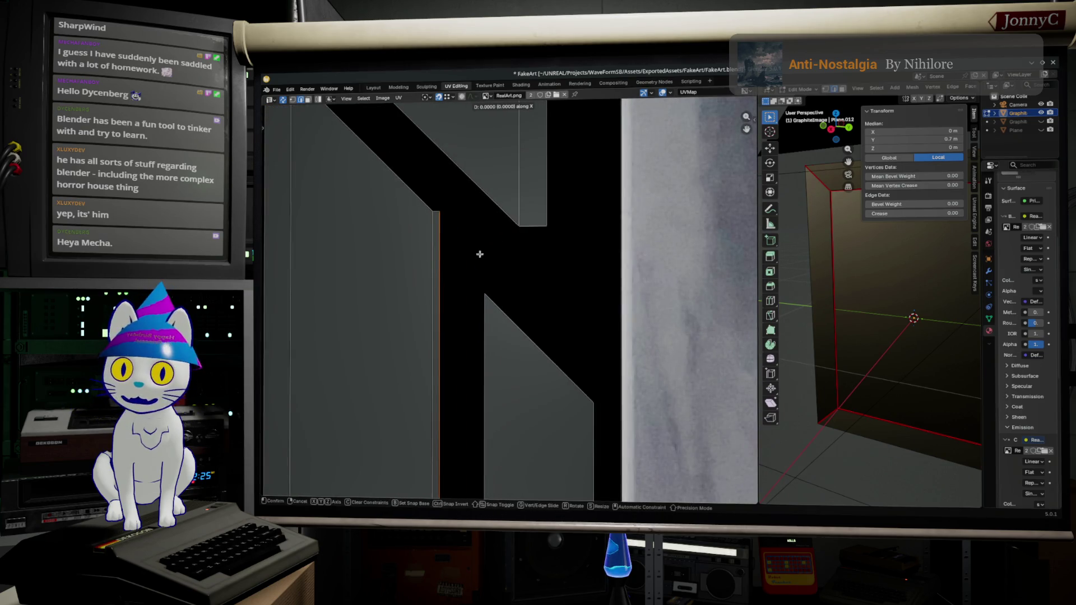
click(481, 252)
scroll(501, 263, up, 2)
scroll(500, 263, down, 2)
scroll(468, 326, down, 2)
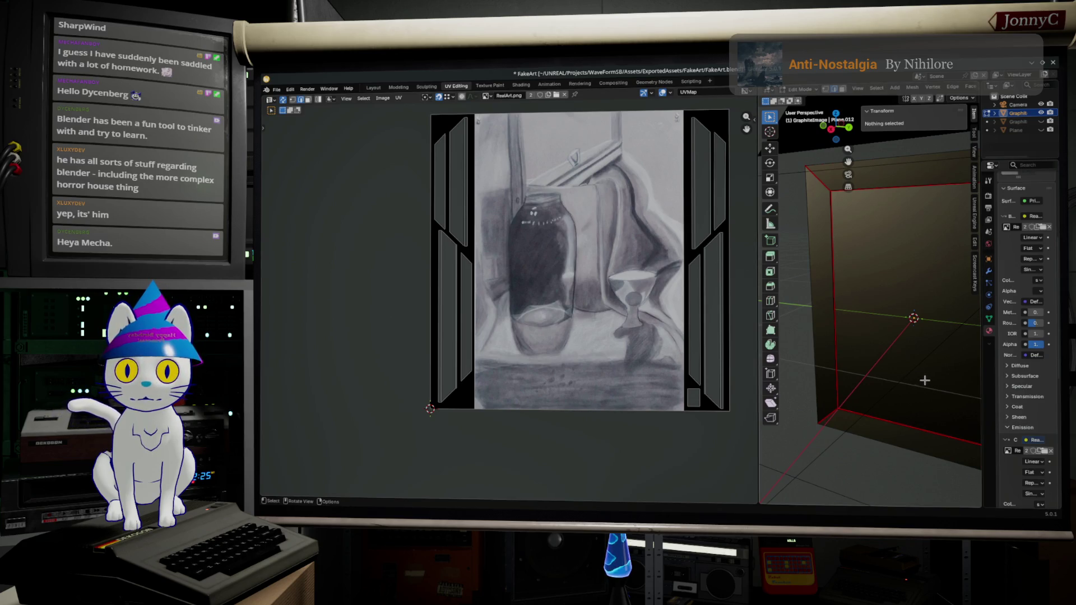
Orbit around the frame box and view it straight from the right
mouse_move(874, 337)
middle_down()
mouse_move(852, 359)
mouse_move(878, 345)
middle_up()
middle_drag(911, 310, 848, 281)
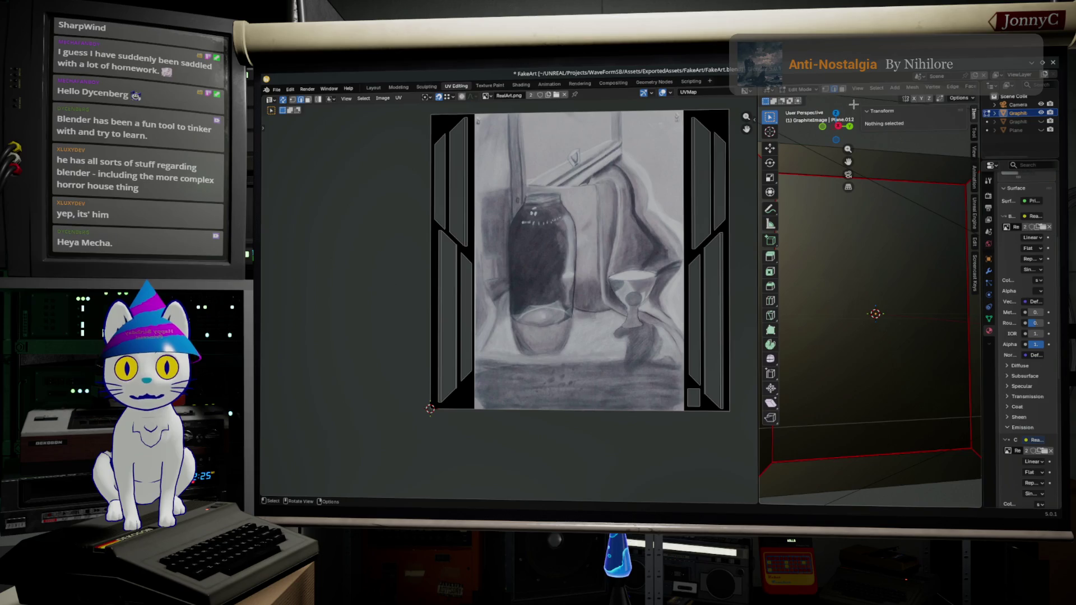
click(834, 129)
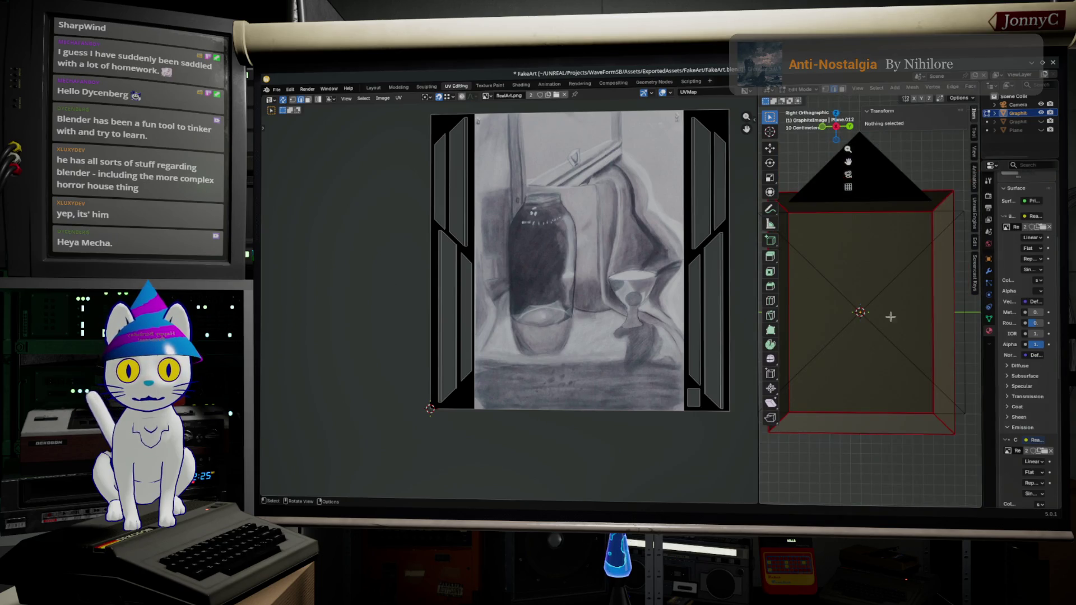
scroll(879, 331, up, 1)
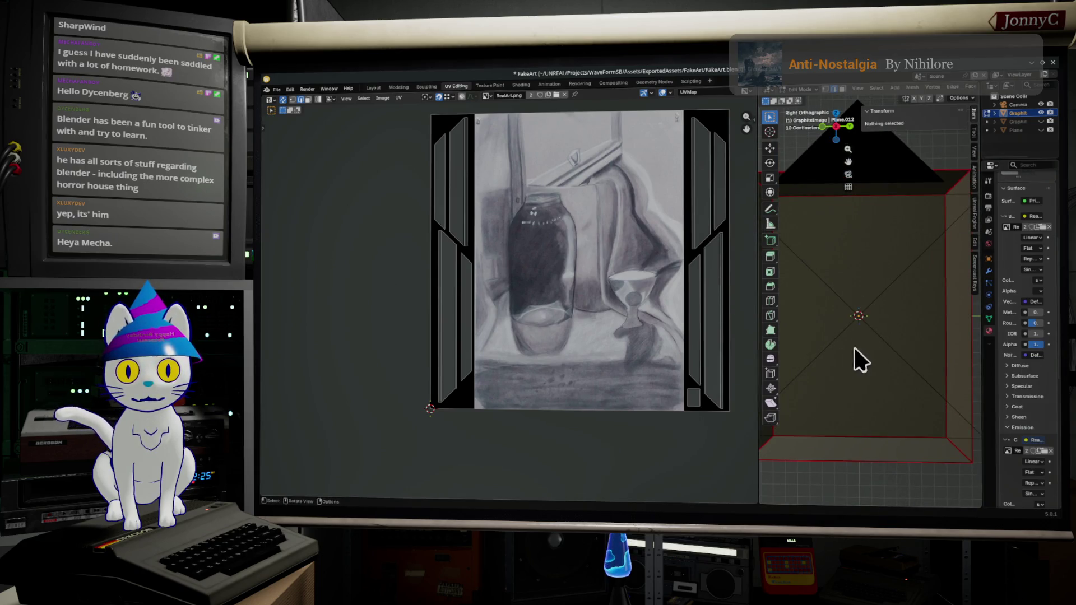
scroll(860, 396, up, 2)
scroll(860, 396, down, 2)
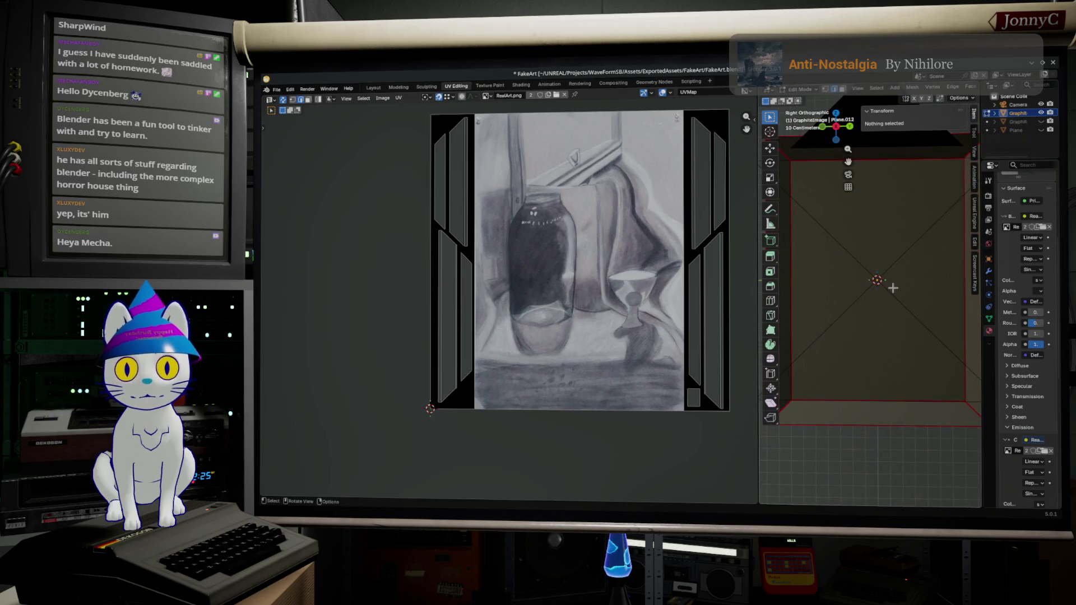
Switch to the modelling workspace with box selection and return to editing the frame mesh
click(399, 89)
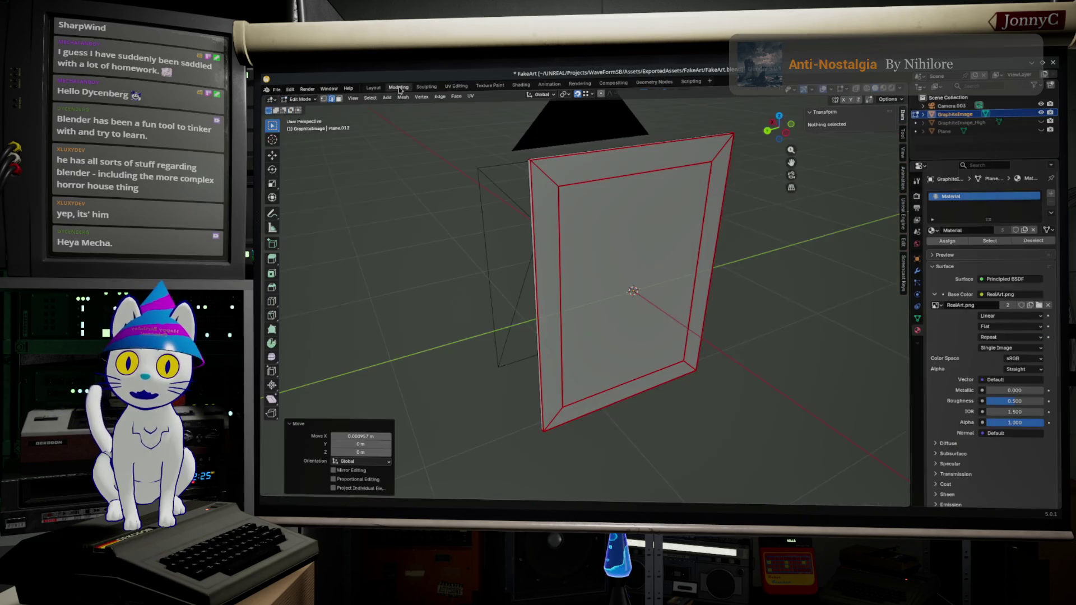
mouse_move(521, 227)
middle_down()
mouse_move(734, 284)
mouse_move(529, 327)
middle_up()
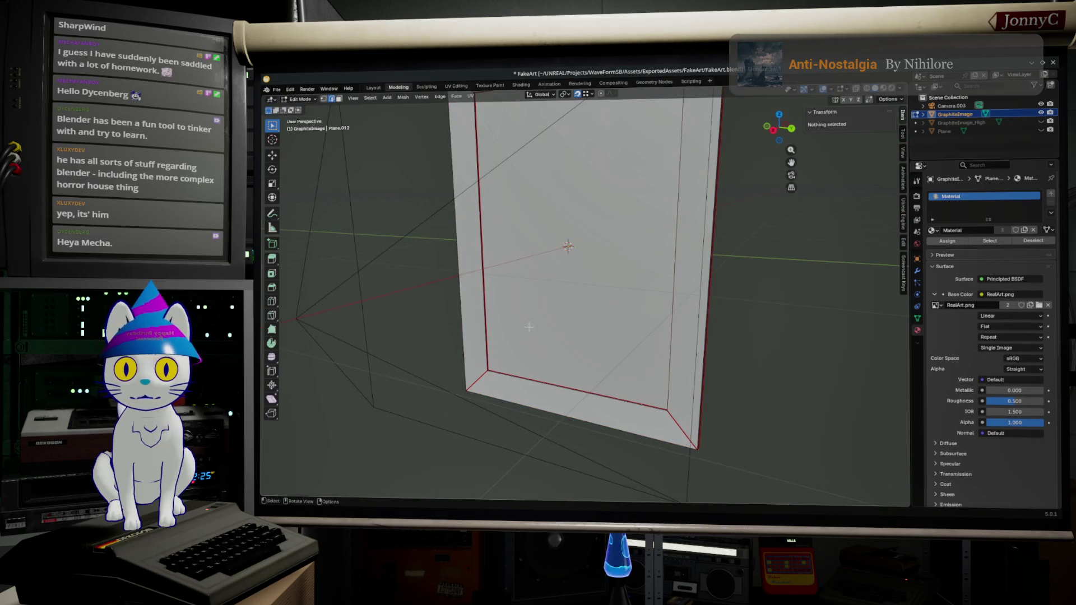
middle_drag(564, 337, 597, 254)
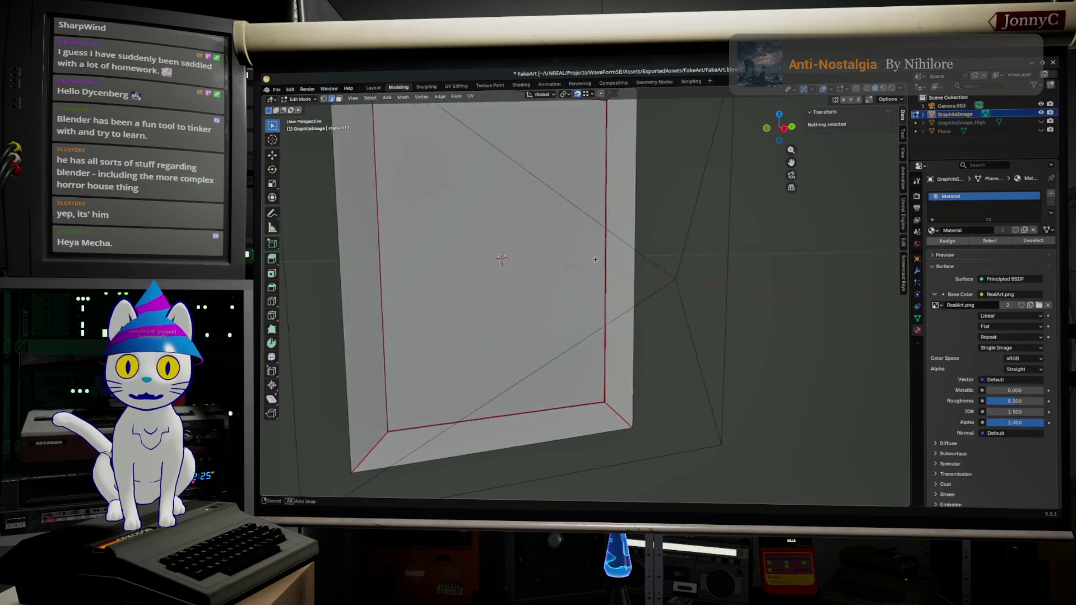
key(Tab)
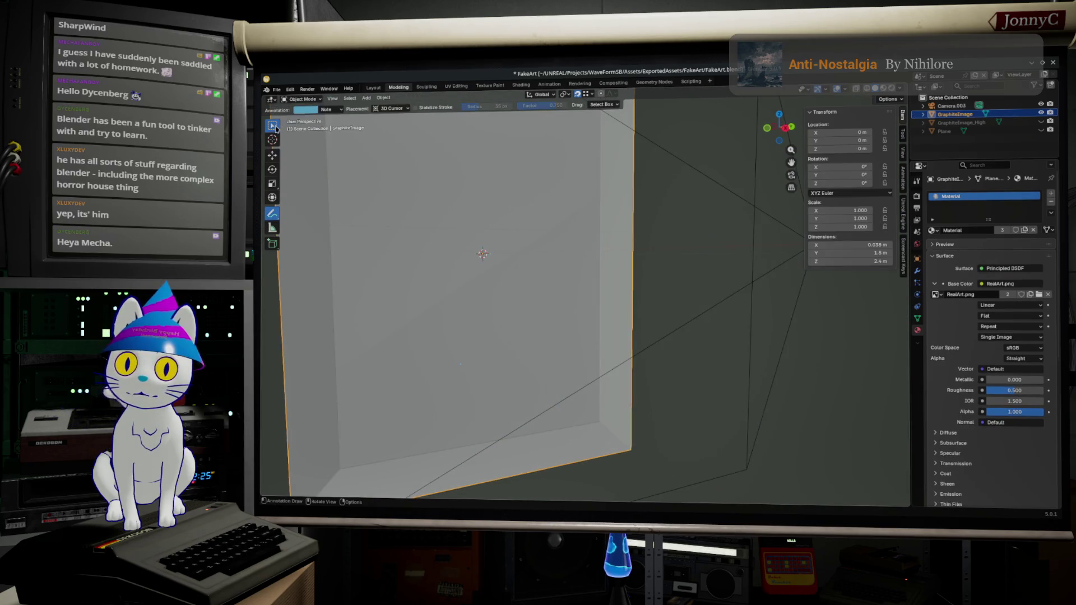
click(272, 125)
key(Tab)
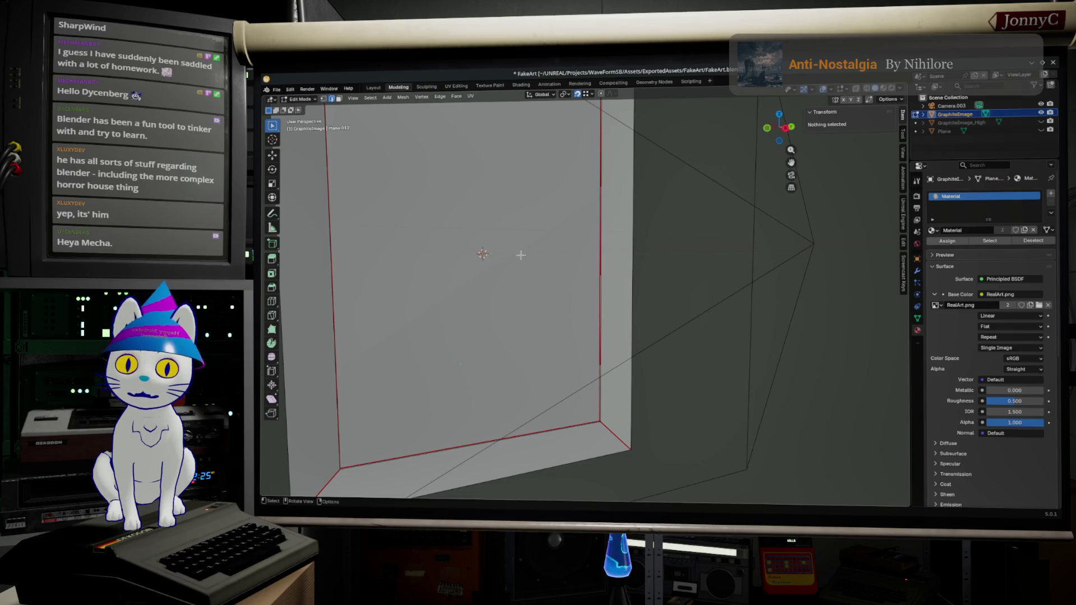
middle_drag(517, 254, 499, 260)
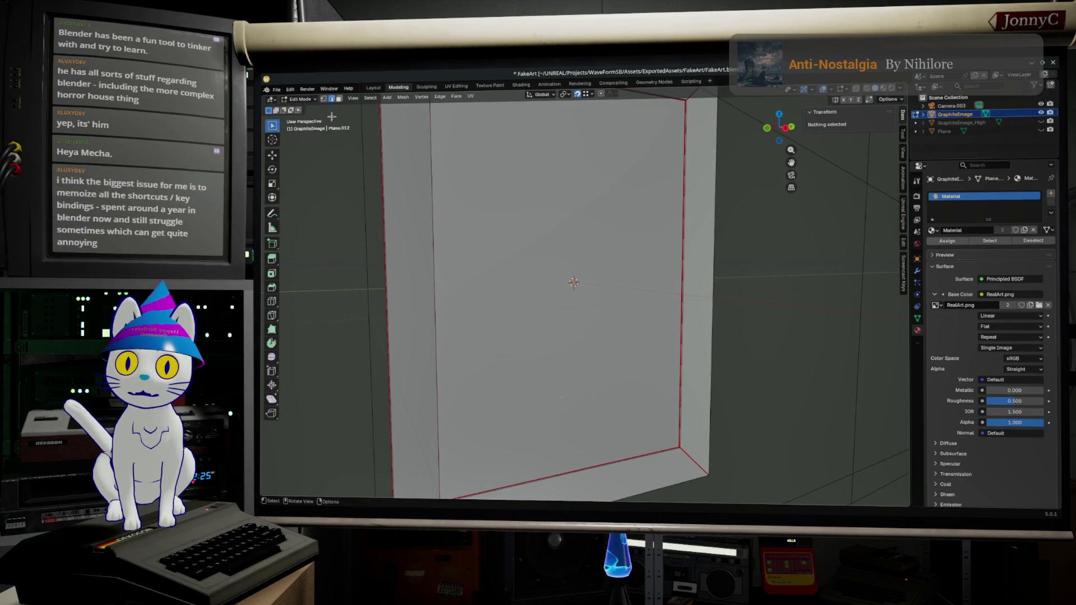
Select the image face, slanted faces and thin side strip, then view the panel front-on
click(547, 210)
mouse_move(599, 236)
middle_down()
mouse_move(687, 262)
mouse_move(632, 250)
mouse_move(596, 275)
middle_up()
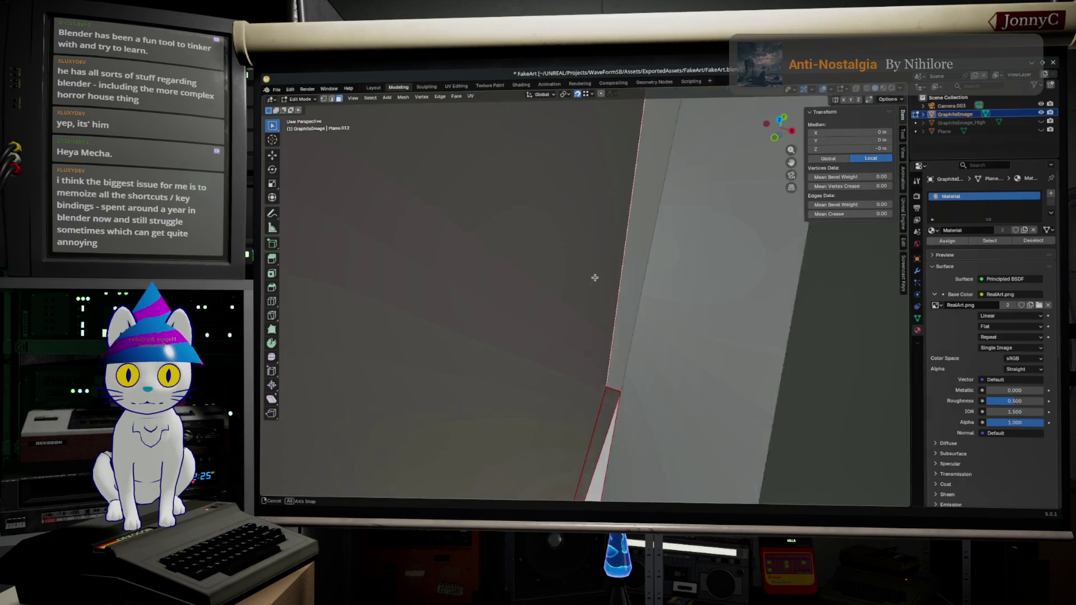
mouse_move(596, 275)
middle_down()
mouse_move(617, 249)
mouse_move(679, 233)
mouse_move(692, 243)
middle_up()
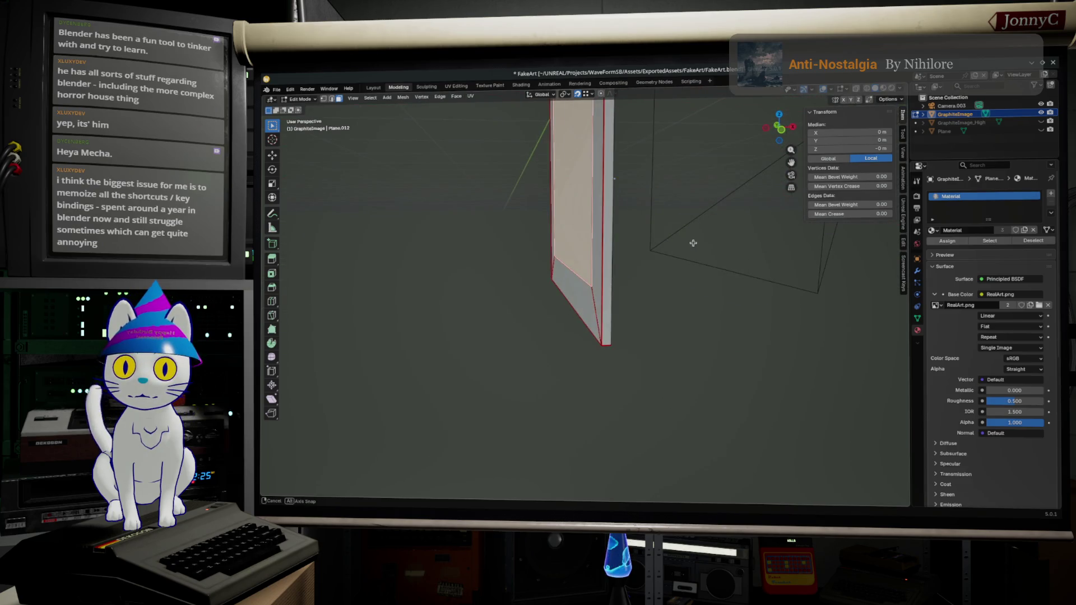
click(589, 294)
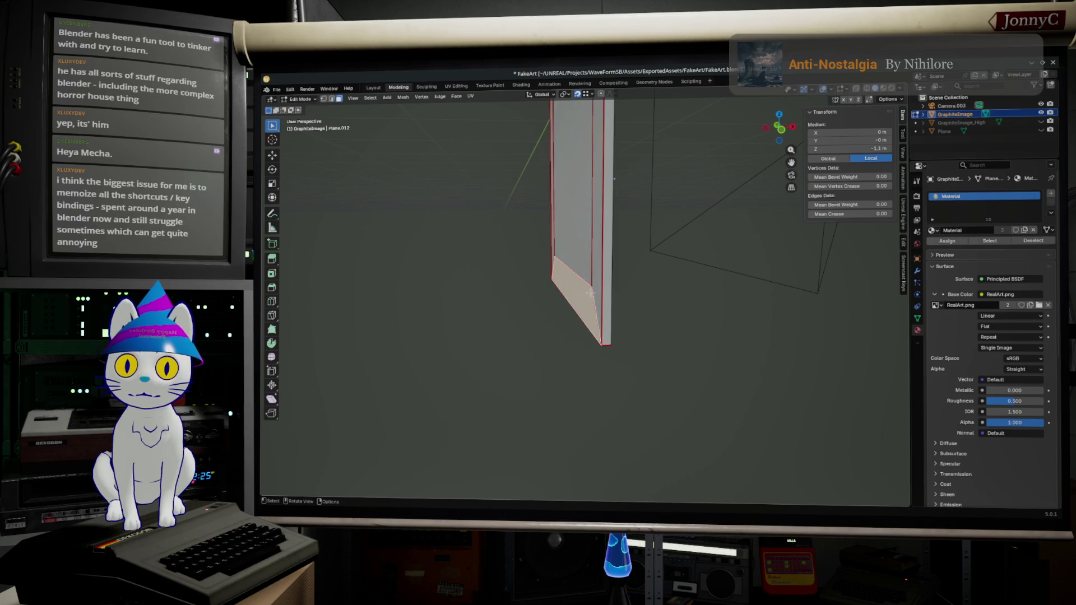
shift+click(595, 284)
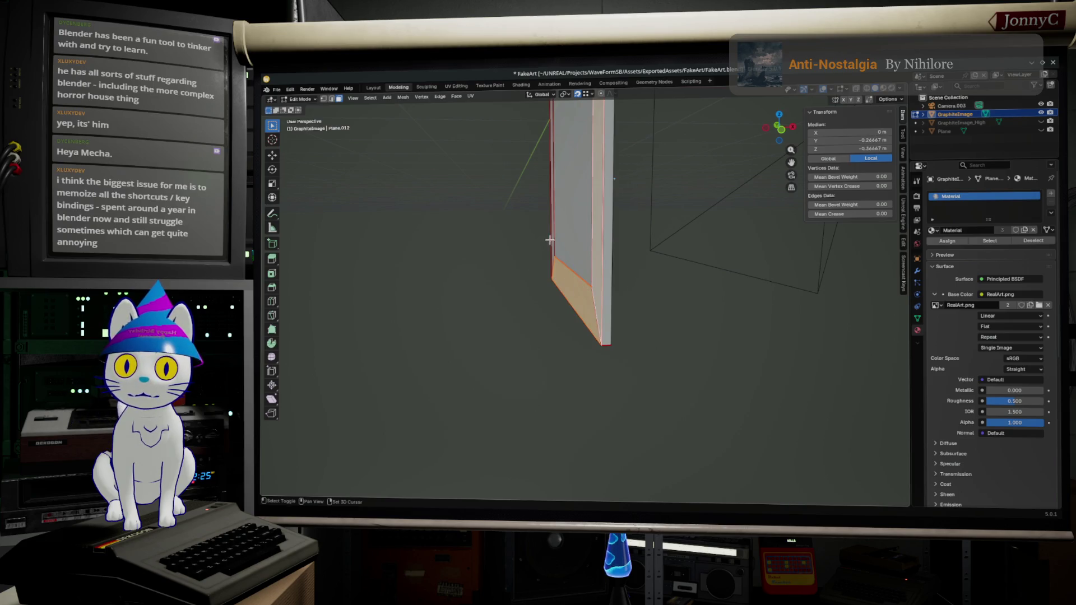
middle_drag(552, 240, 593, 268)
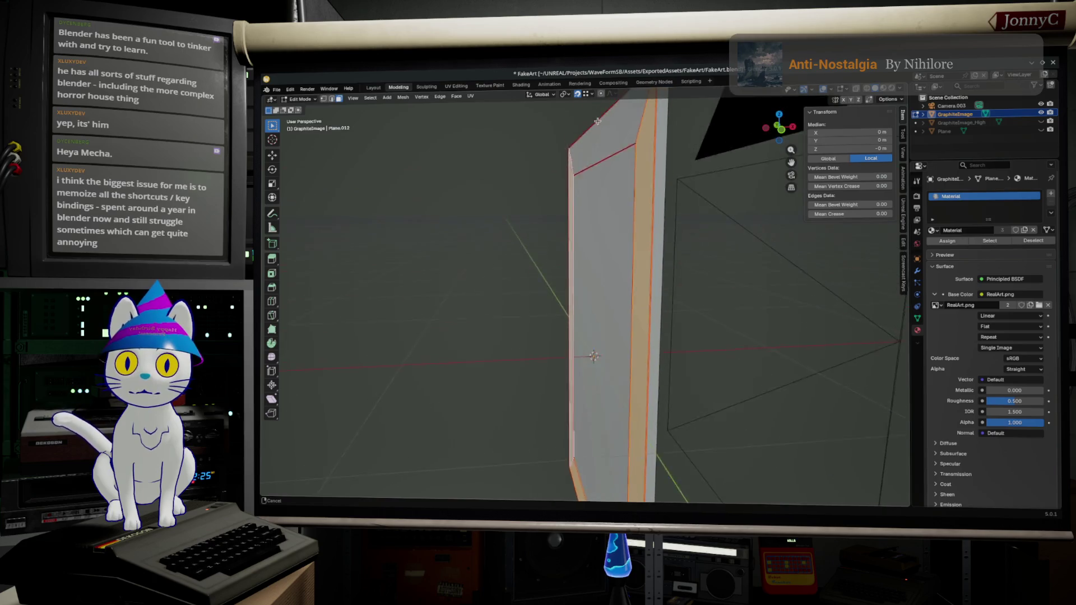
shift+click(625, 171)
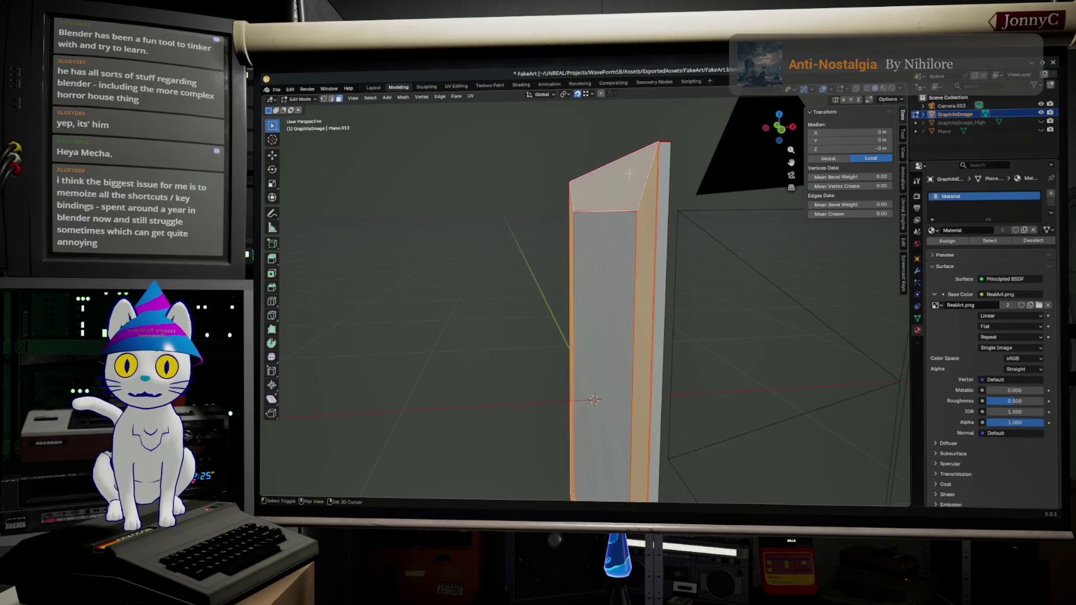
click(781, 128)
scroll(675, 284, up, 3)
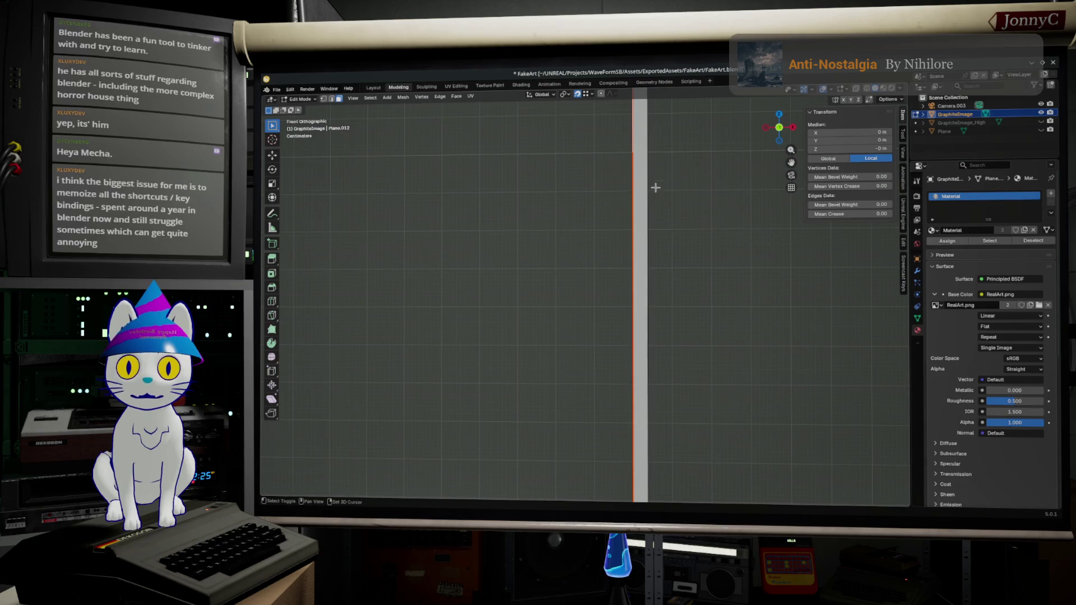
shift+middle_drag(654, 188, 632, 362)
scroll(629, 379, up, 2)
Move the selected side geometry slightly along the global X axis
key(g)
key(x)
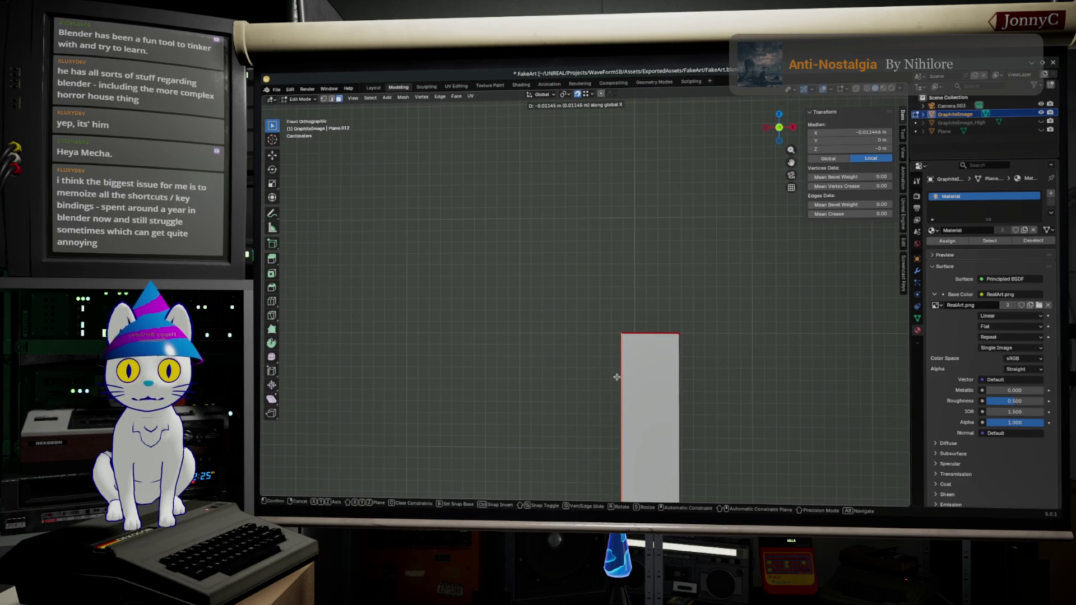
click(619, 380)
middle_drag(612, 404, 686, 463)
mouse_move(565, 425)
middle_down()
mouse_move(655, 352)
mouse_move(738, 359)
middle_up()
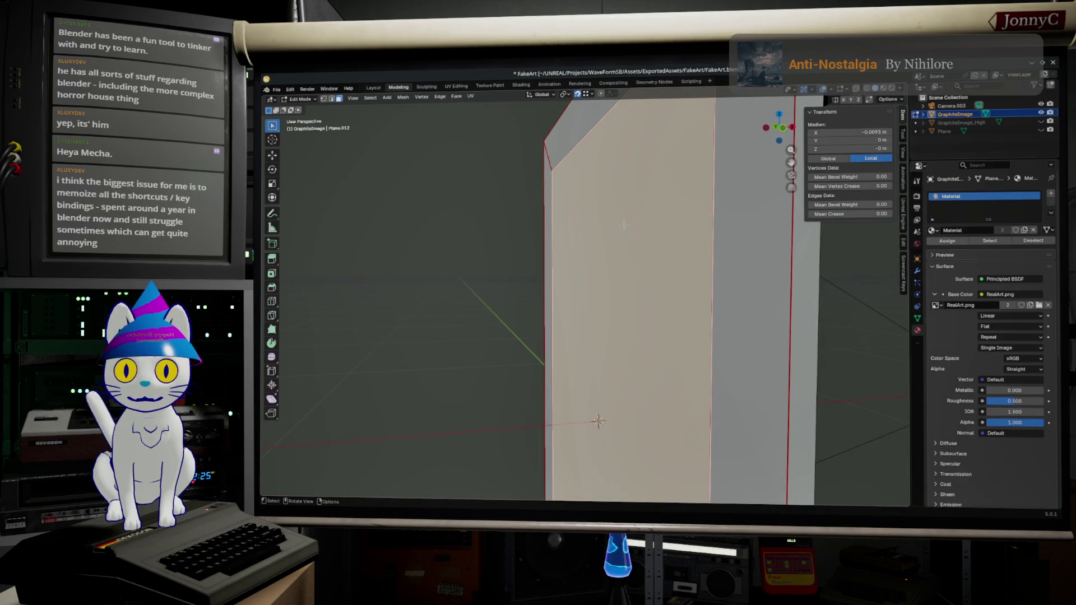
From the right view, trial-scale the image face, undo it, and bring up the Separate options
mouse_move(624, 225)
middle_down()
mouse_move(698, 242)
mouse_move(640, 268)
mouse_move(521, 294)
middle_up()
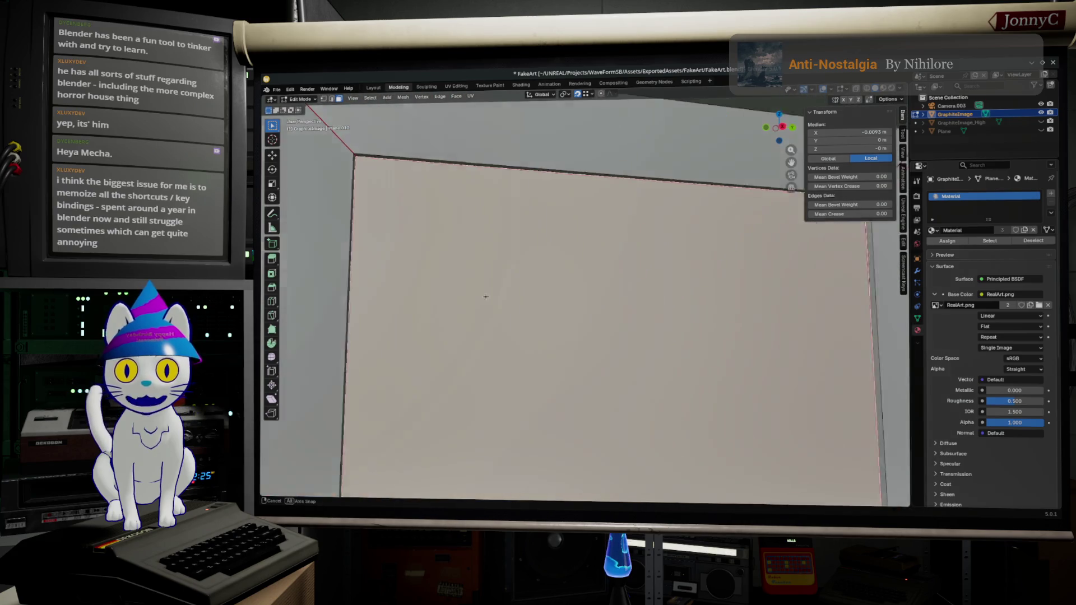
middle_drag(522, 293, 631, 498)
middle_drag(649, 269, 645, 367)
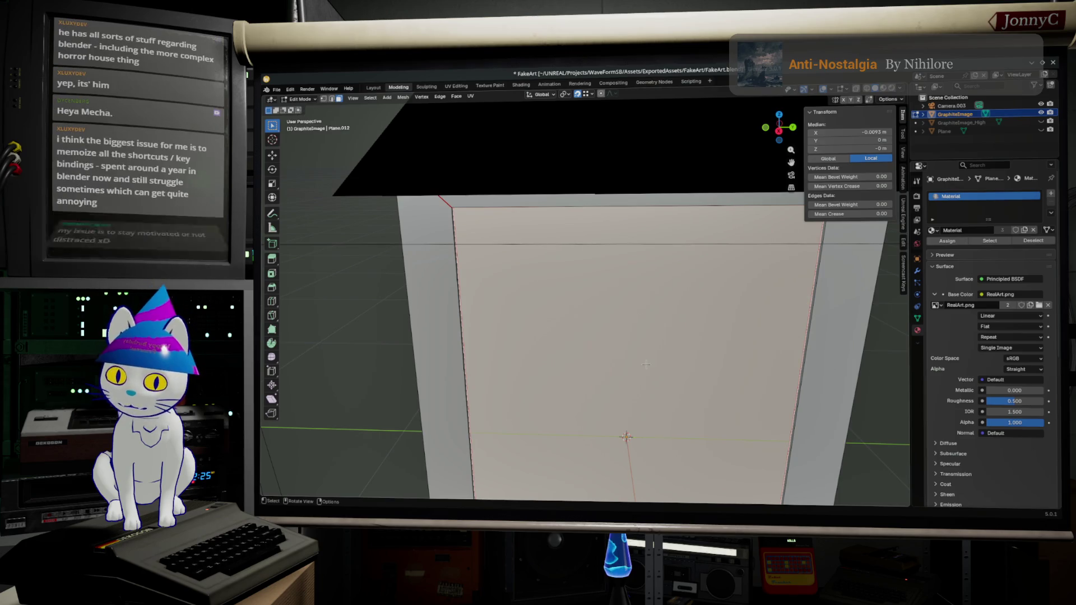
middle_drag(674, 311, 778, 137)
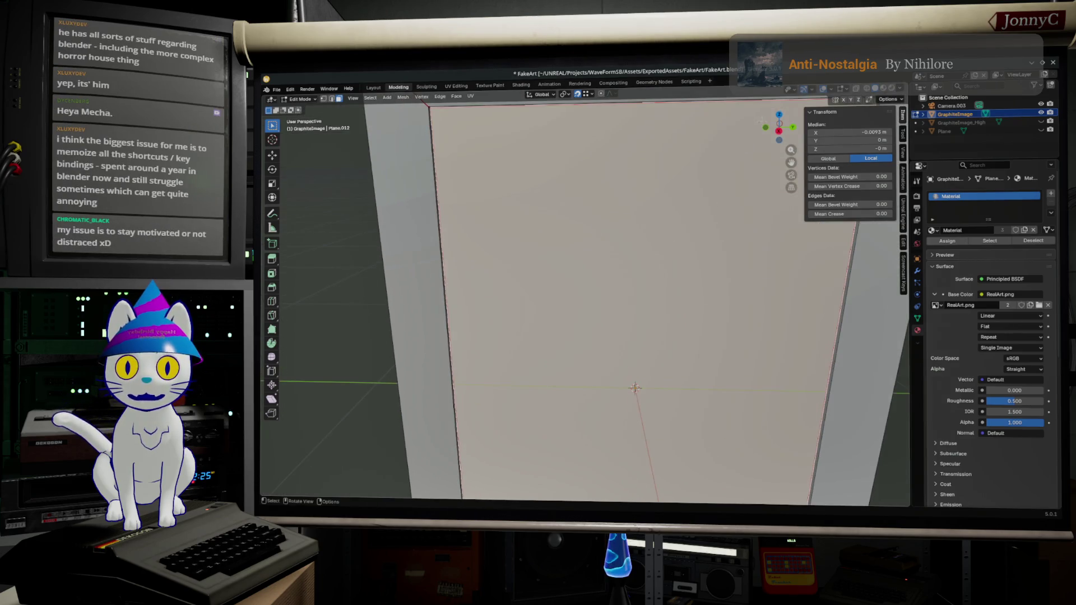
click(778, 130)
scroll(778, 137, down, 3)
scroll(733, 444, down, 2)
key(s)
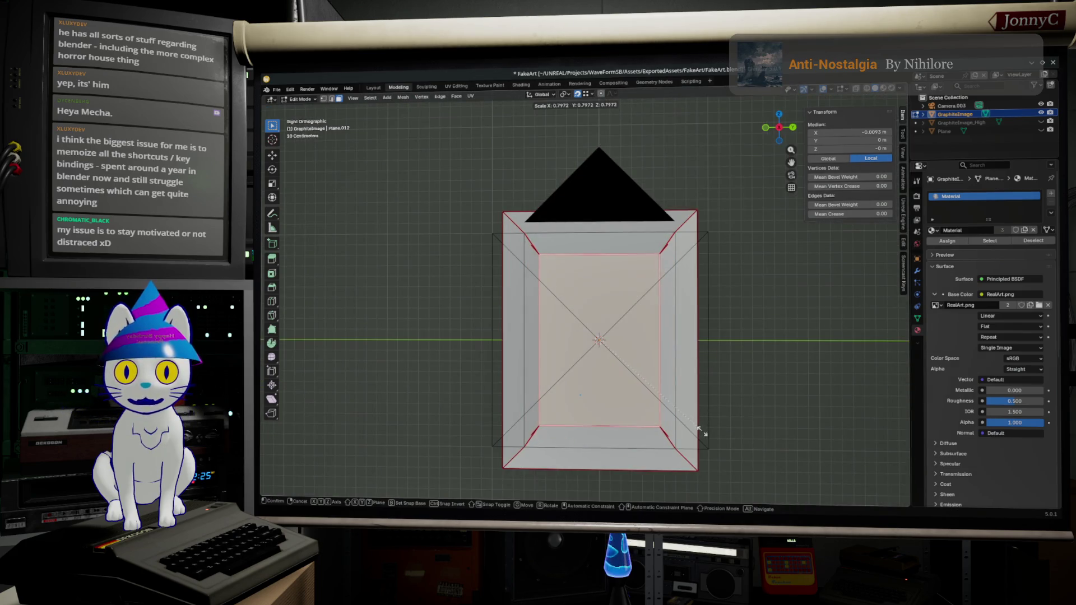
click(726, 427)
key(ctrl+z)
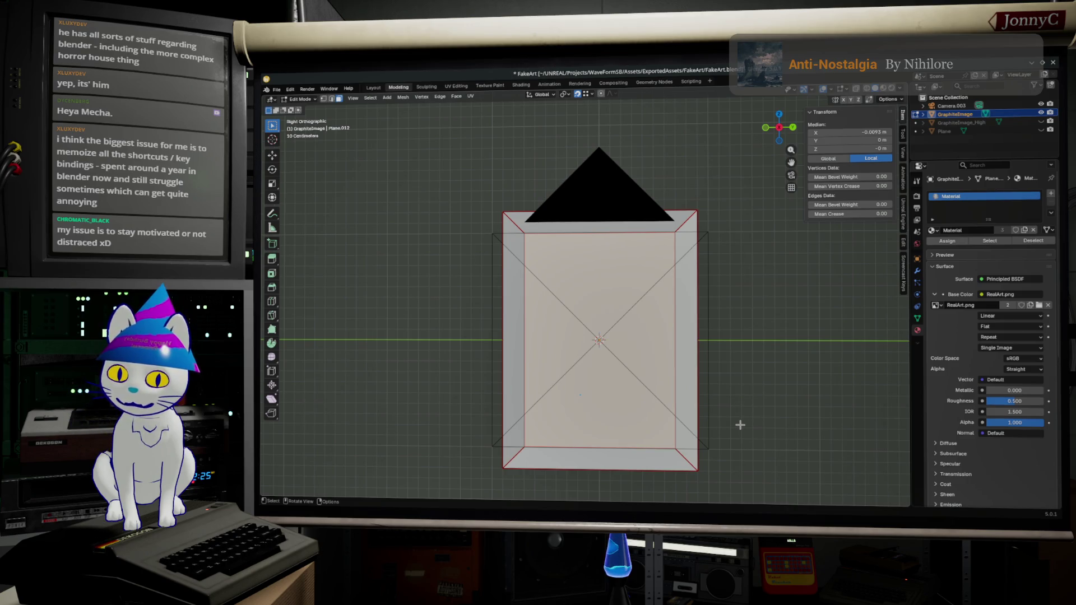
key(ctrl+alt+z)
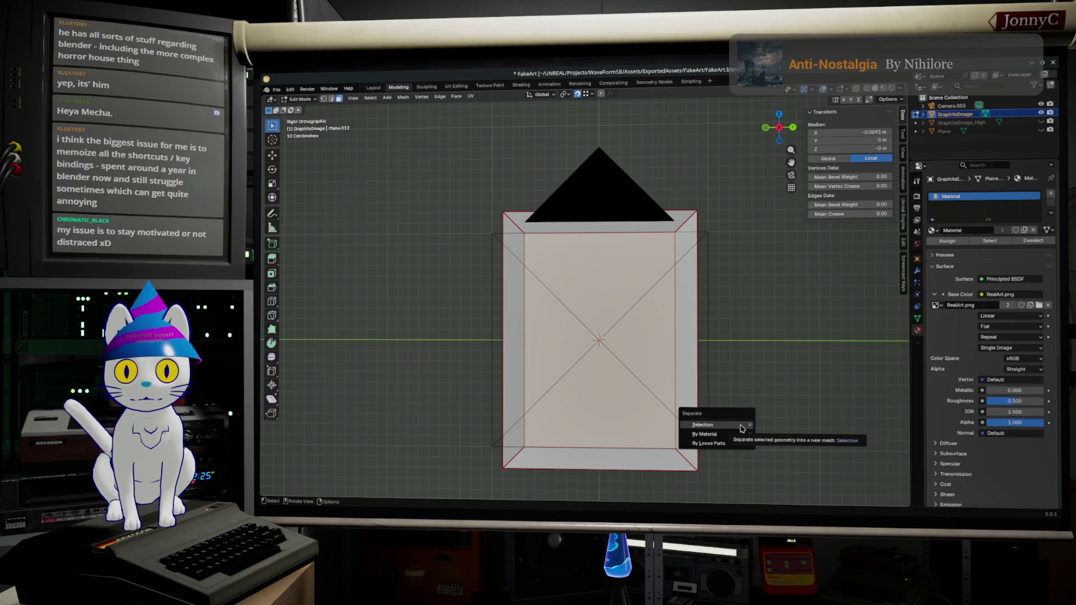
Separate the image face as GraphiteImage.001 and shrink its mesh to about 0.788
click(740, 427)
click(612, 393)
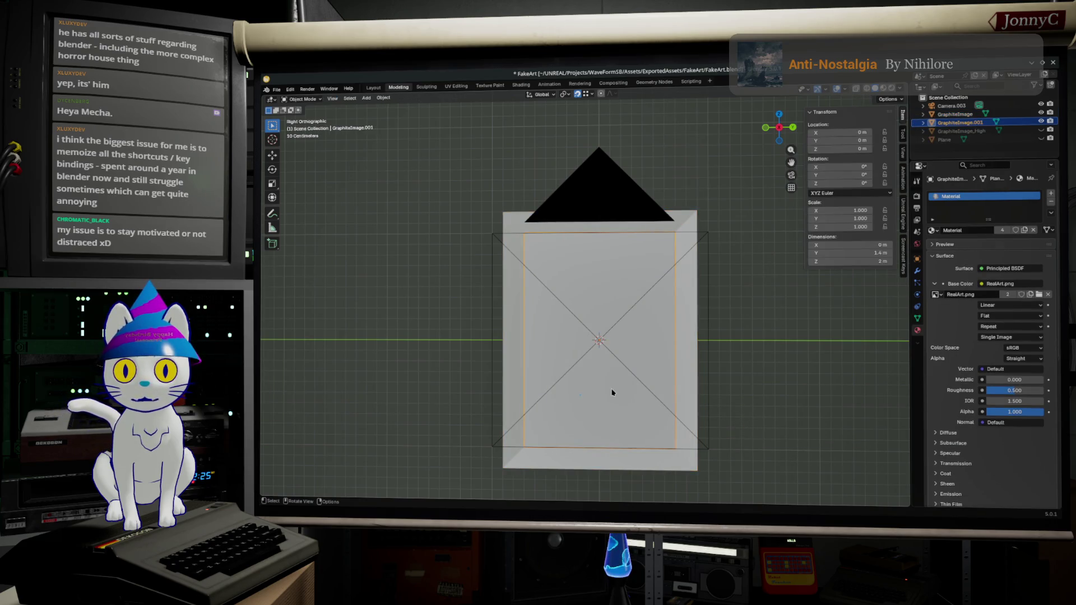
key(Tab)
key(a)
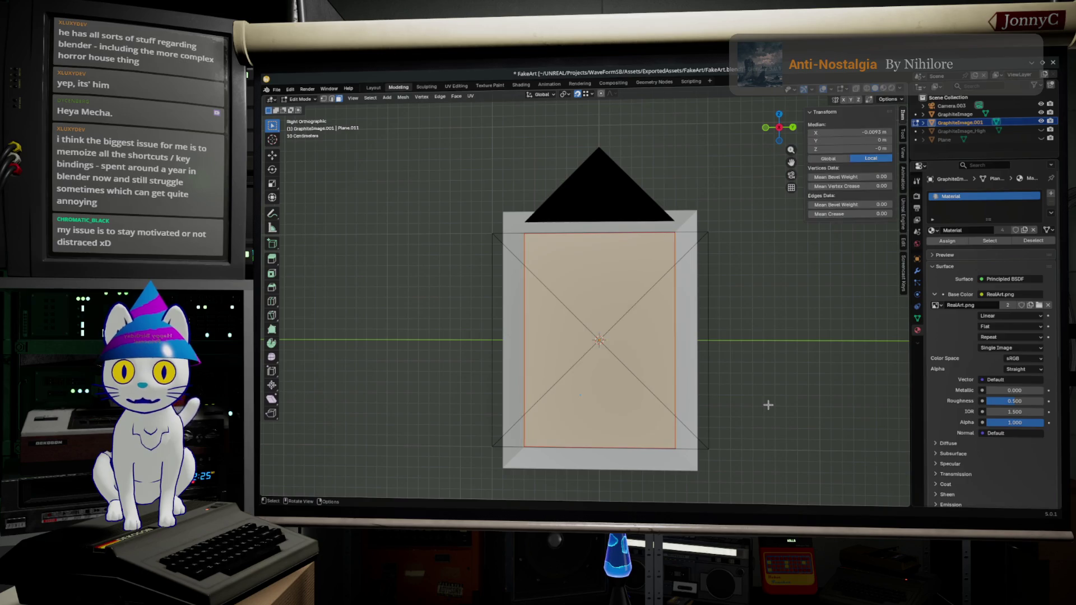
key(s)
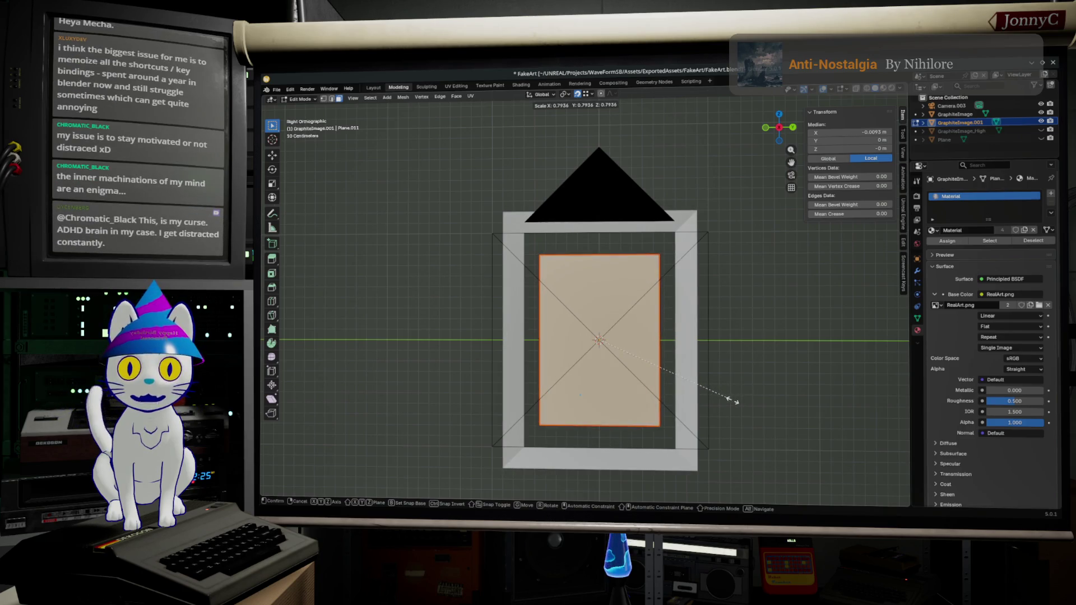
click(702, 391)
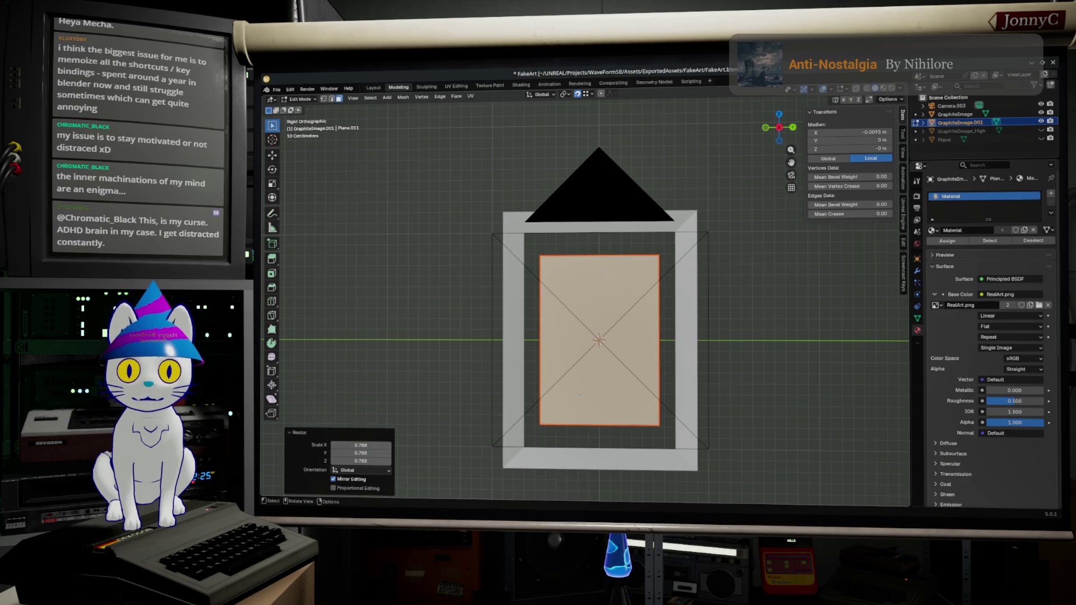
scroll(619, 329, up, 2)
scroll(620, 329, up, 1)
scroll(620, 328, up, 2)
scroll(619, 329, up, 2)
scroll(619, 329, up, 2)
Rescale the image plane up slightly to about 1.014 and centre the view on it
key(s)
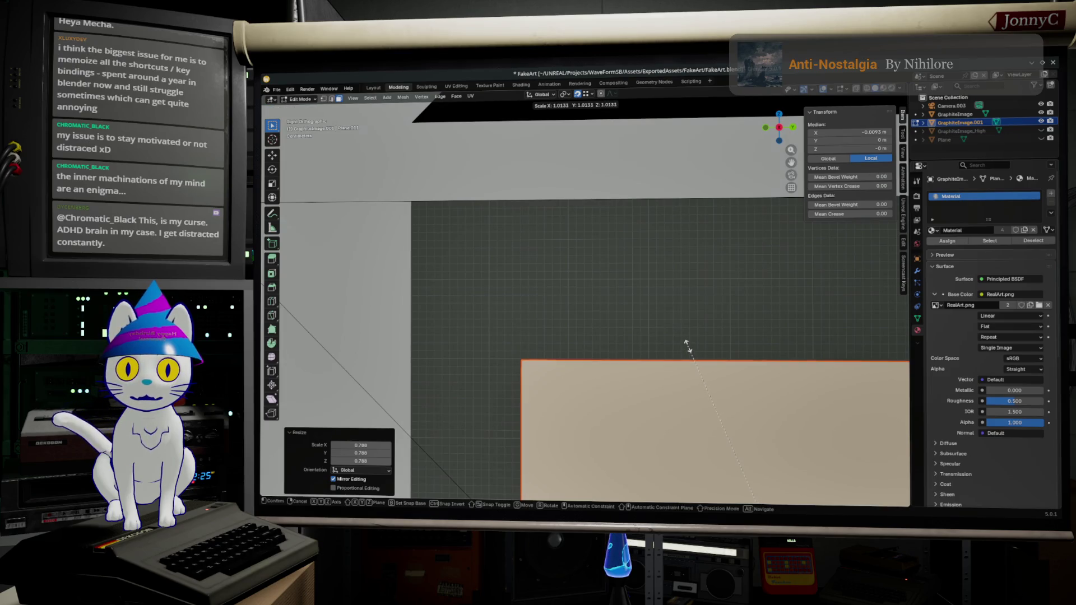
click(687, 345)
scroll(687, 345, down, 2)
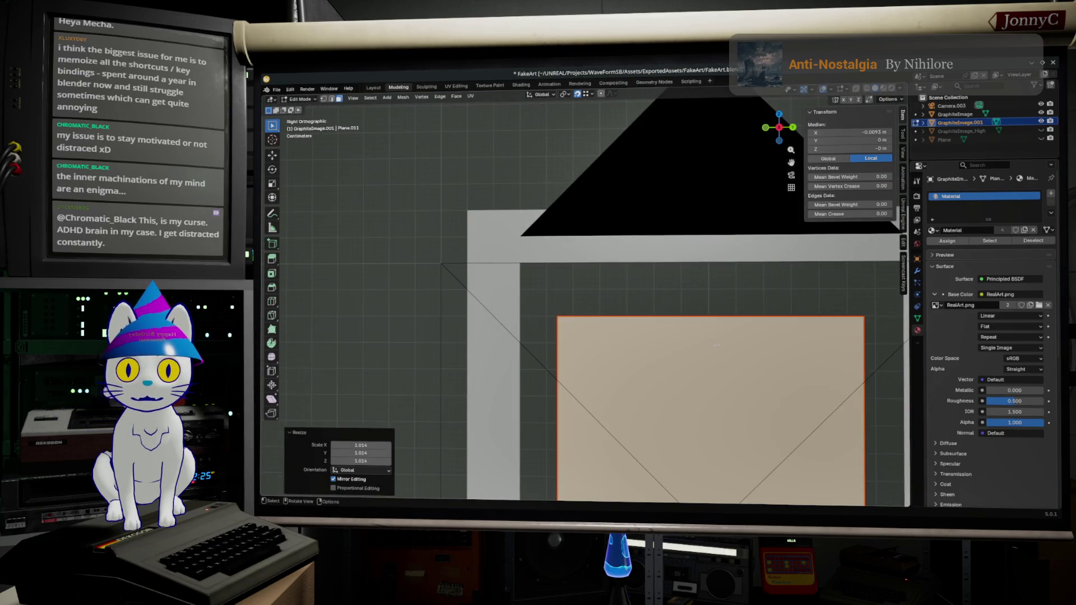
shift+middle_drag(712, 345, 626, 265)
scroll(627, 265, up, 1)
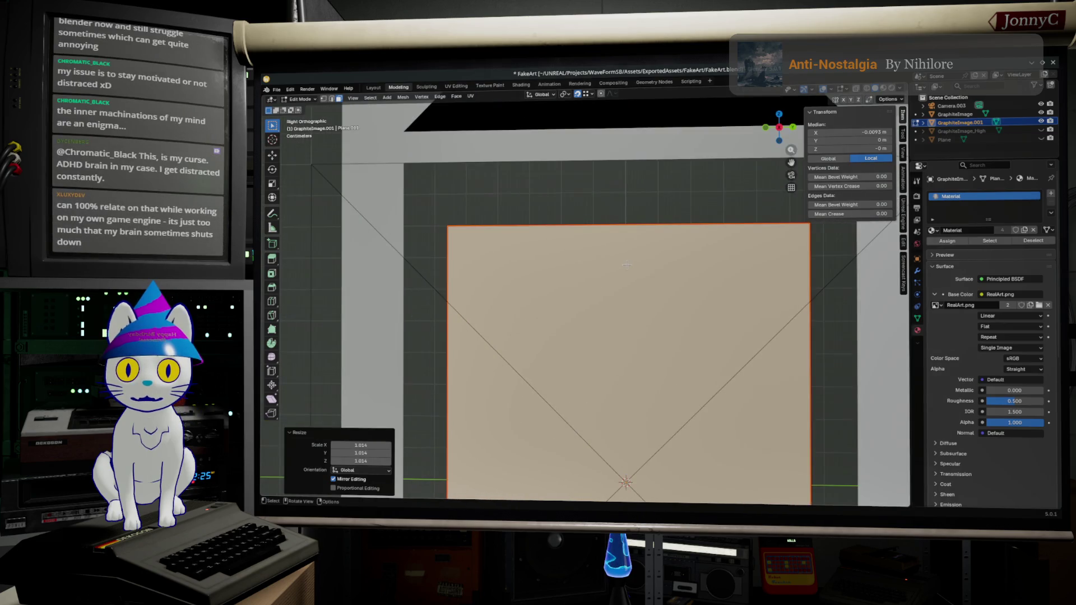
scroll(660, 271, down, 3)
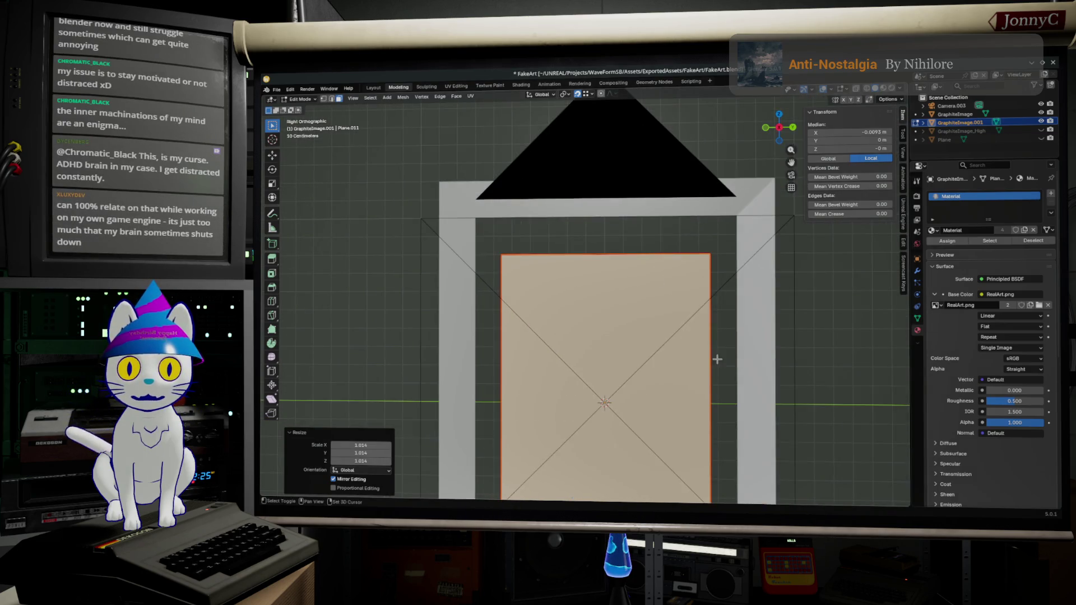
key(KP_Decimal)
scroll(685, 263, down, 1)
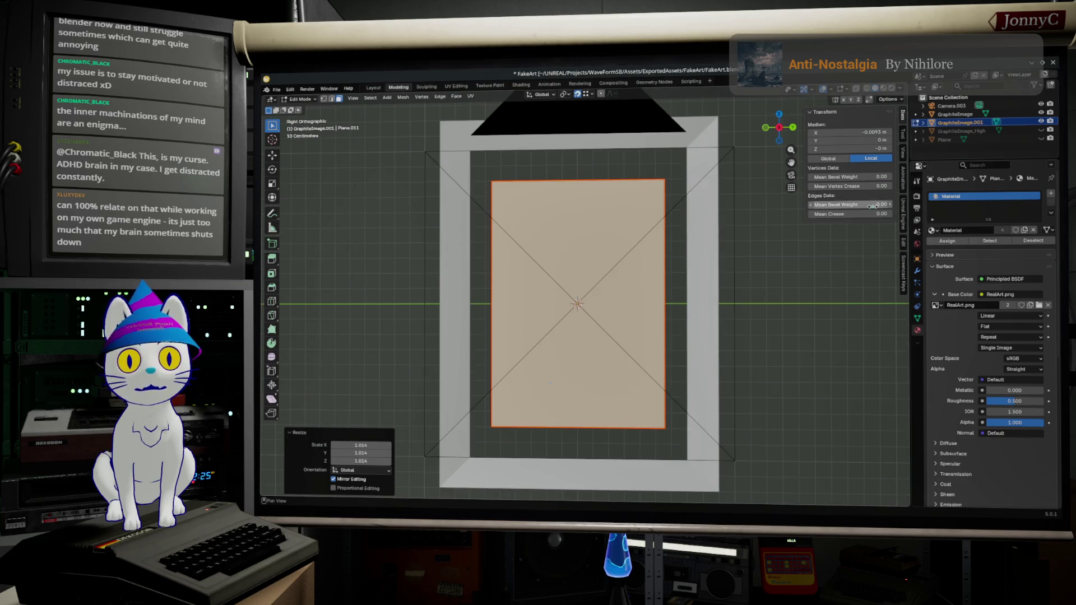
Toggle edit mode, switch to perspective and edge select, and select the plane's top edge
click(774, 241)
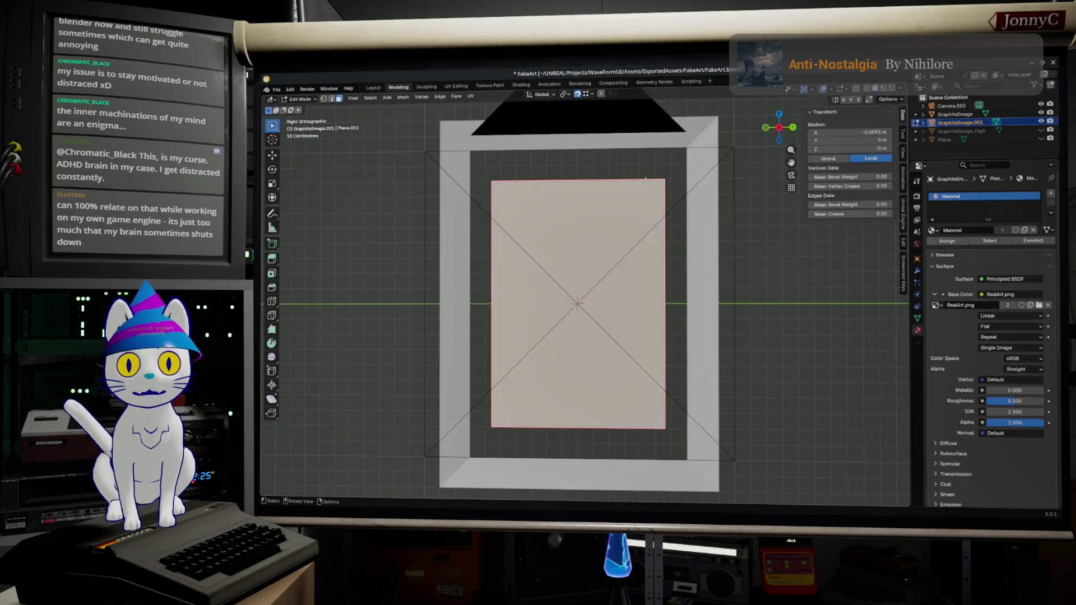
key(Tab)
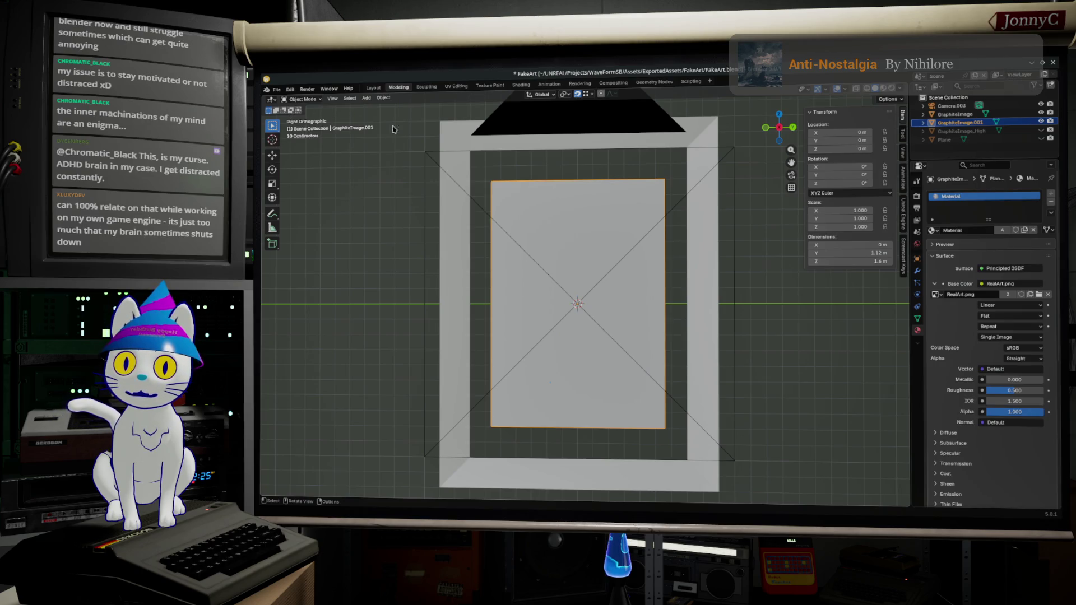
key(Tab)
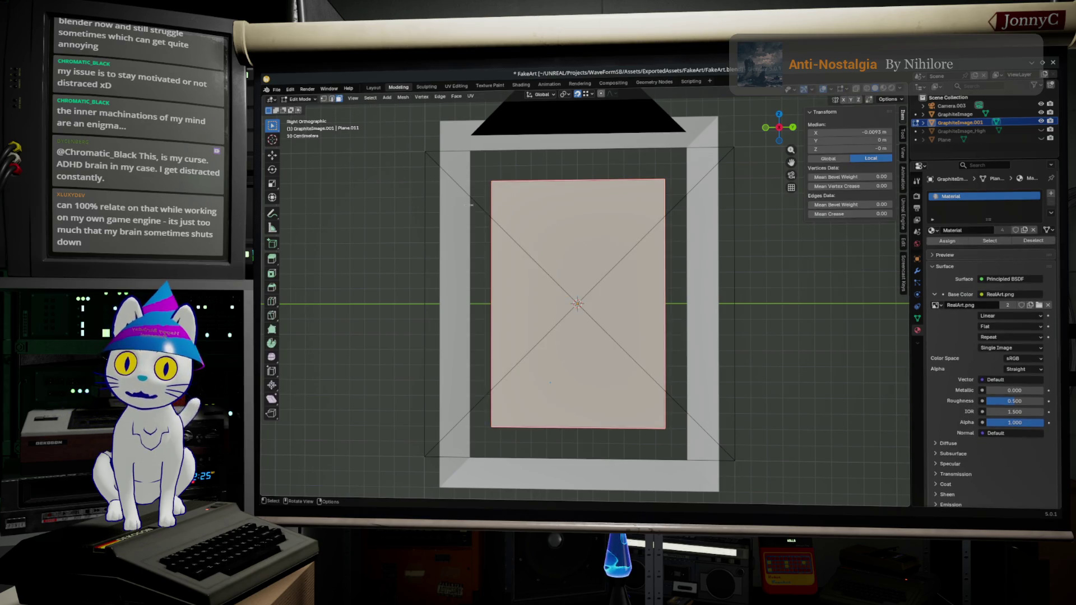
key(KP_5)
click(330, 99)
click(594, 186)
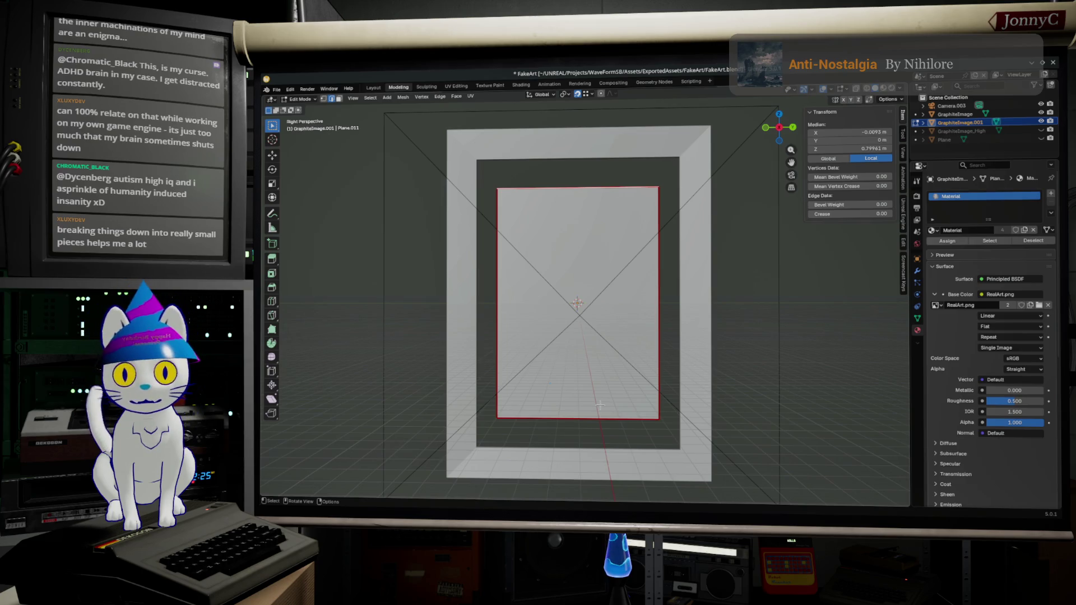
middle_drag(644, 435, 648, 378)
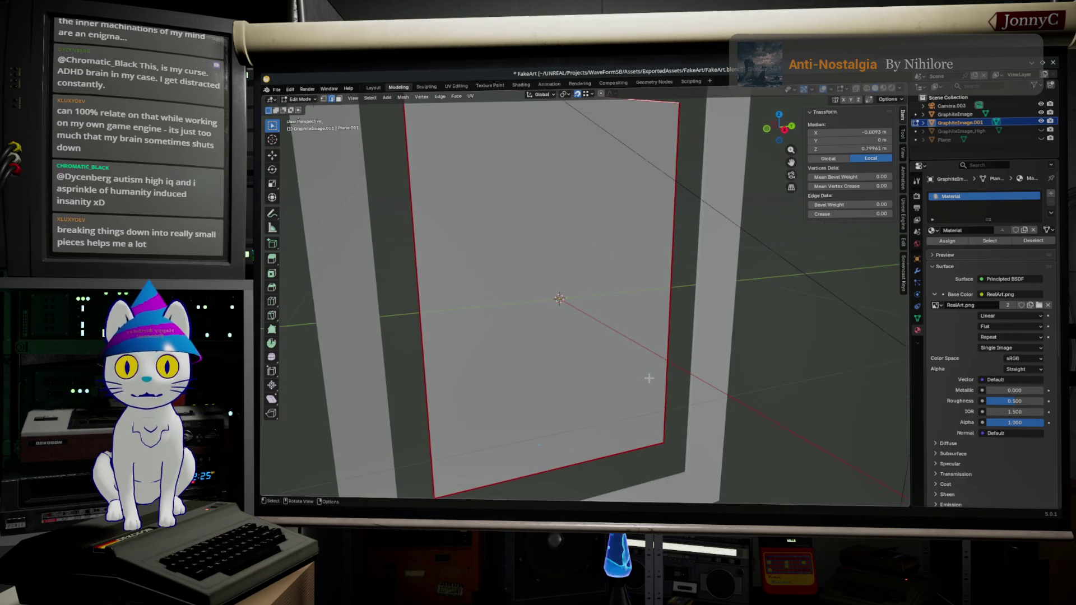
scroll(648, 379, up, 2)
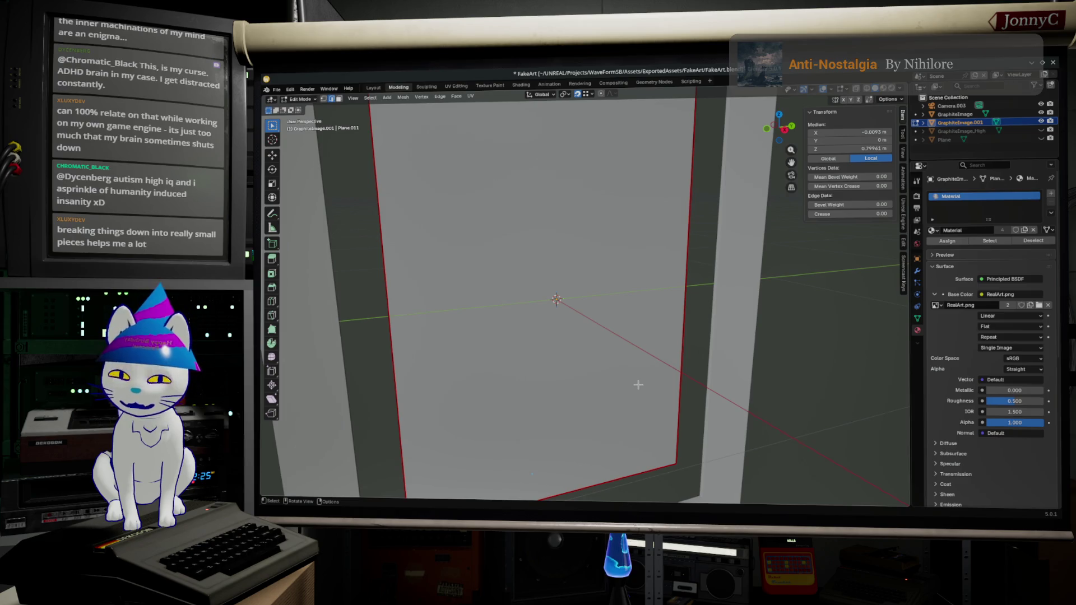
middle_drag(638, 384, 629, 373)
key(F3)
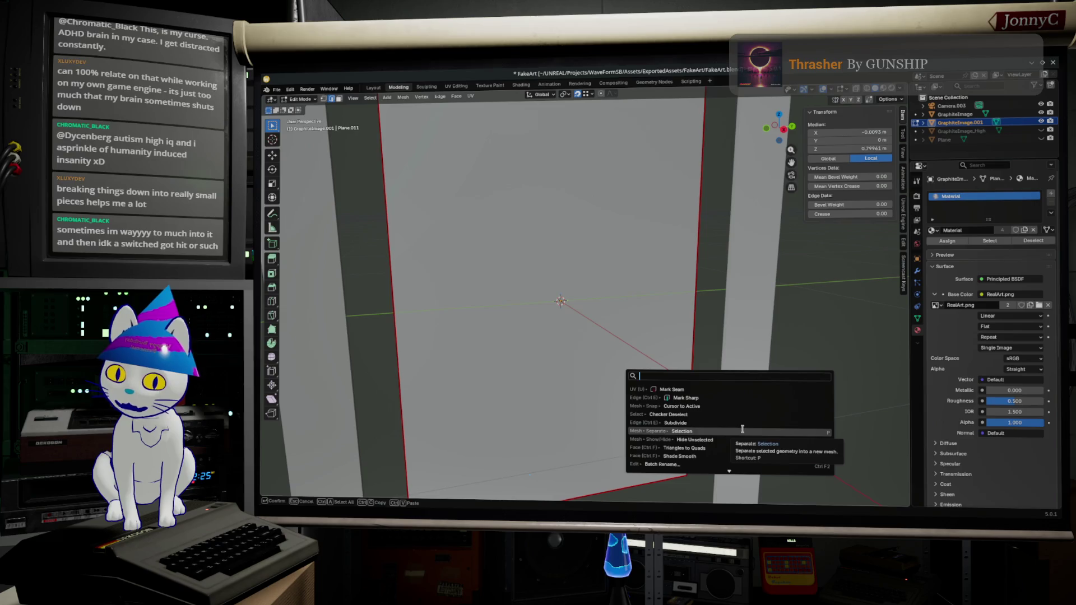
text(checke)
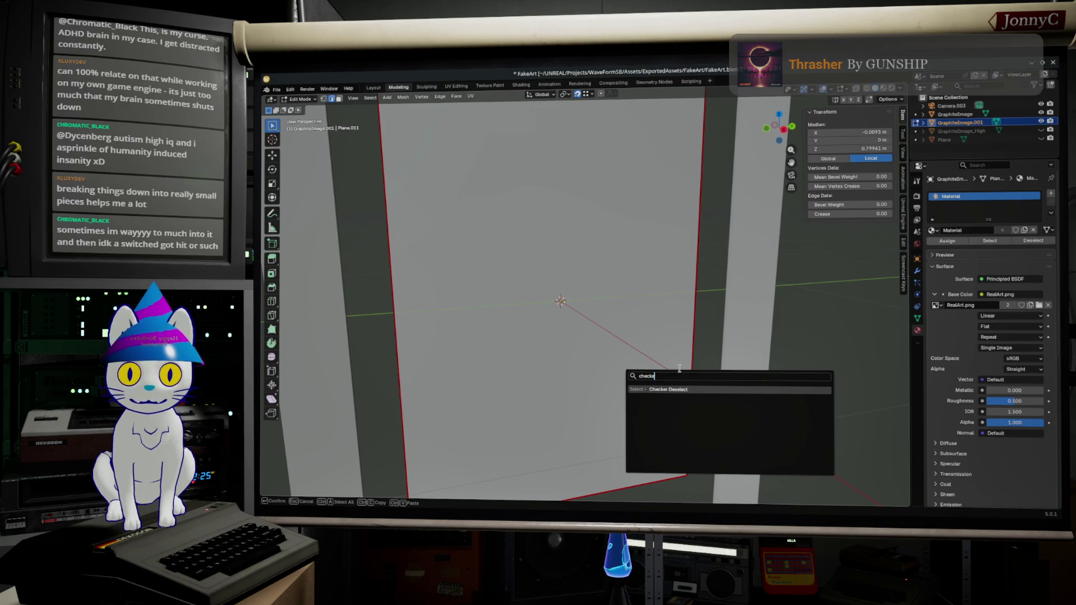
key(Escape)
scroll(673, 282, down, 2)
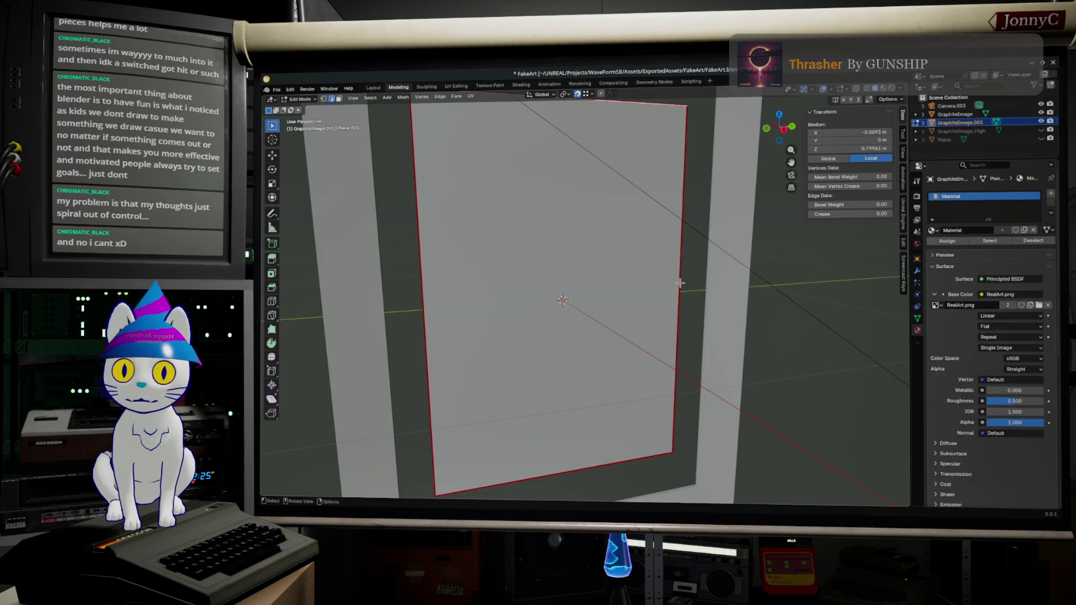
View the picture plane square-on from the side and leave its Edit Mode
middle_drag(581, 312, 567, 309)
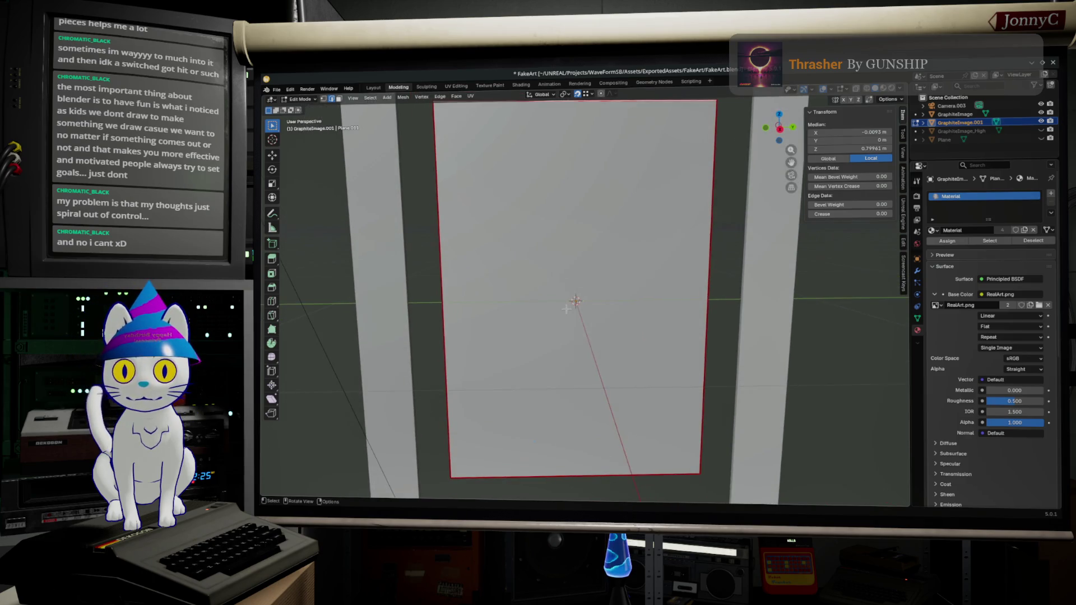
click(780, 128)
scroll(776, 141, down, 3)
scroll(626, 338, up, 4)
mouse_move(626, 332)
middle_down()
mouse_move(665, 267)
mouse_move(625, 295)
mouse_move(588, 222)
middle_up()
key(Tab)
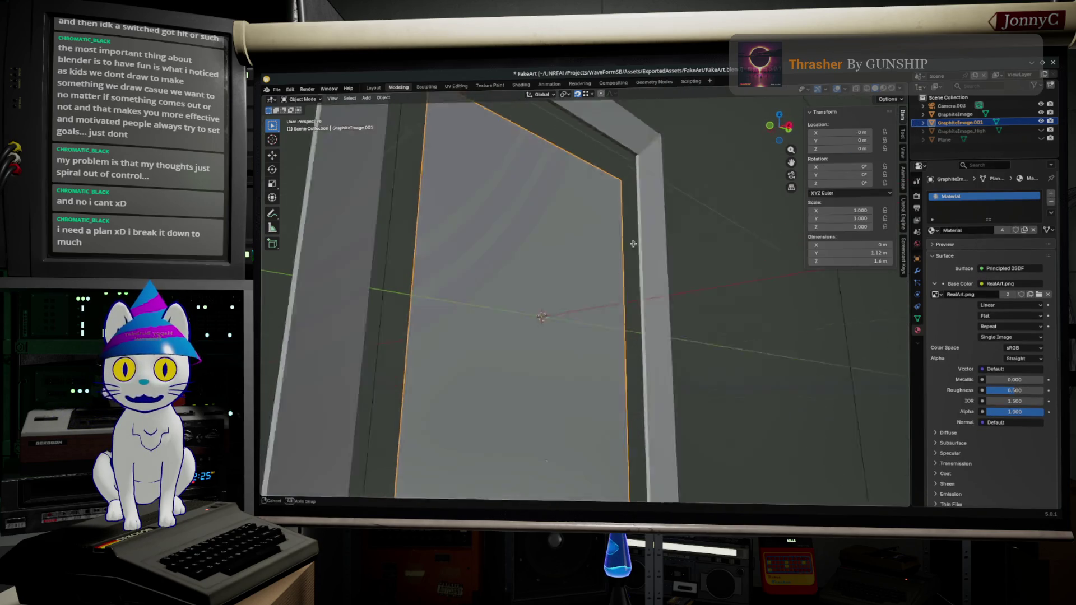
Start editing the GraphiteImage frame mesh at its bottom edge and begin a loop cut
mouse_move(548, 149)
middle_down()
mouse_move(638, 250)
mouse_move(699, 296)
middle_up()
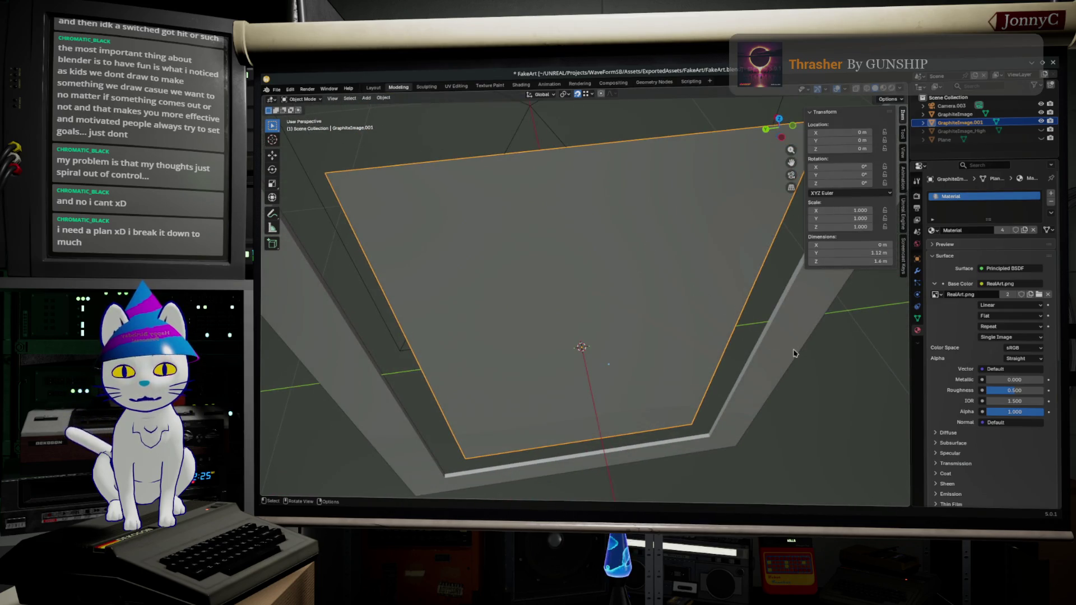
click(781, 353)
key(Tab)
scroll(758, 368, up, 3)
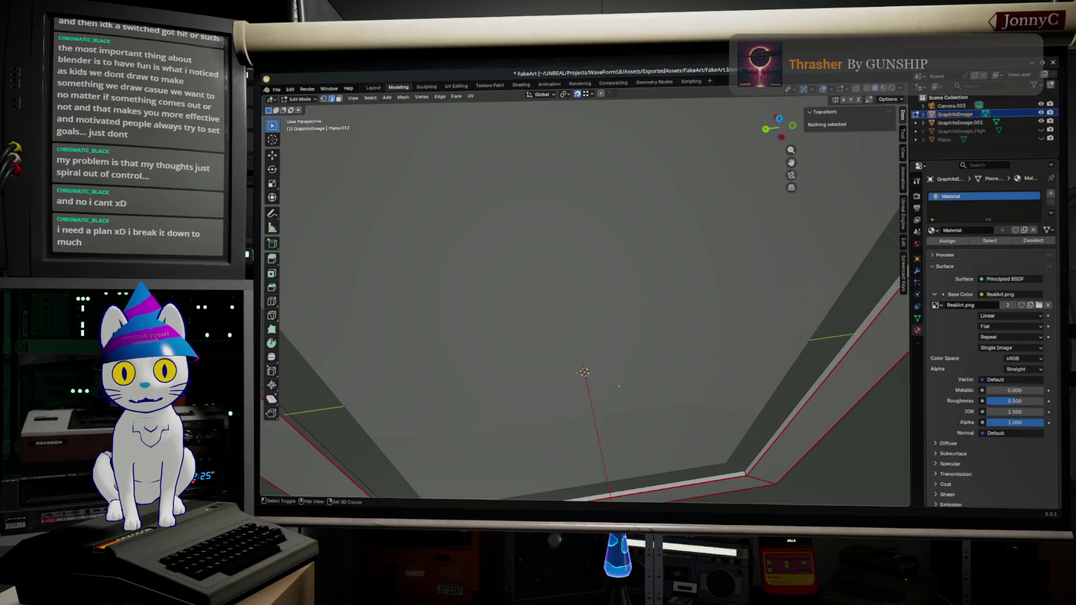
middle_drag(764, 377, 700, 211)
middle_drag(735, 286, 751, 295)
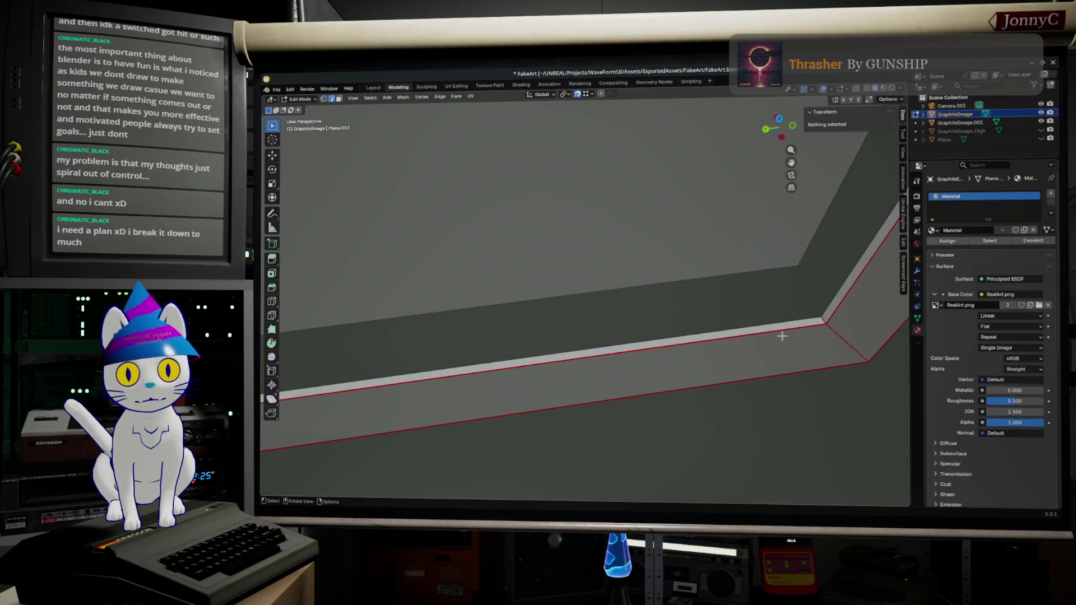
key(ctrl+r)
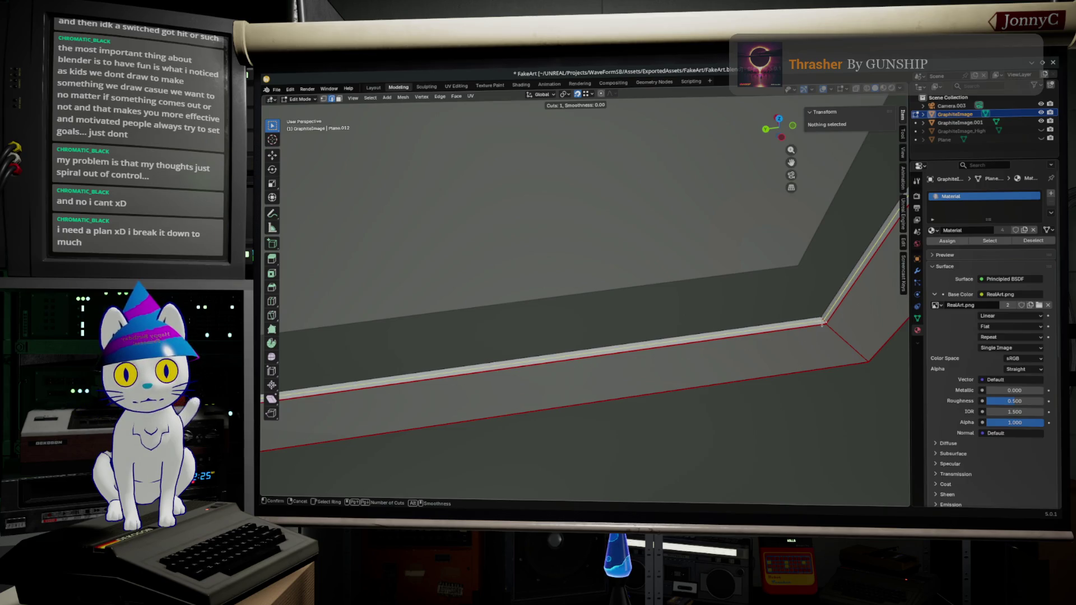
Place a loop cut on the border strip, then undo it
click(824, 324)
right_click(824, 325)
key(ctrl+z)
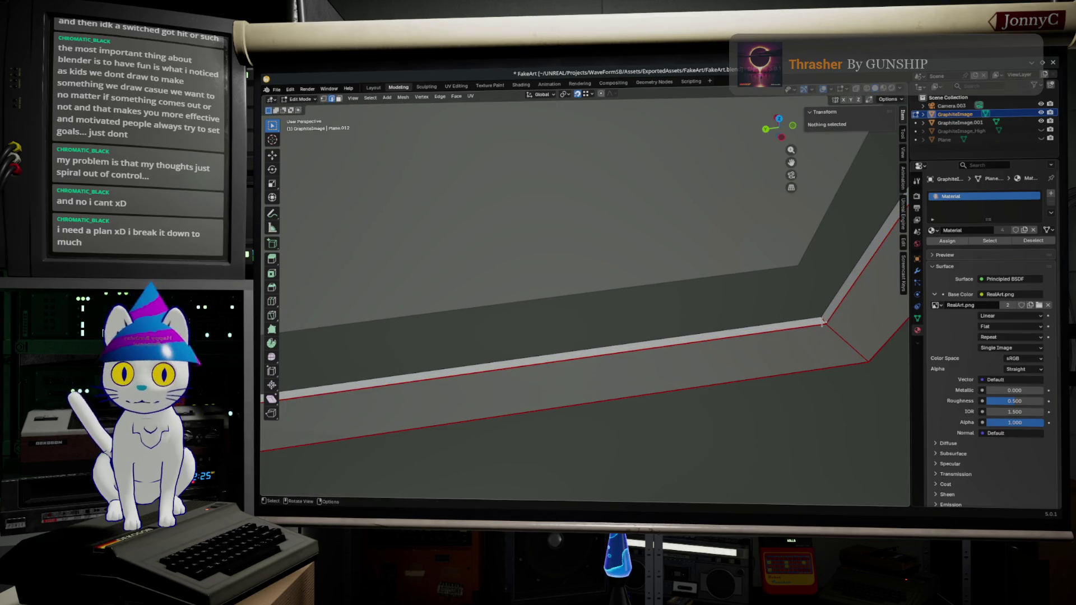
key(ctrl+f)
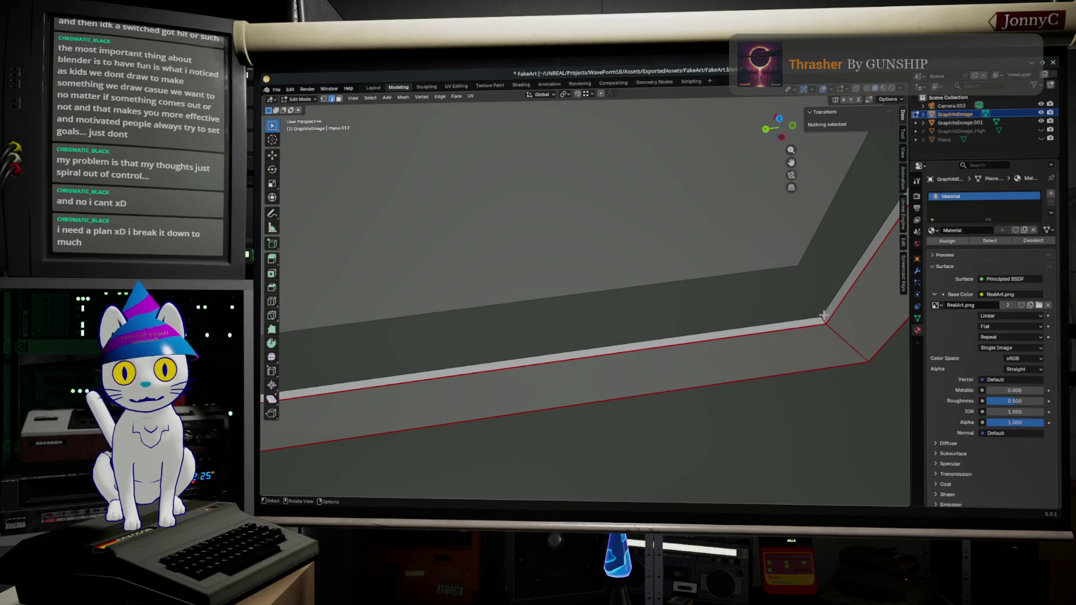
Cut a new edge loop along the bevelled border and select that loop
key(ctrl+r)
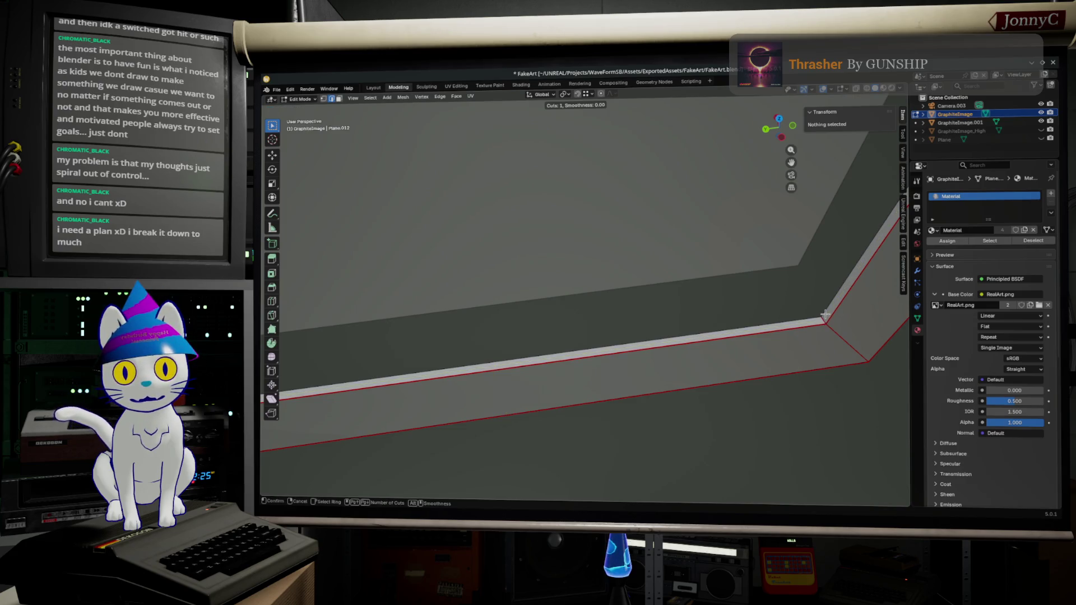
key(Return)
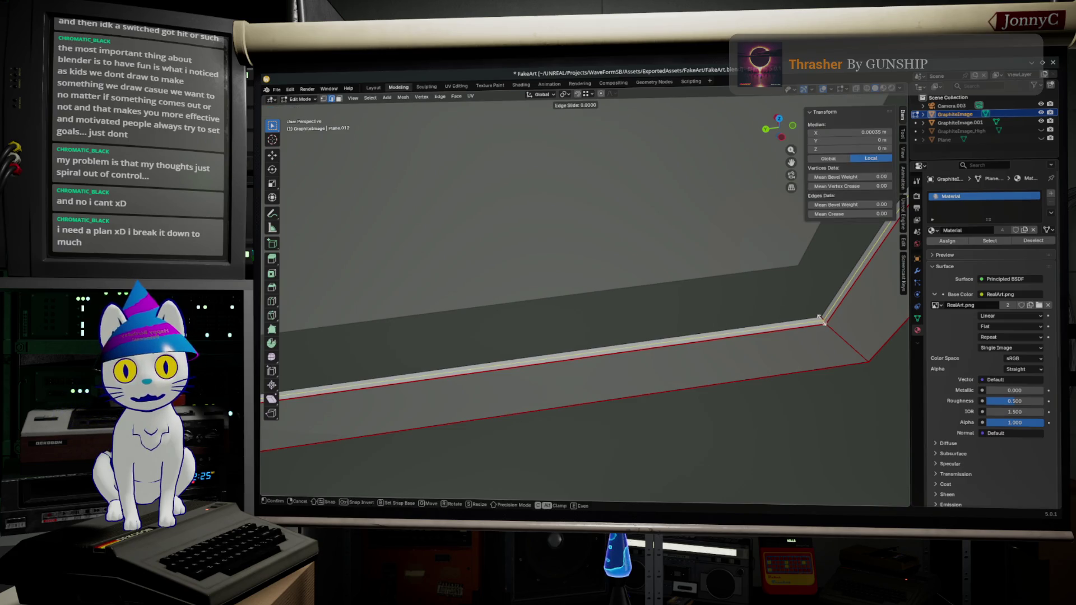
key(Escape)
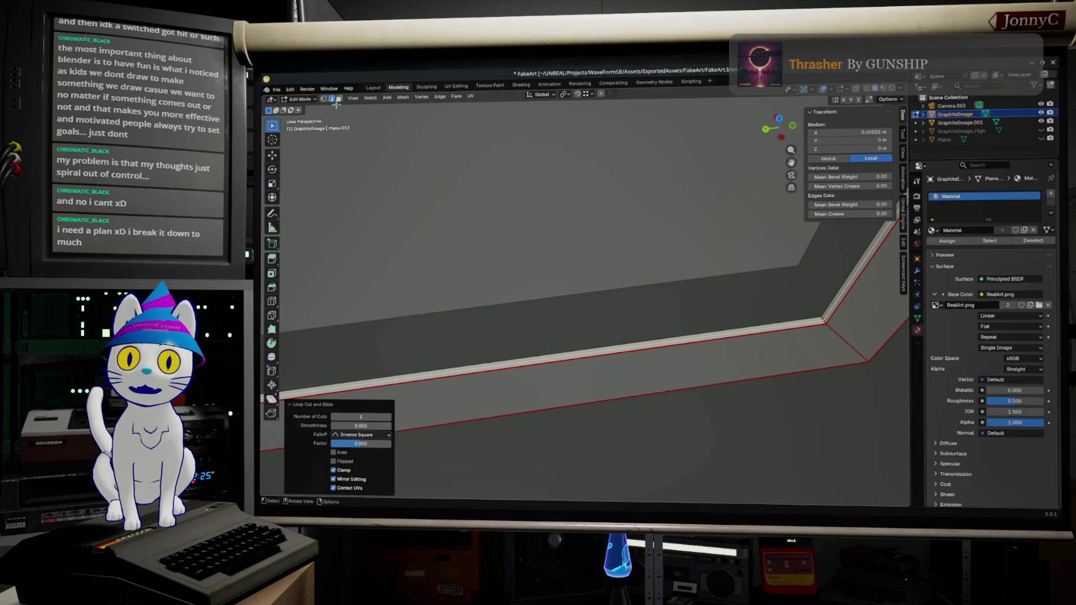
key(alt+a)
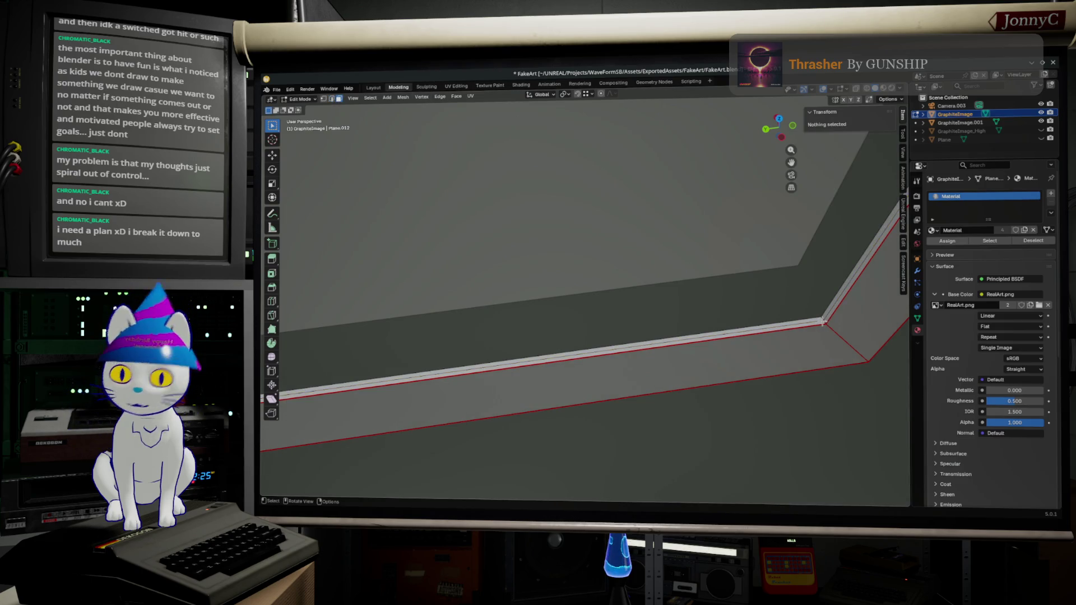
alt+click(824, 322)
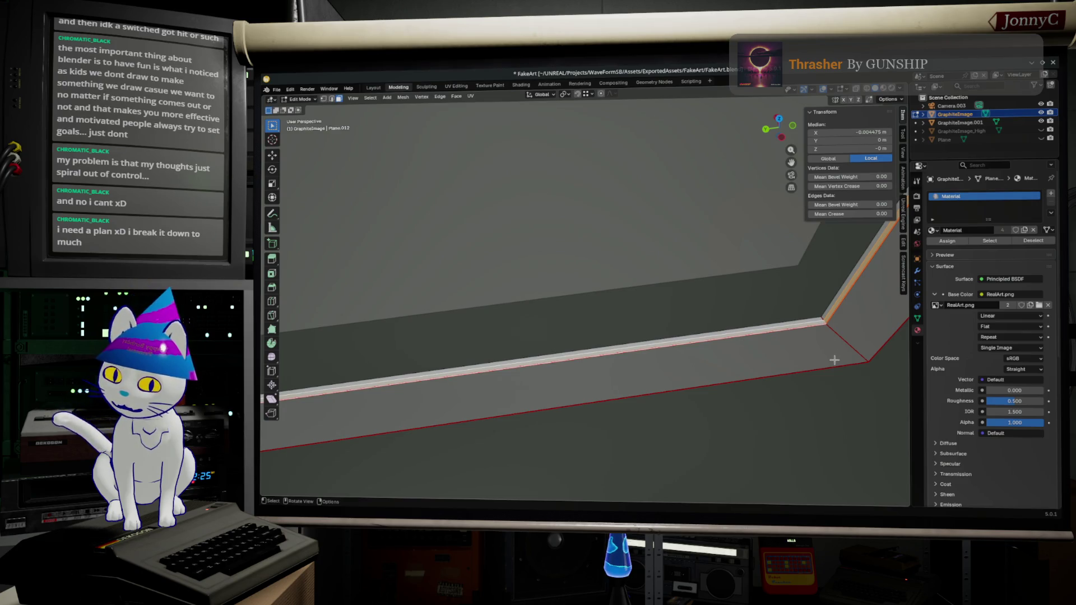
Delete the stray edge loop, then select and delete the thin face strip on the border
key(x)
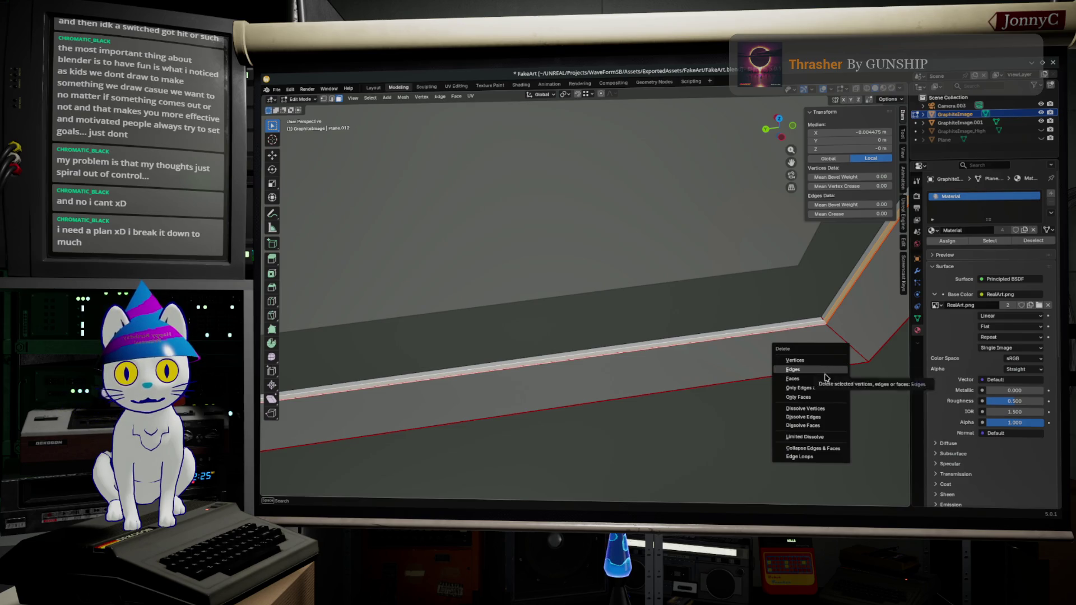
click(815, 378)
mouse_move(731, 339)
middle_down()
mouse_move(529, 340)
mouse_move(533, 356)
mouse_move(626, 295)
mouse_move(509, 324)
middle_up()
alt+click(493, 336)
alt+click(509, 324)
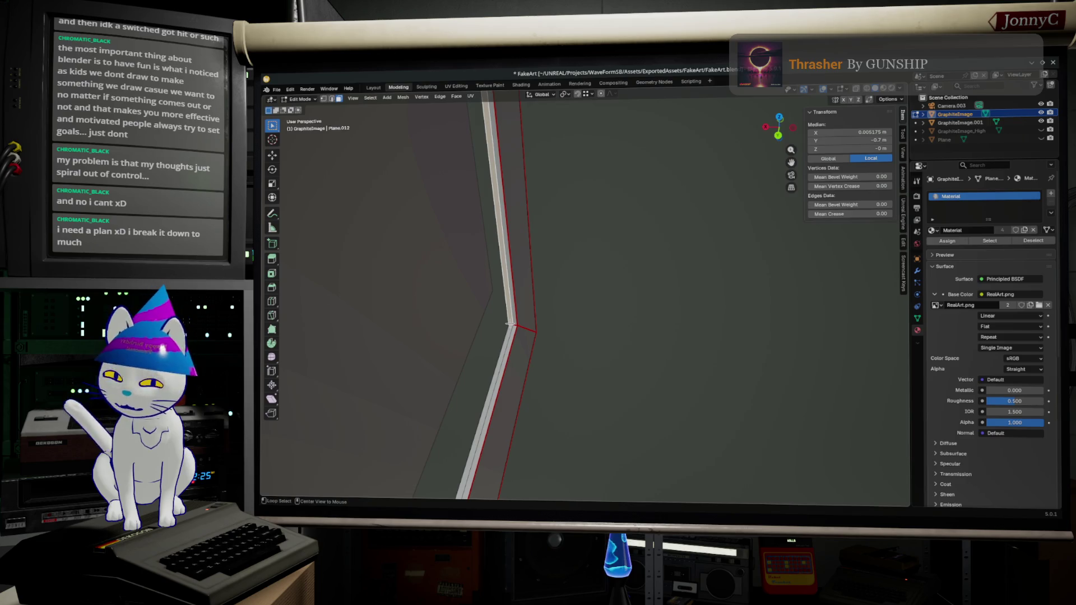
alt+shift+click(509, 324)
mouse_move(576, 308)
middle_down()
mouse_move(512, 186)
mouse_move(457, 230)
middle_up()
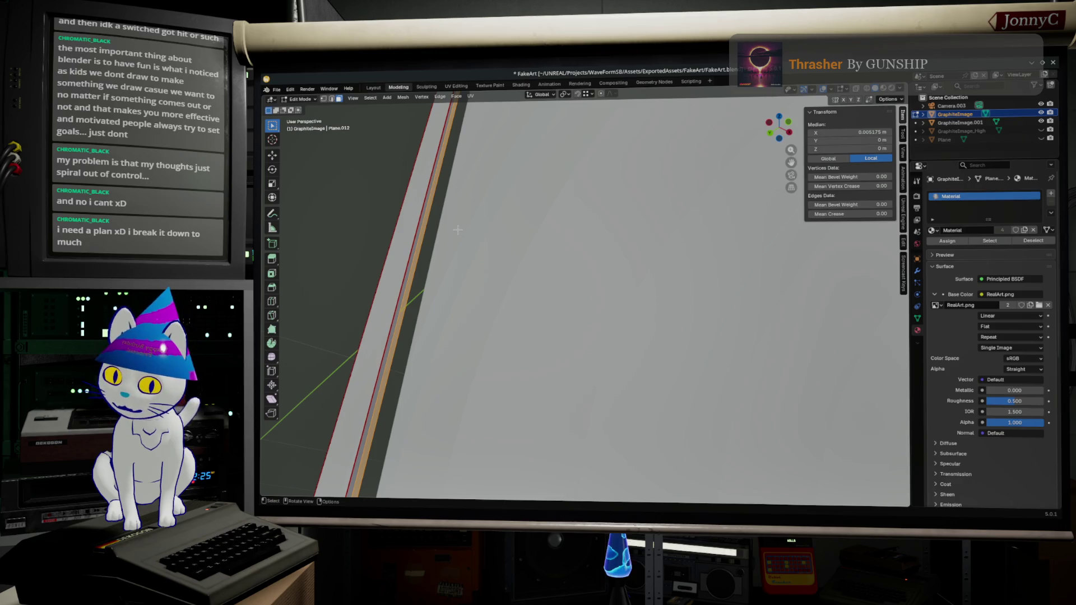
key(x)
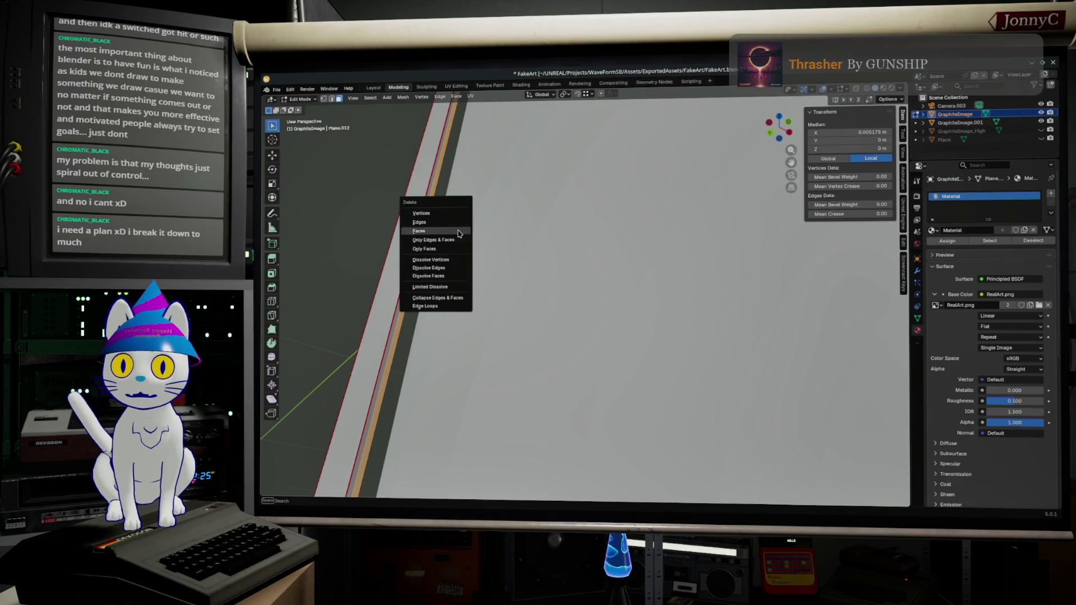
click(458, 233)
Check the whole frame, leave Edit Mode and view the frame head-on from the side
mouse_move(494, 217)
middle_down()
mouse_move(570, 277)
mouse_move(678, 260)
mouse_move(637, 283)
mouse_move(652, 284)
mouse_move(684, 269)
mouse_move(562, 299)
middle_up()
scroll(569, 277, down, 2)
scroll(577, 270, down, 2)
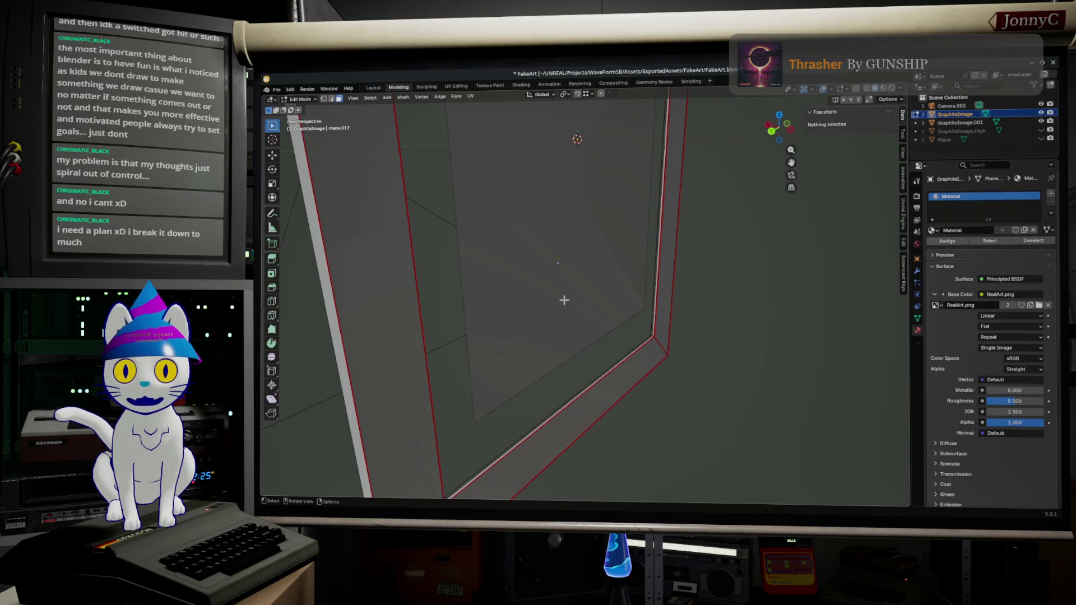
scroll(517, 334, down, 2)
middle_drag(516, 333, 541, 321)
scroll(541, 321, up, 3)
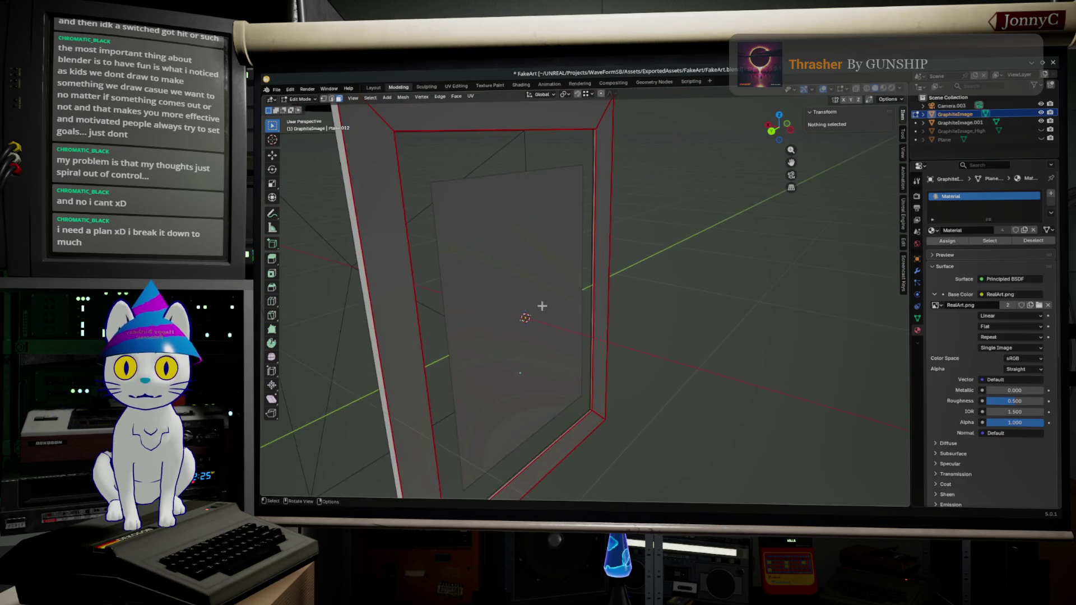
mouse_move(628, 139)
middle_down()
mouse_move(490, 180)
mouse_move(391, 154)
middle_up()
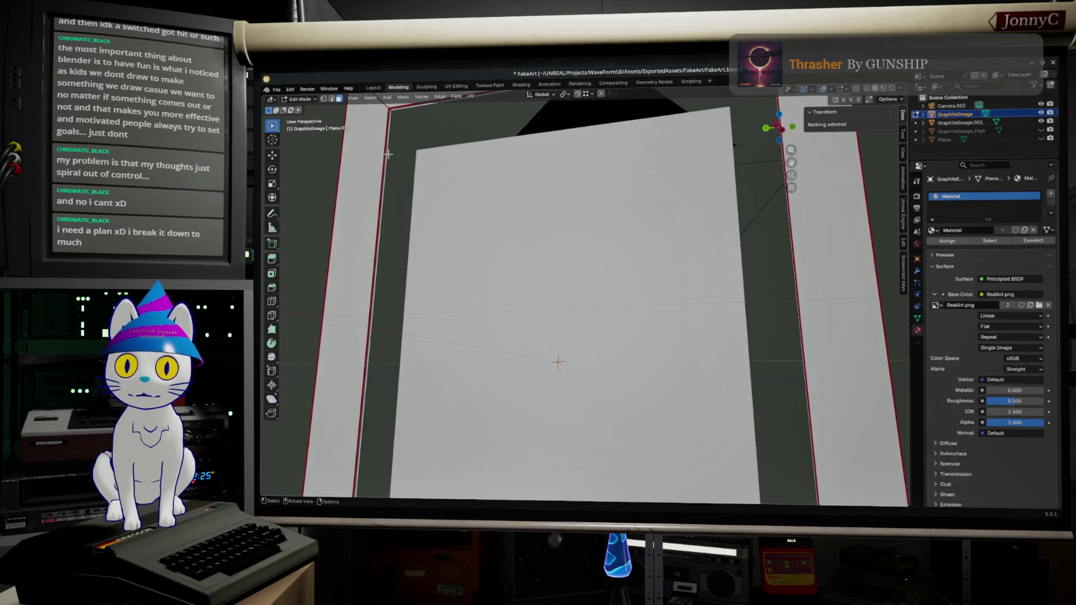
key(Tab)
scroll(415, 143, down, 3)
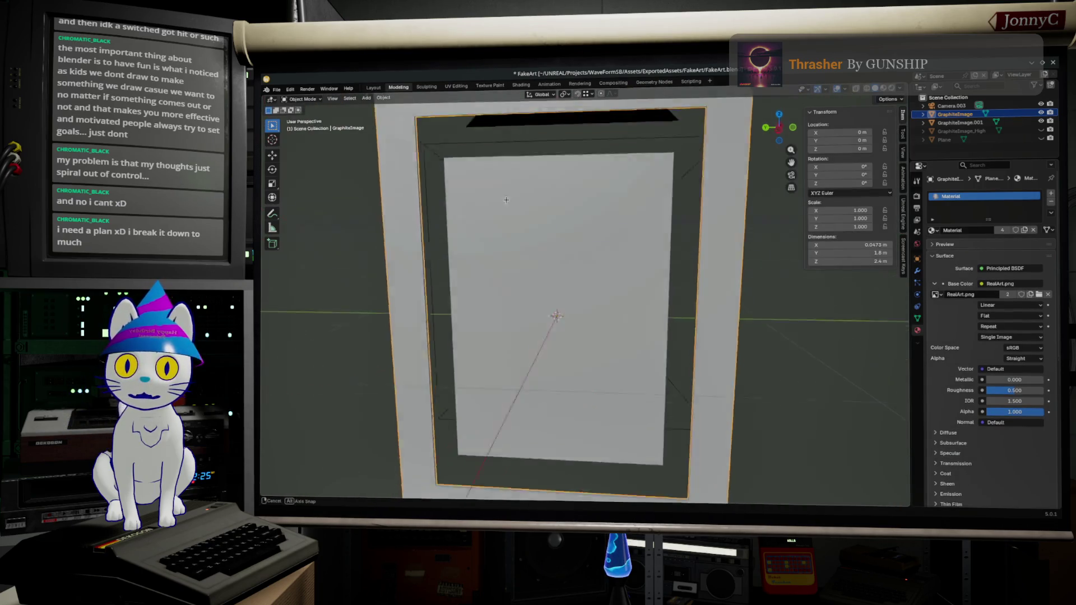
click(775, 124)
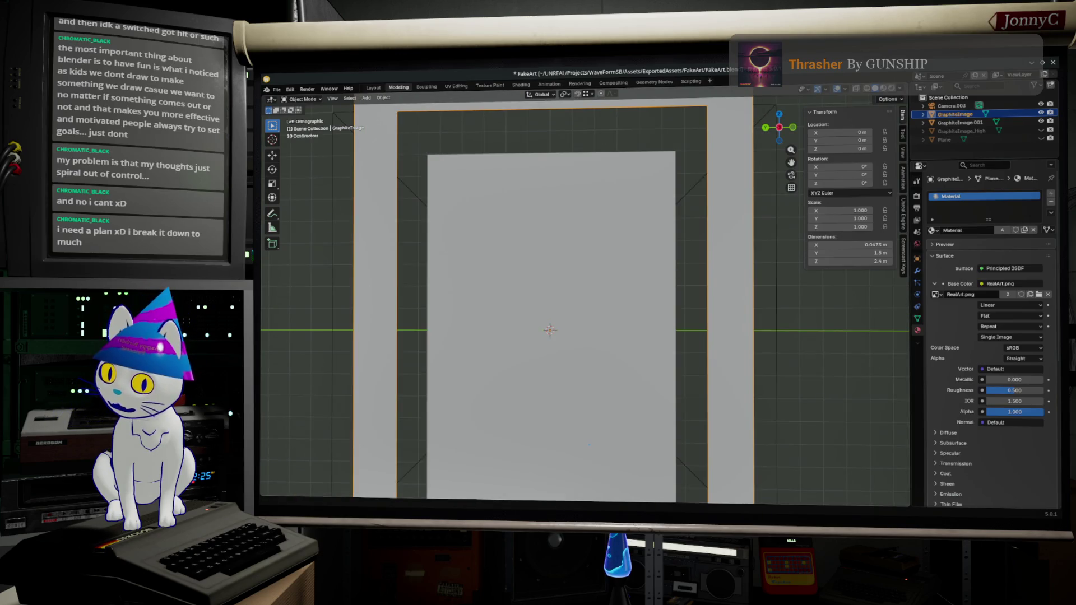
Minimize the SharpWind YouTube window and switch to Chrome's 'framing matte' Google results
key(alt+Tab)
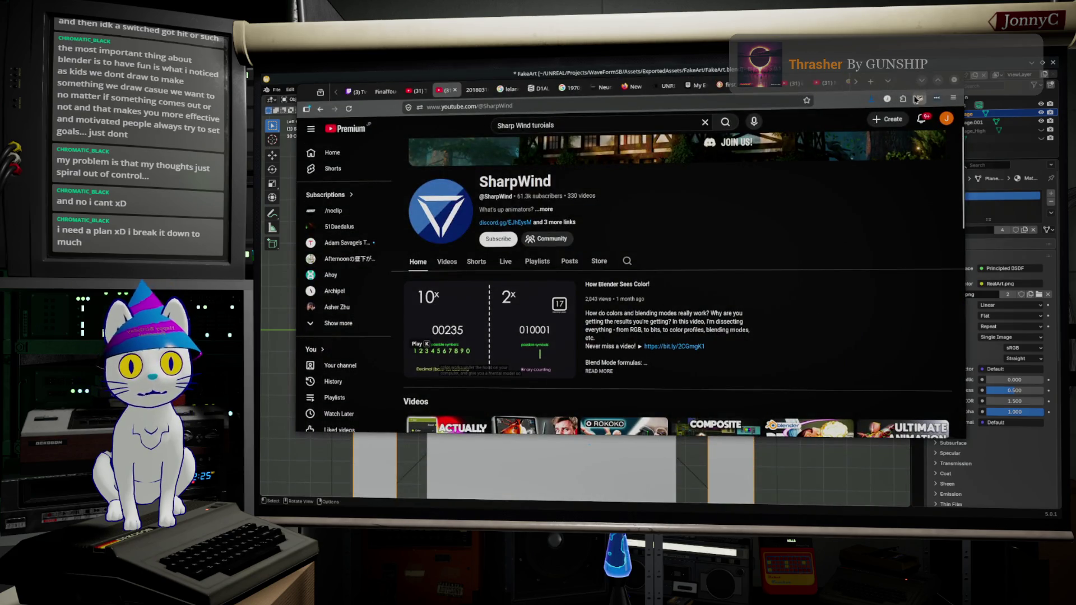
click(937, 98)
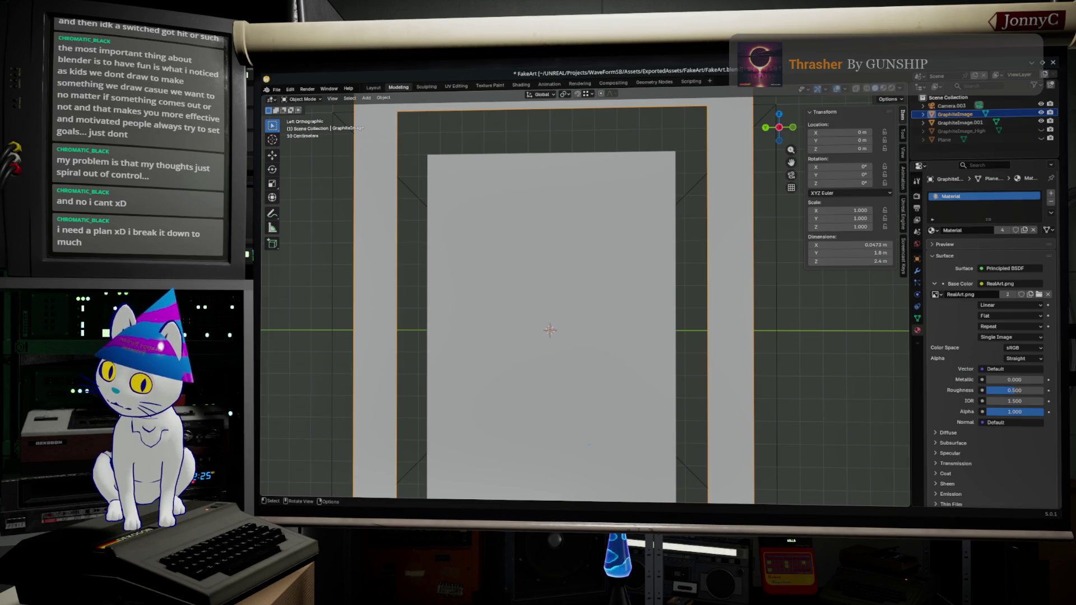
key(alt+Tab)
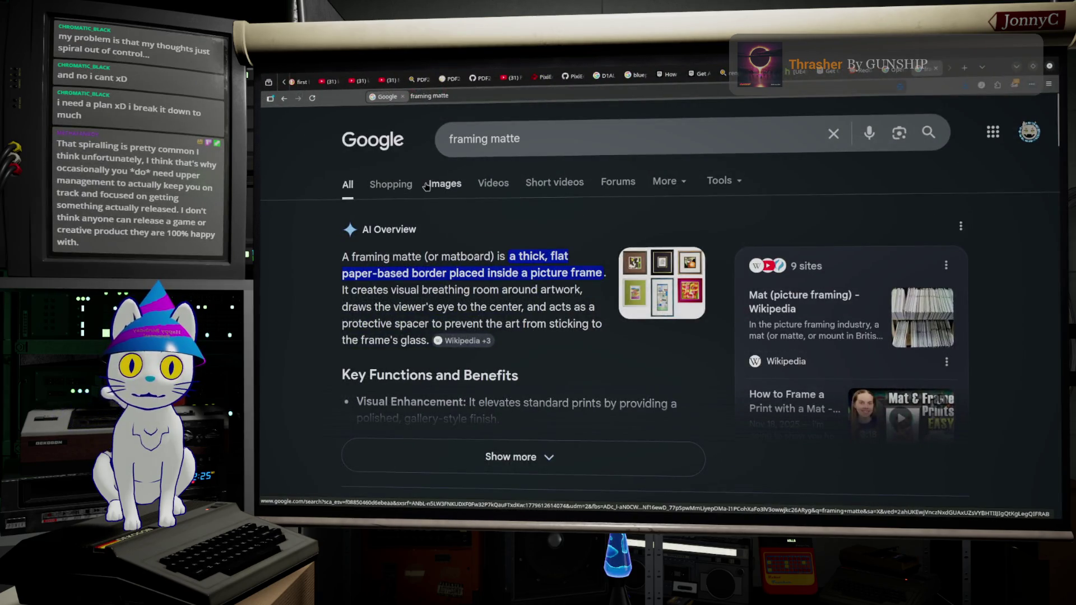
Browse Google Images results for 'framing matte', then bring Blender back to the front
click(430, 186)
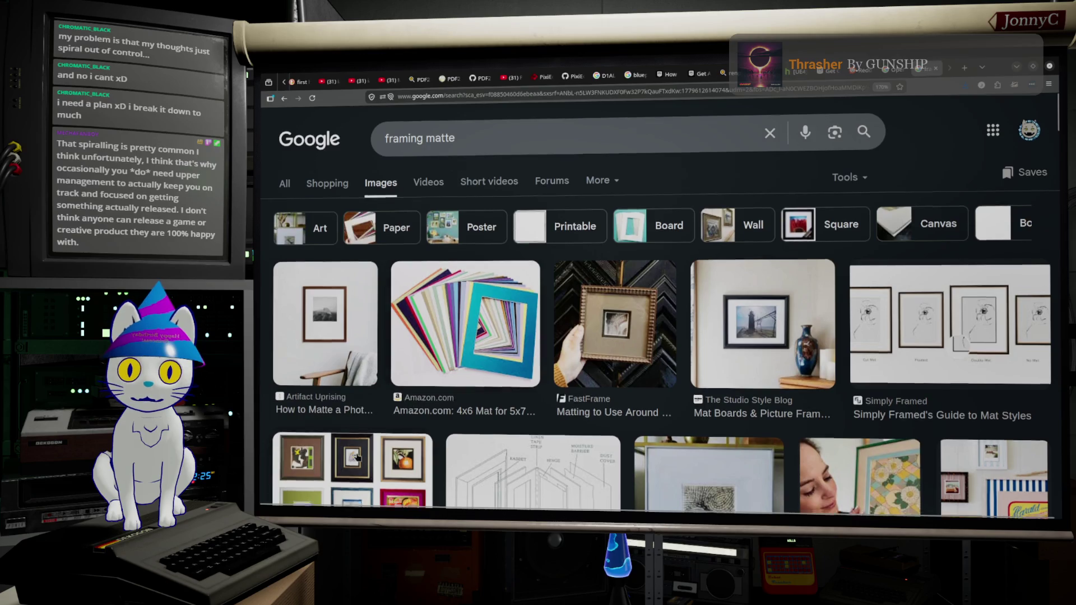
scroll(313, 344, down, 2)
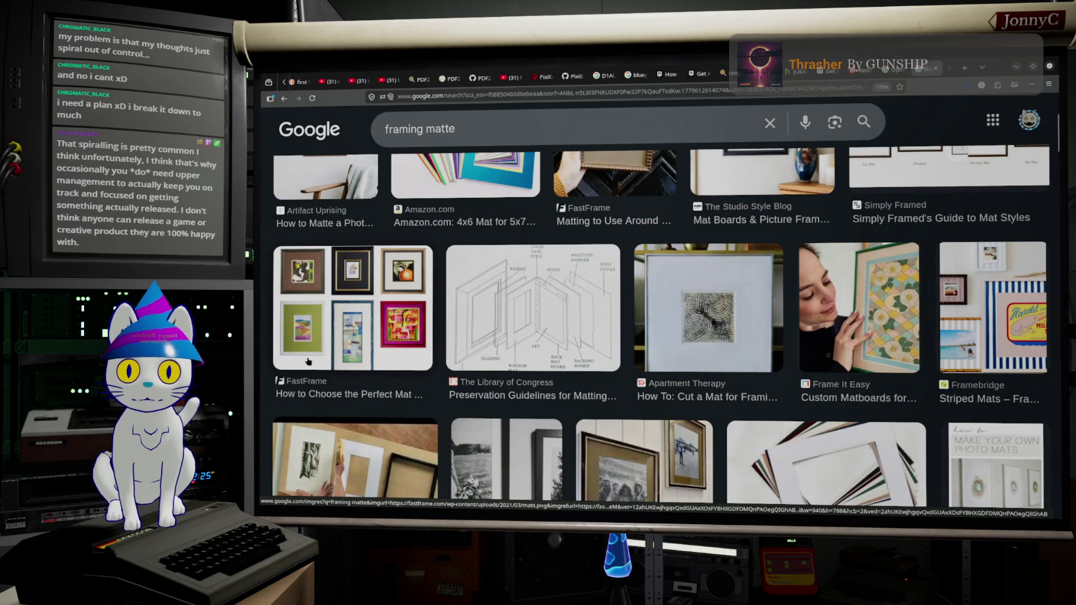
scroll(363, 366, down, 2)
scroll(363, 365, down, 1)
scroll(363, 364, down, 1)
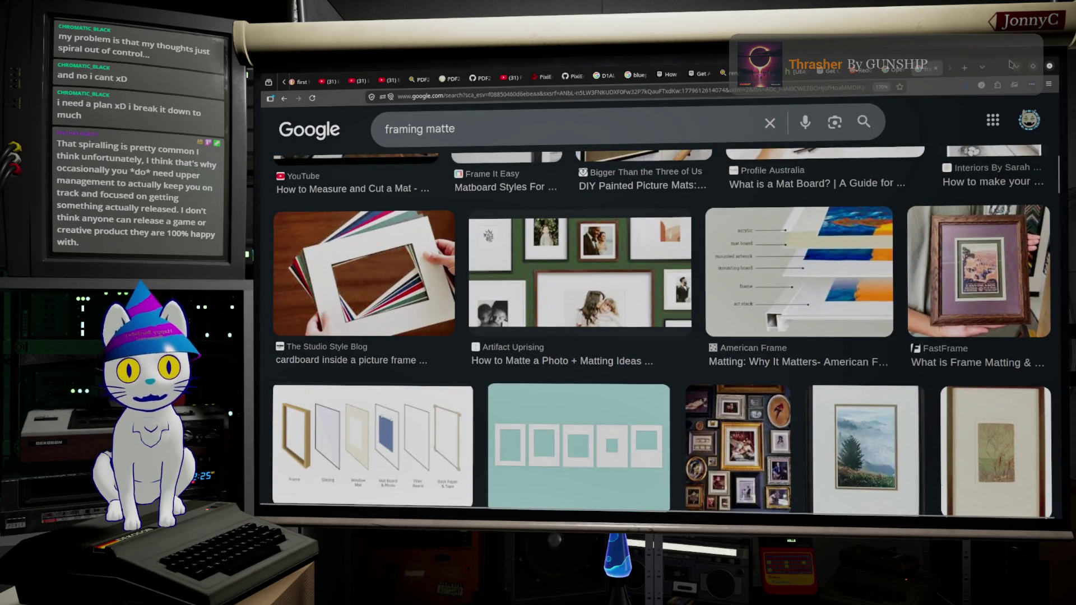
click(1012, 66)
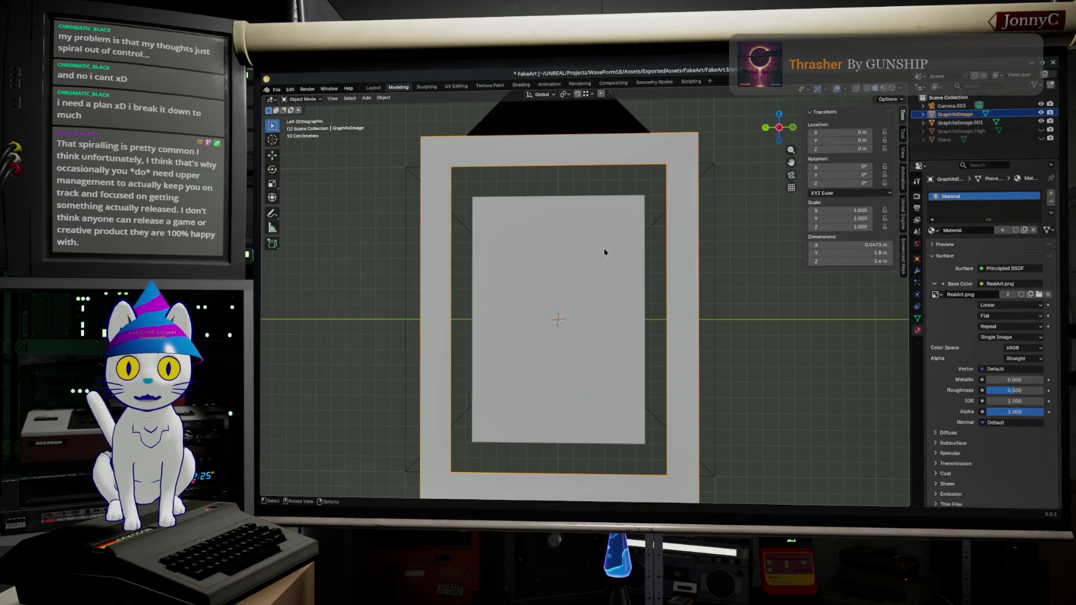
scroll(698, 286, down, 2)
scroll(714, 386, down, 1)
Enter Edit Mode, box-select the top and right frame parts and switch to Face Select
key(Tab)
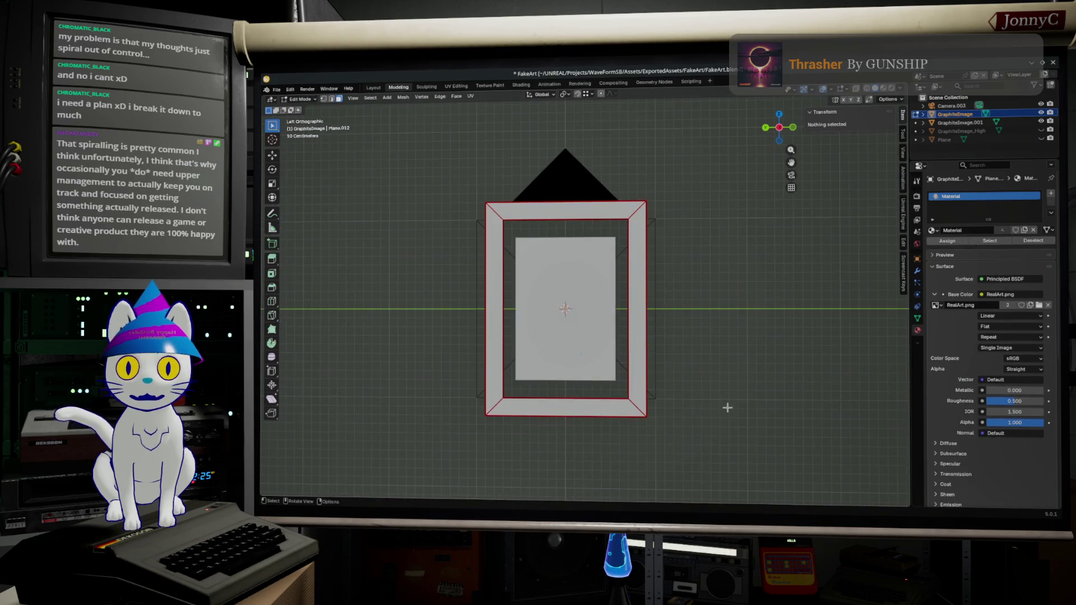
scroll(614, 433, up, 1)
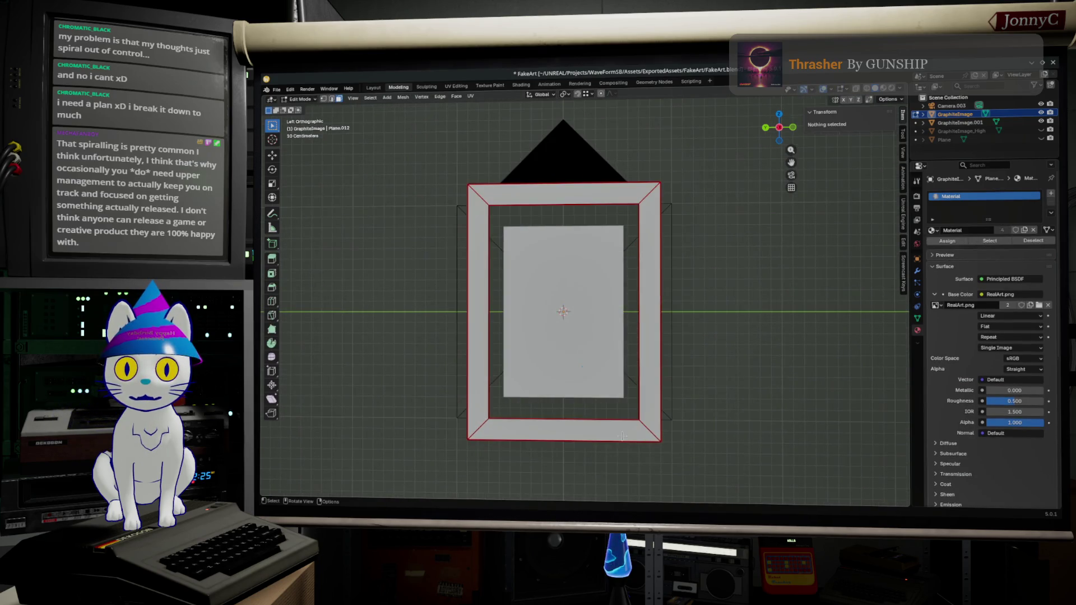
drag(709, 461, 663, 185)
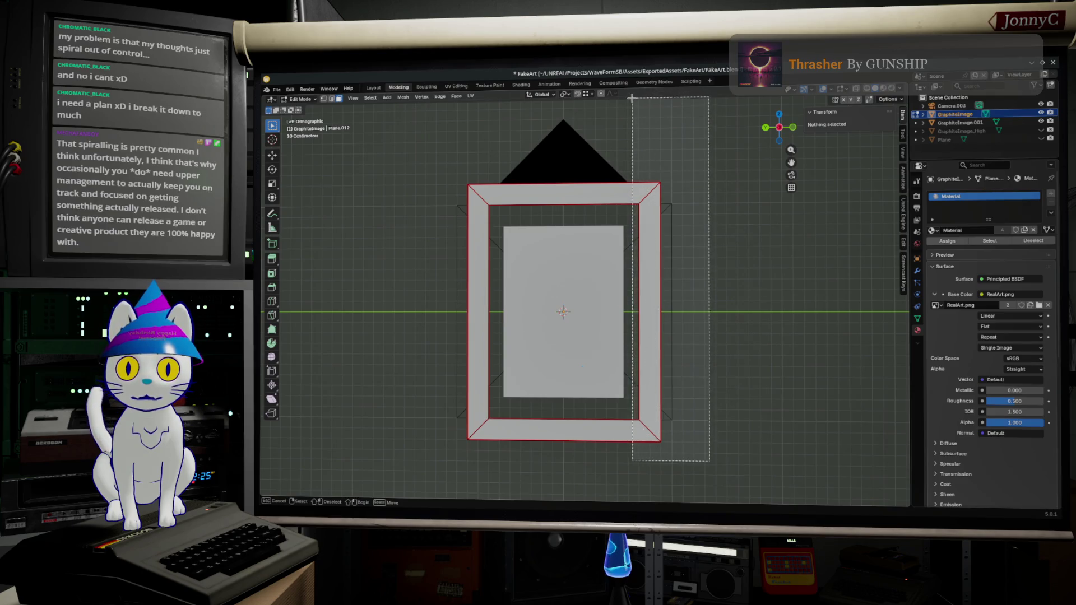
click(324, 98)
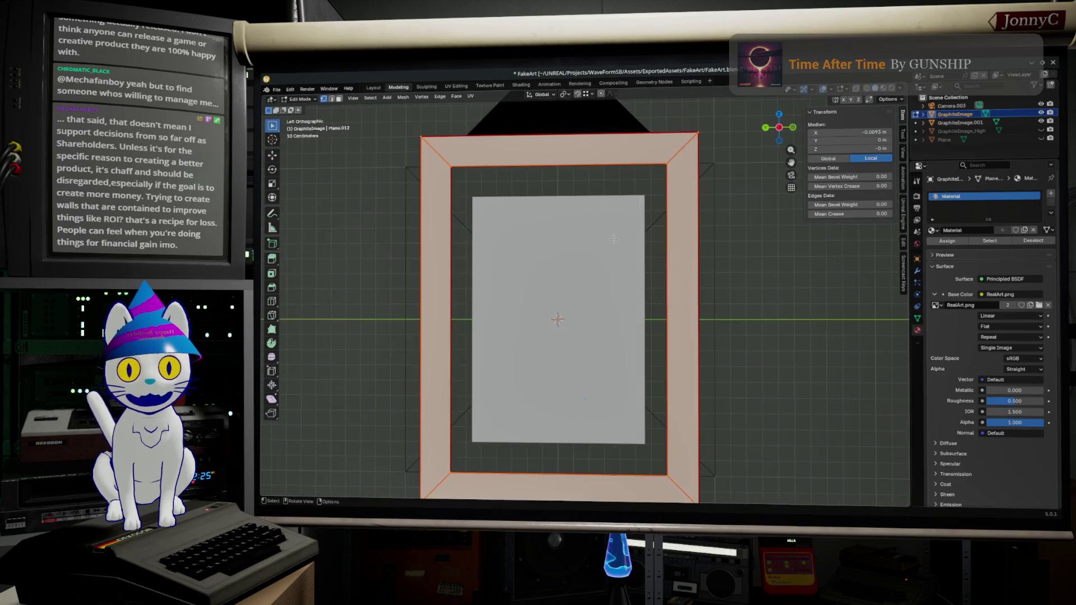
scroll(625, 228, up, 2)
scroll(625, 228, up, 2)
scroll(626, 228, down, 2)
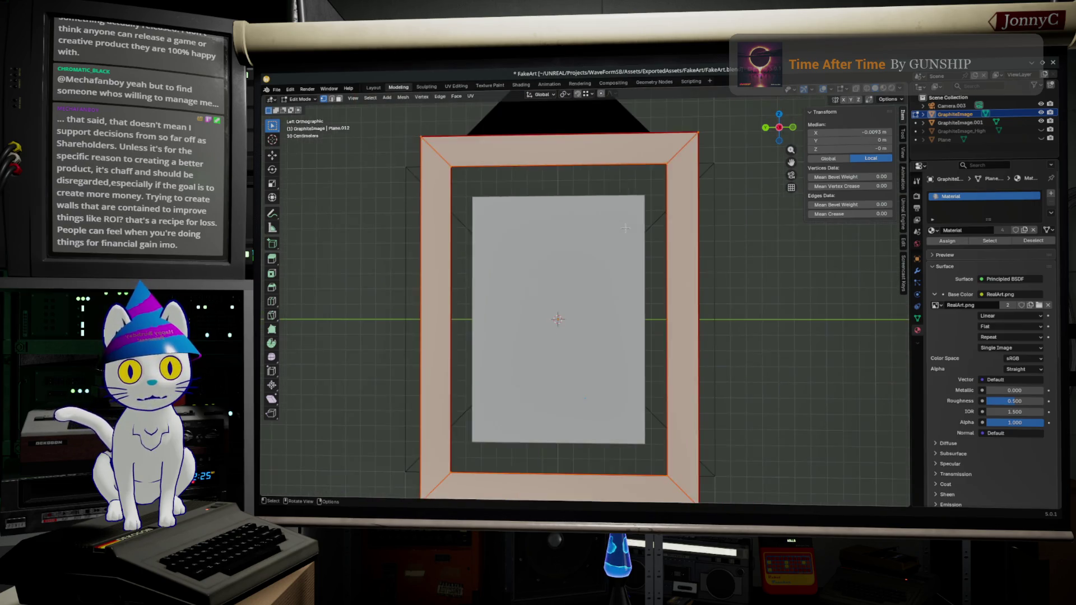
scroll(631, 236, down, 1)
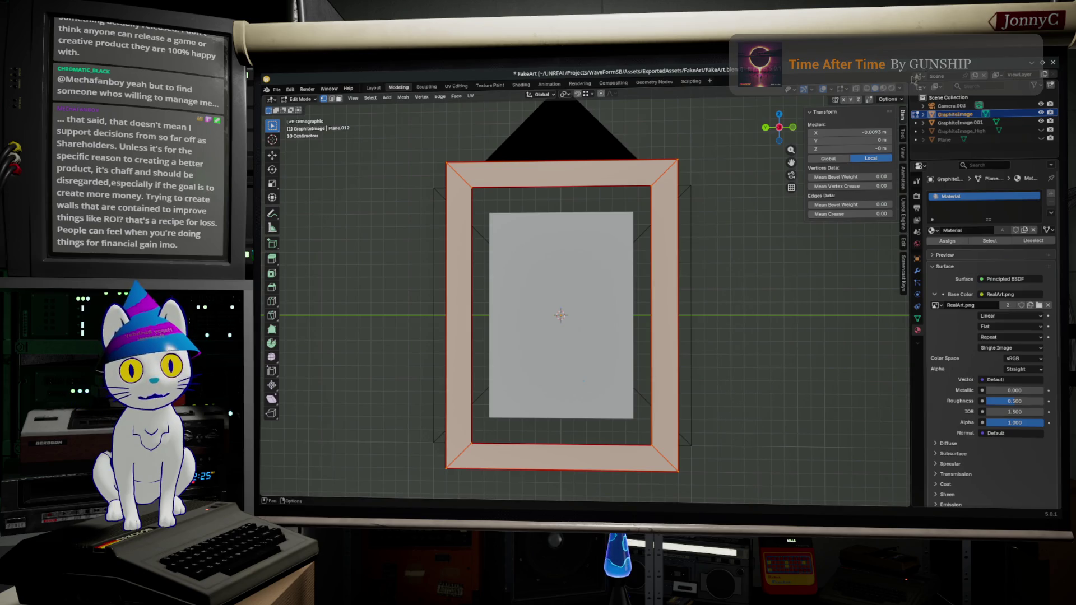
With X-ray on, box-select the right side bar and move it about 0.072 m along Y
key(alt+z)
drag(745, 492, 580, 406)
drag(830, 314, 631, 137)
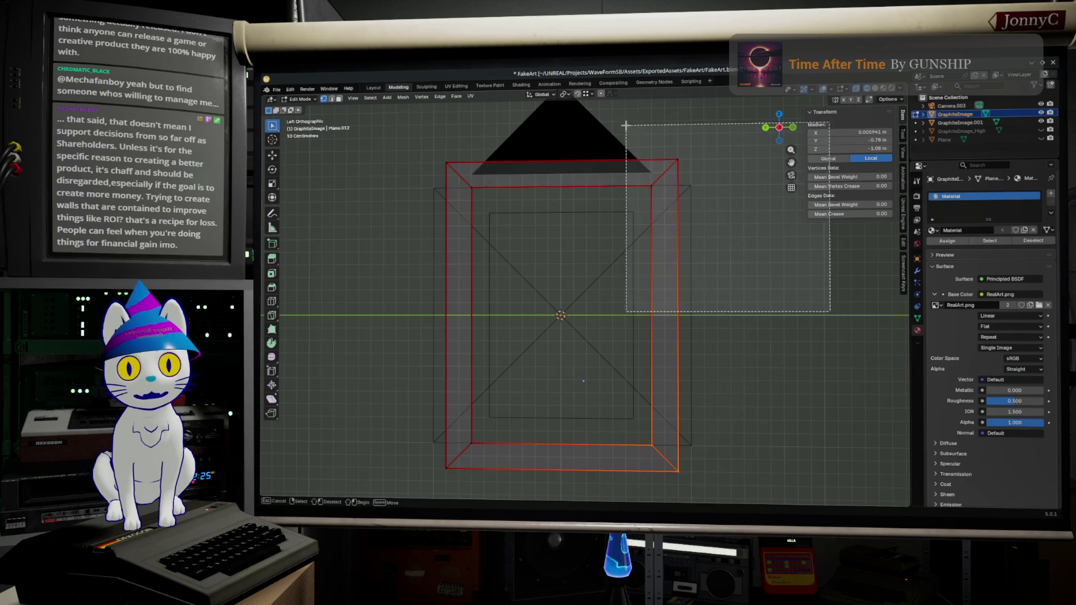
scroll(631, 137, up, 2)
scroll(571, 300, down, 1)
scroll(572, 300, up, 1)
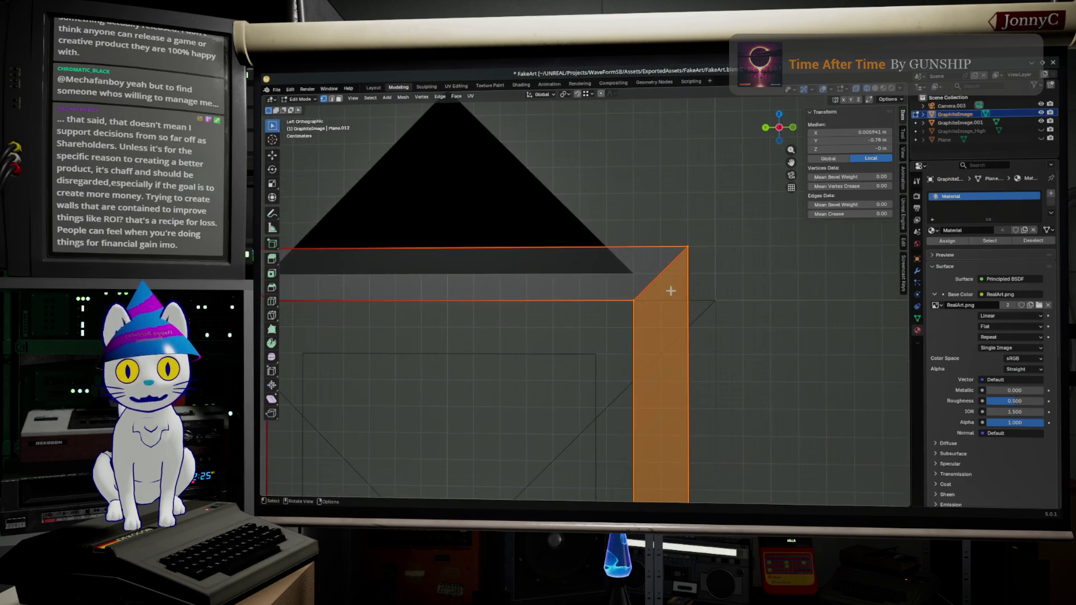
scroll(672, 307, up, 2)
scroll(672, 306, up, 2)
scroll(639, 295, down, 1)
scroll(644, 309, up, 1)
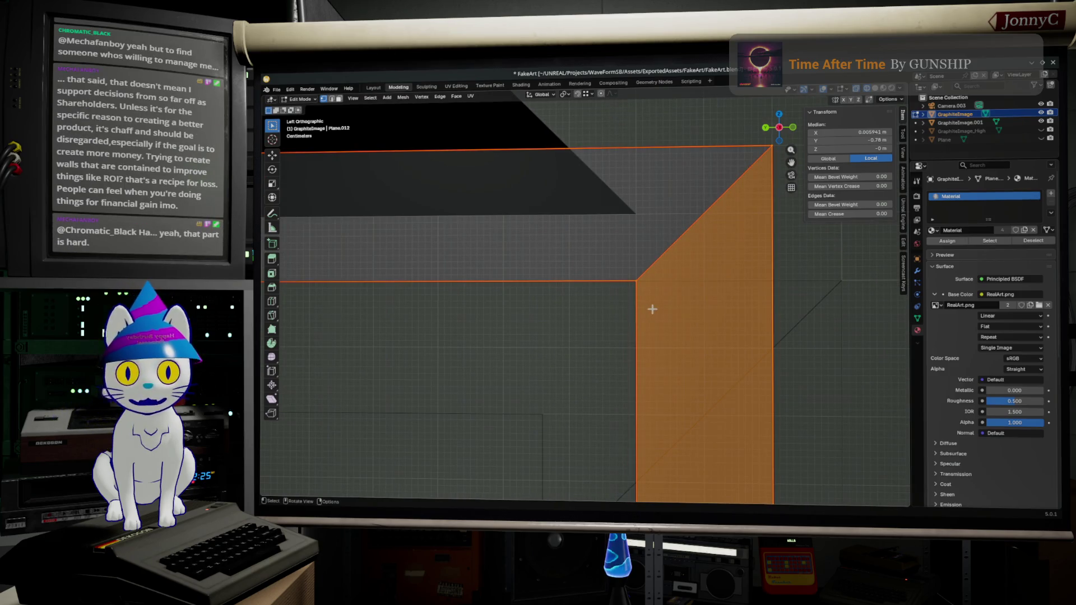
scroll(652, 309, down, 1)
scroll(653, 310, down, 1)
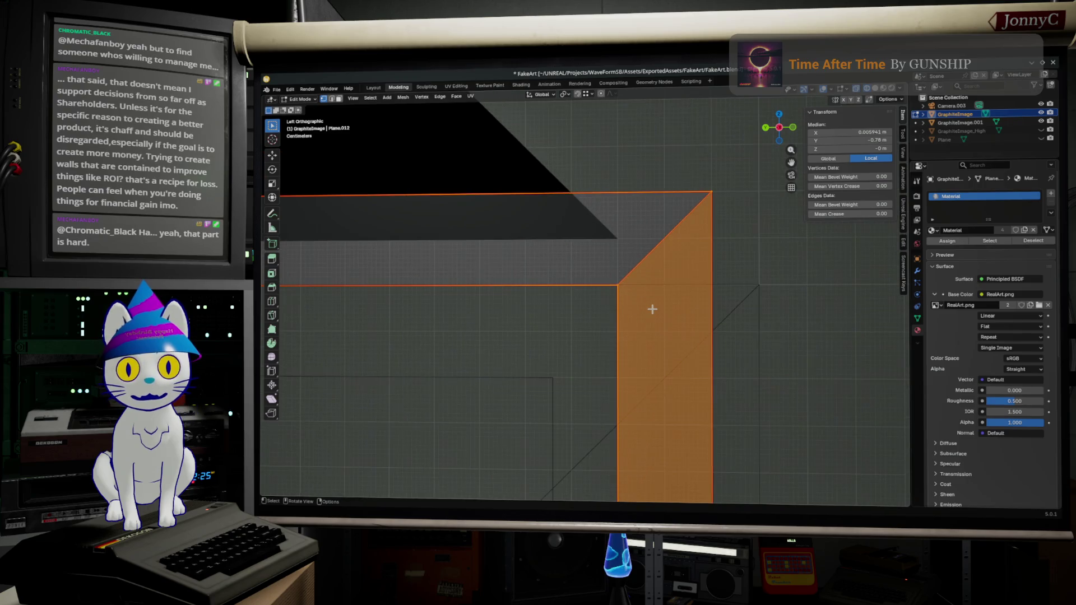
shift+middle_drag(653, 310, 591, 293)
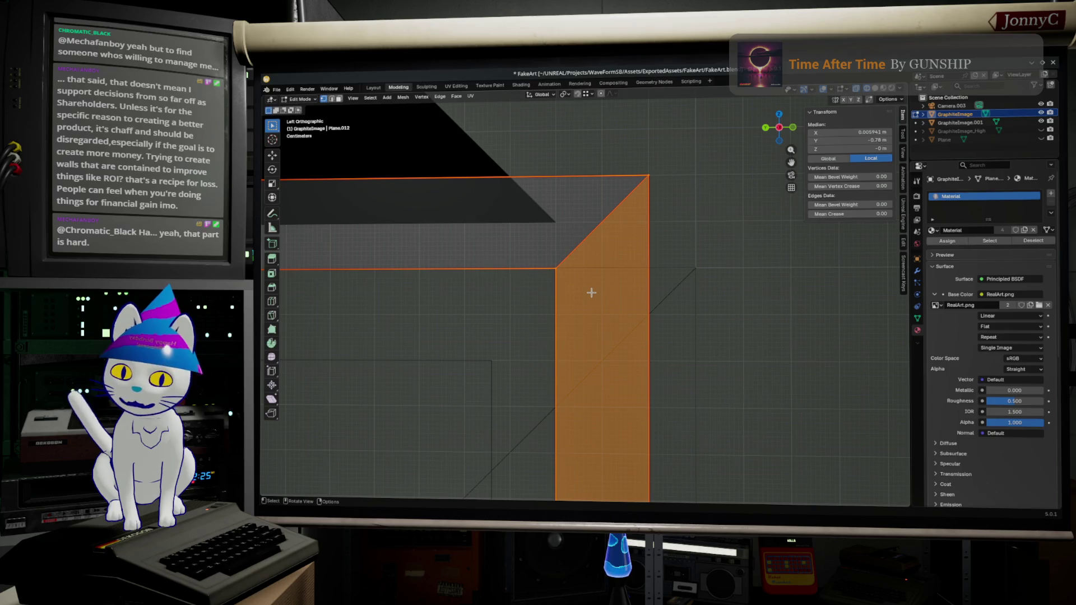
key(g)
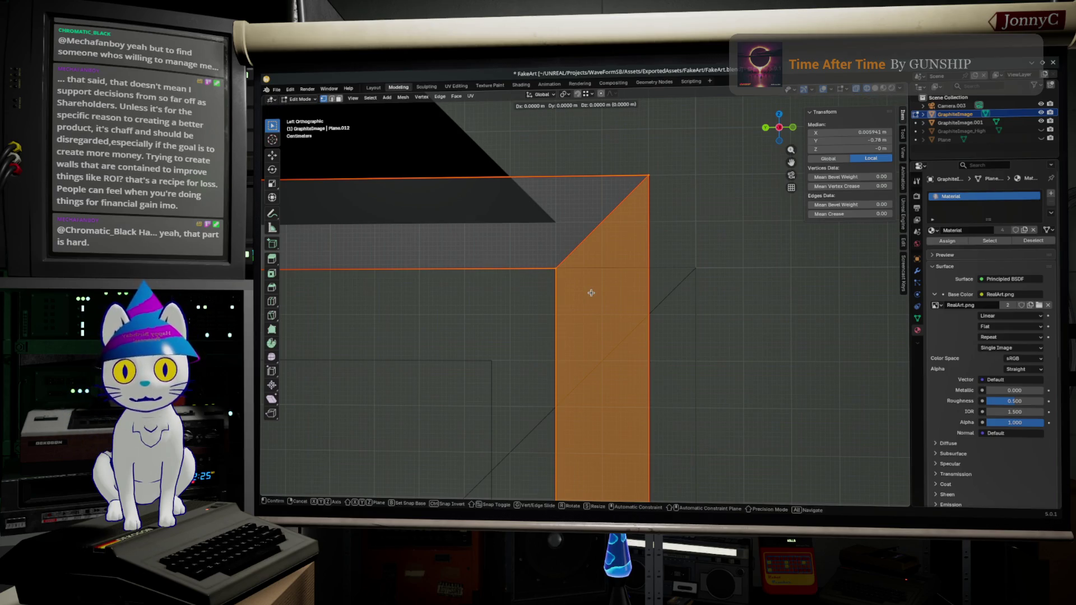
key(y)
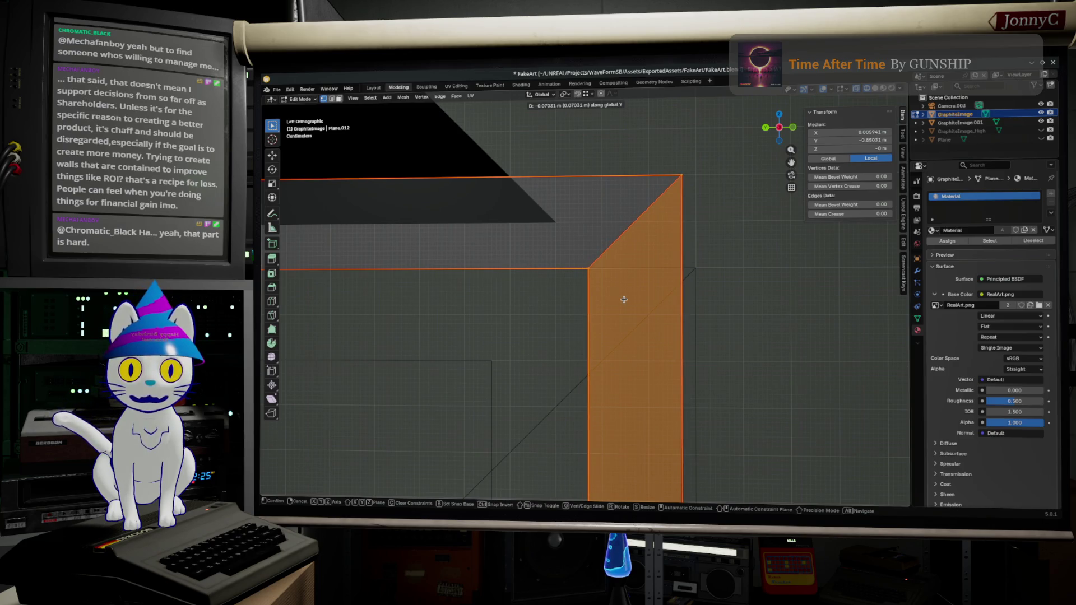
click(623, 299)
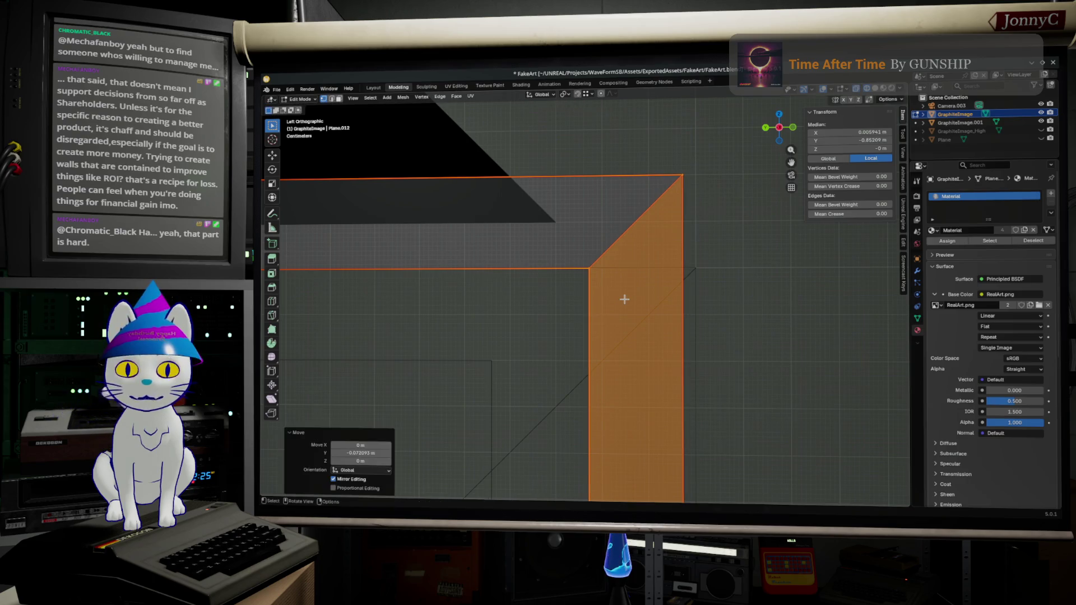
Set the right side bar's Median Y to exactly -0.85 m in the Transform panel
middle_drag(618, 329, 676, 284)
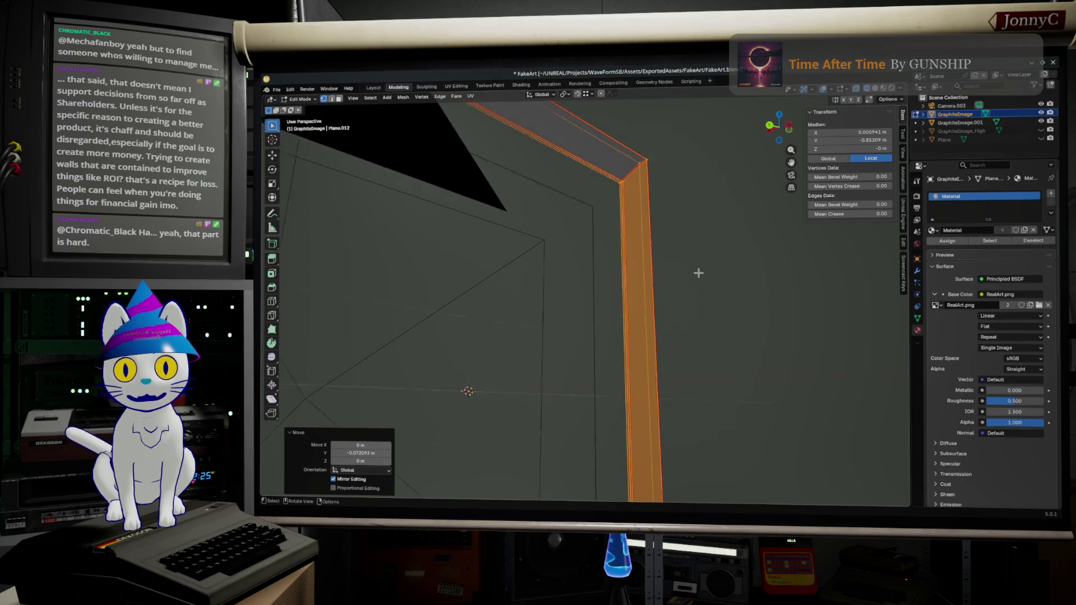
middle_drag(677, 283, 698, 297)
scroll(699, 298, down, 2)
scroll(699, 298, down, 2)
scroll(699, 297, down, 2)
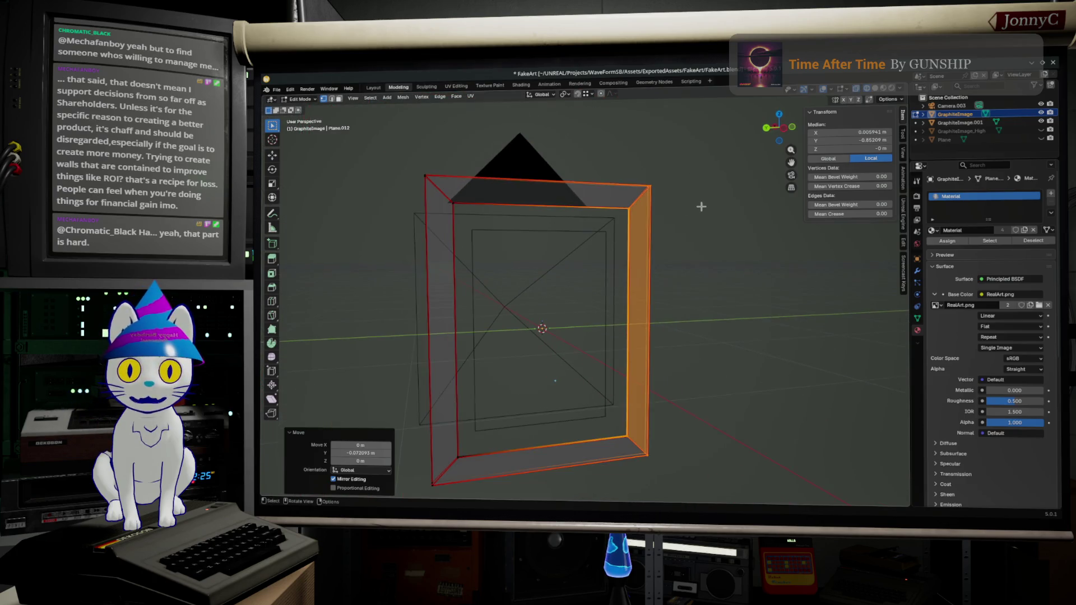
click(874, 140)
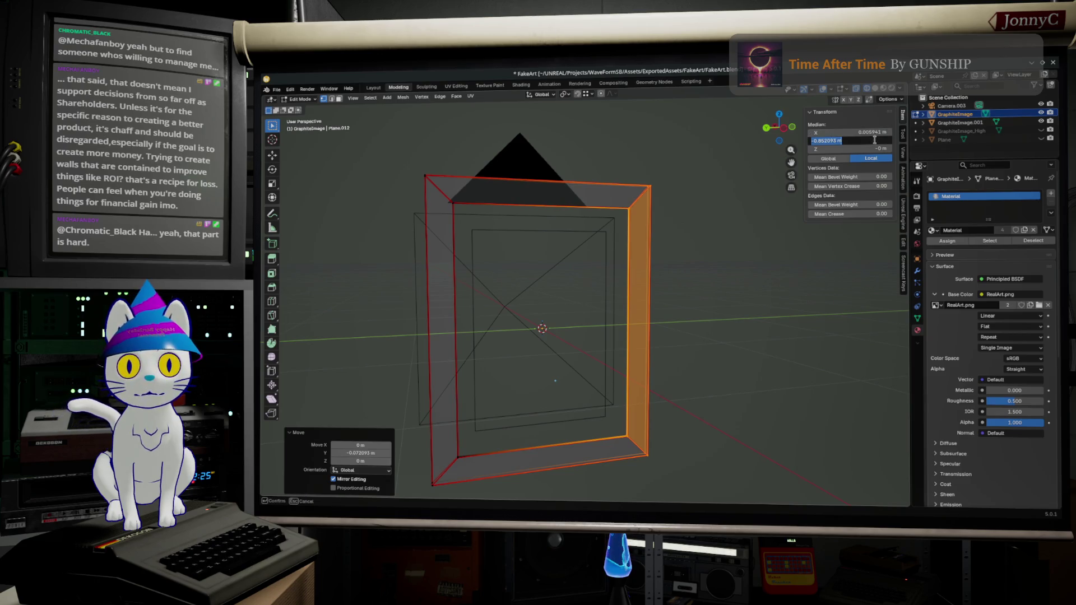
drag(822, 140, 859, 140)
key(BackSpace)
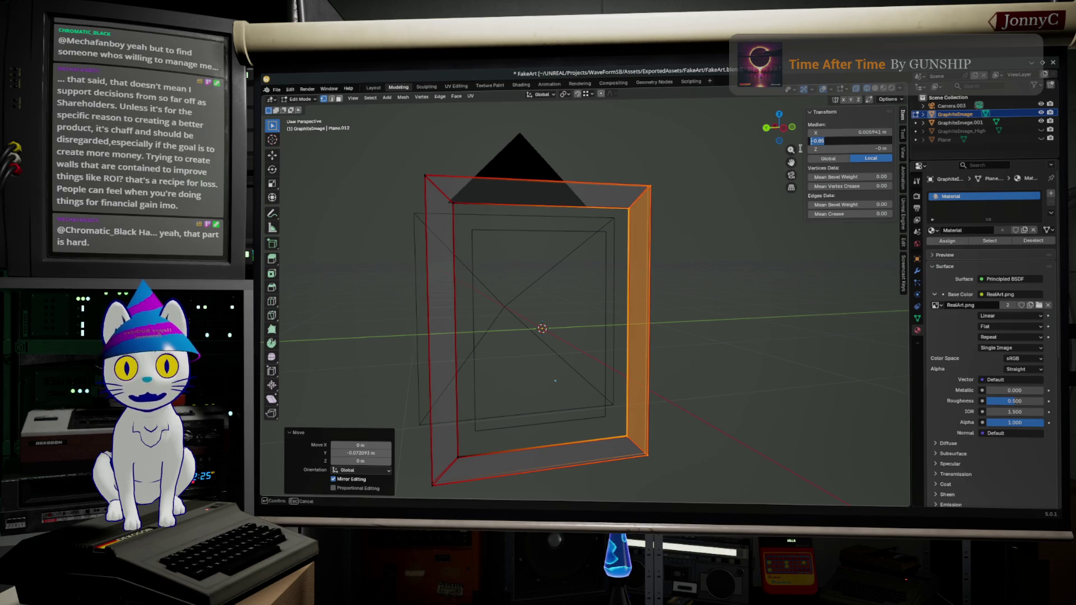
click(842, 132)
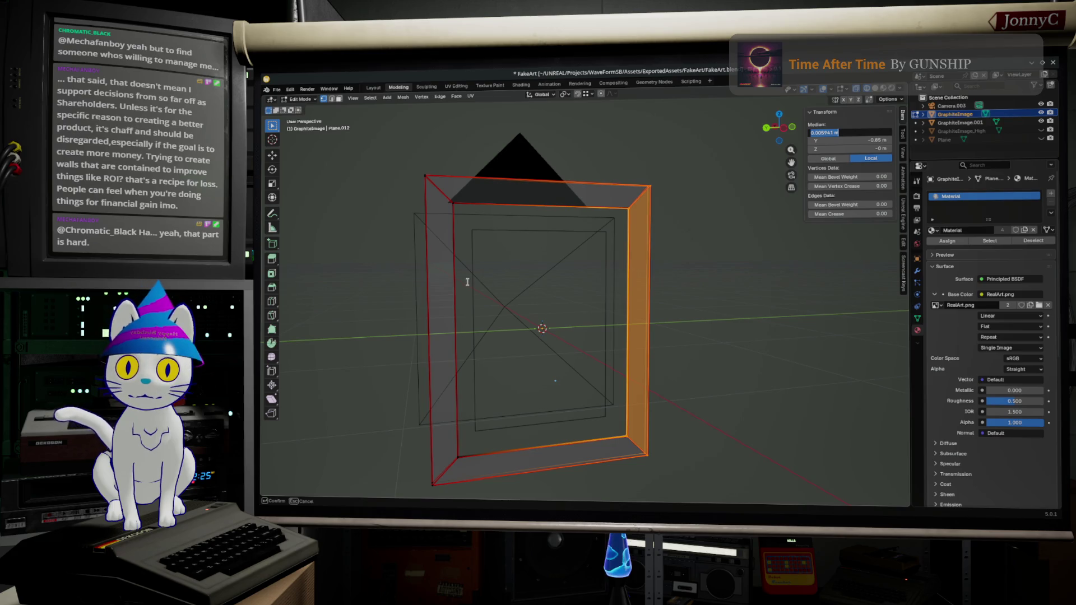
key(Escape)
Select the left side bar and set its Median Y to 0.85 m
drag(327, 170, 494, 500)
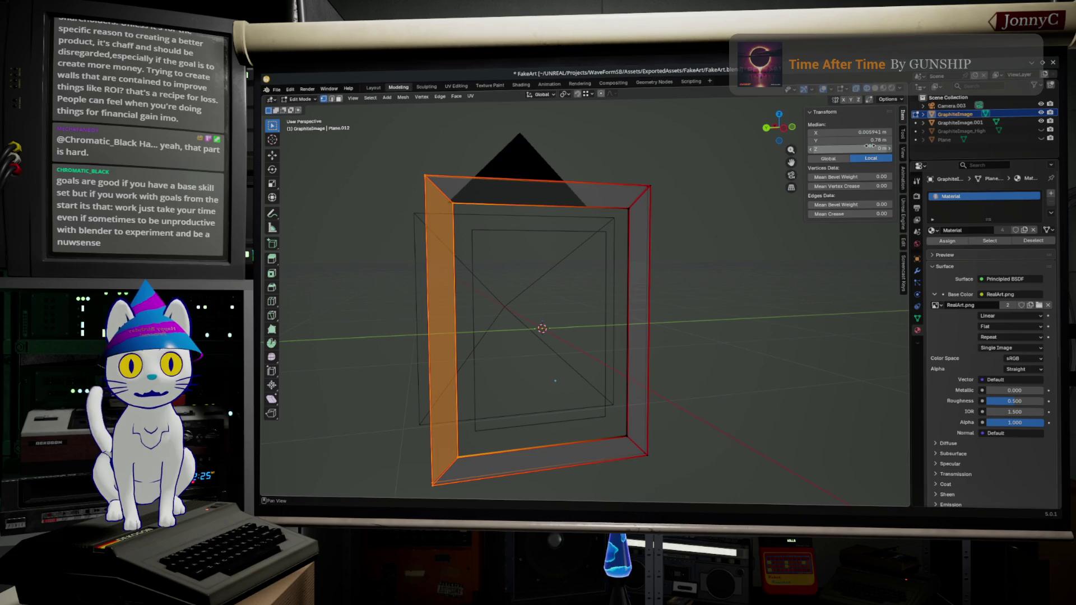
click(840, 137)
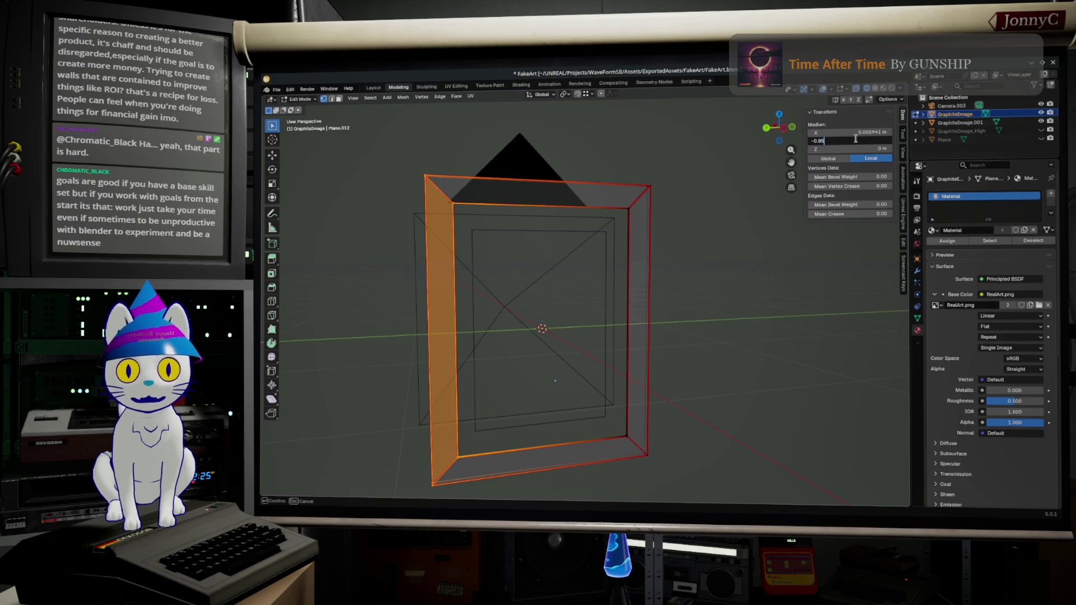
key(Home)
key(Delete)
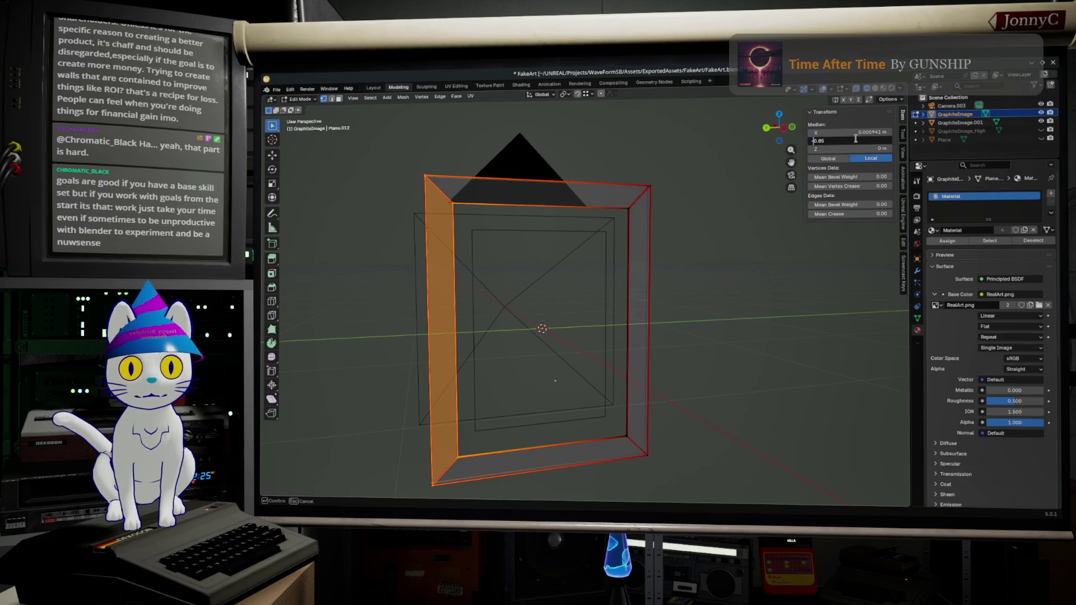
key(Return)
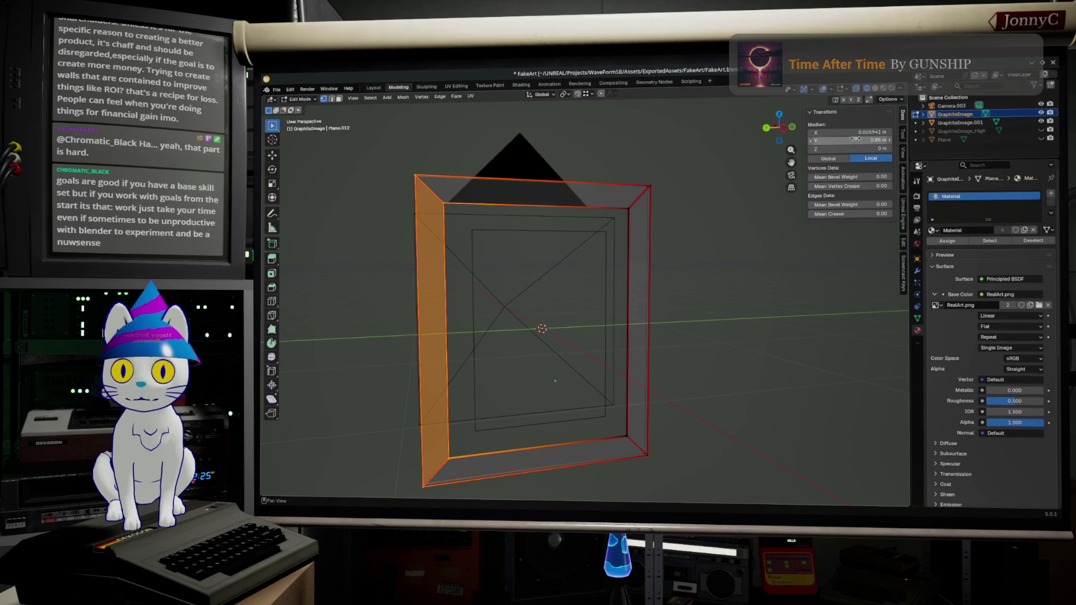
middle_drag(711, 288, 689, 283)
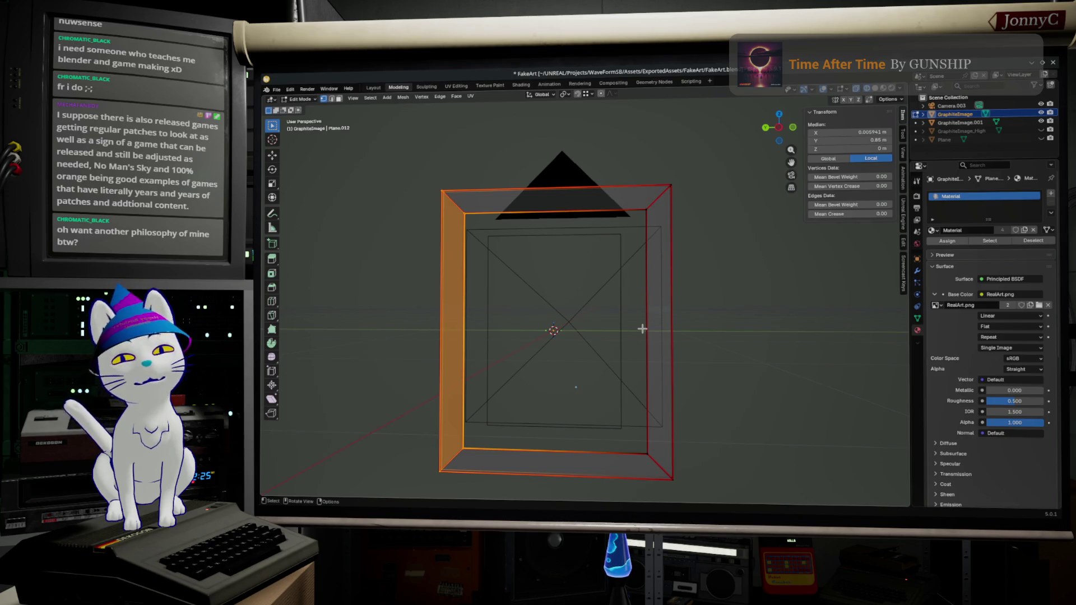
Orbit the frame, dismiss F3 search, switch to Left Orthographic and start scaling the inner border
middle_drag(626, 326, 614, 328)
scroll(614, 329, up, 5)
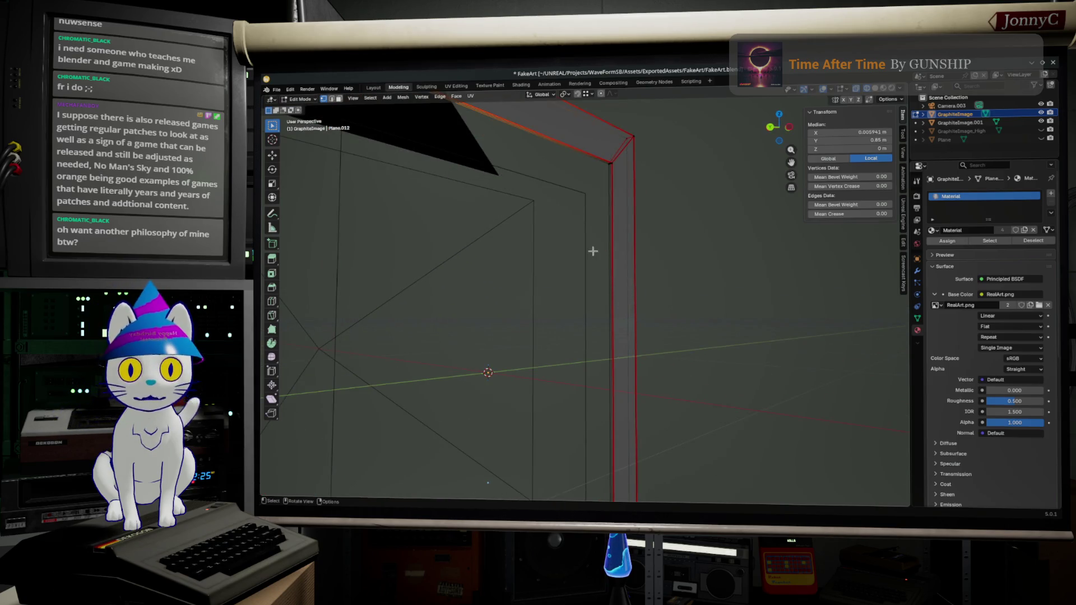
scroll(608, 253, up, 1)
middle_drag(609, 222, 620, 223)
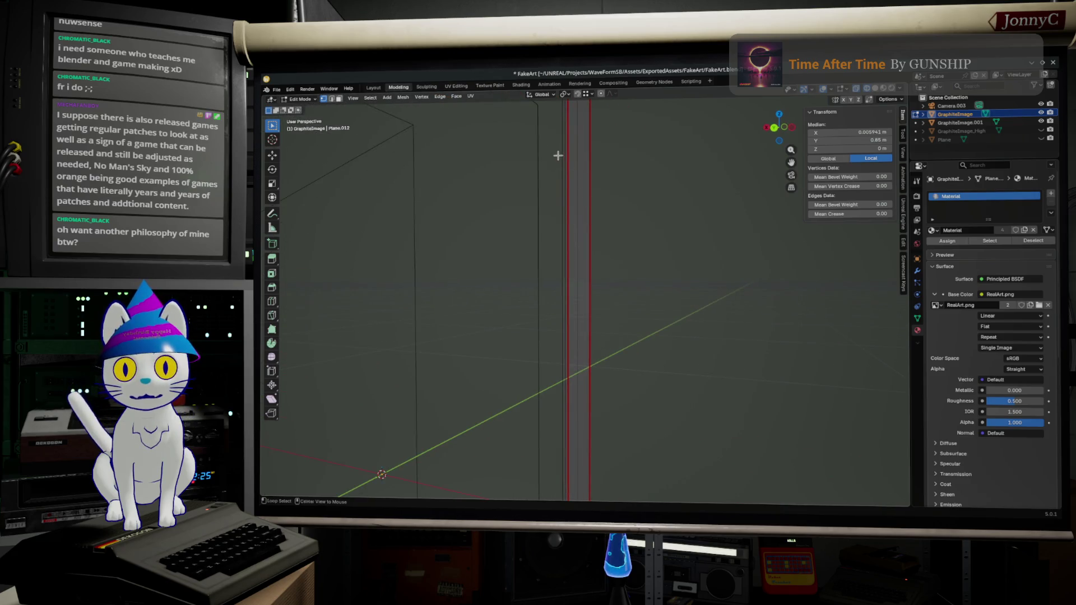
mouse_move(565, 160)
middle_down()
mouse_move(529, 131)
mouse_move(663, 240)
mouse_move(623, 294)
middle_up()
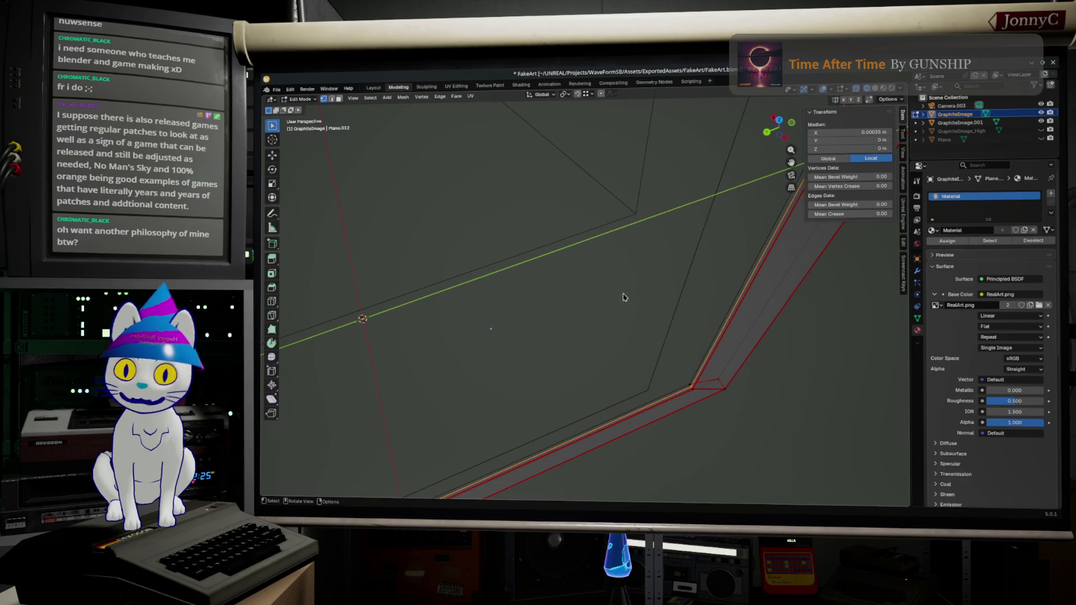
key(F3)
click(664, 310)
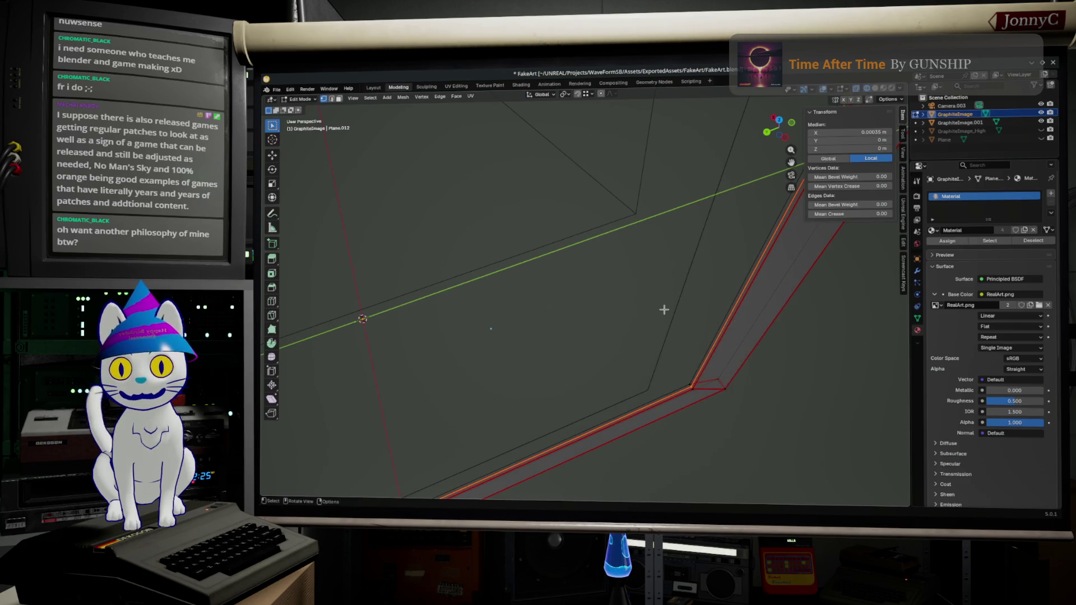
click(785, 140)
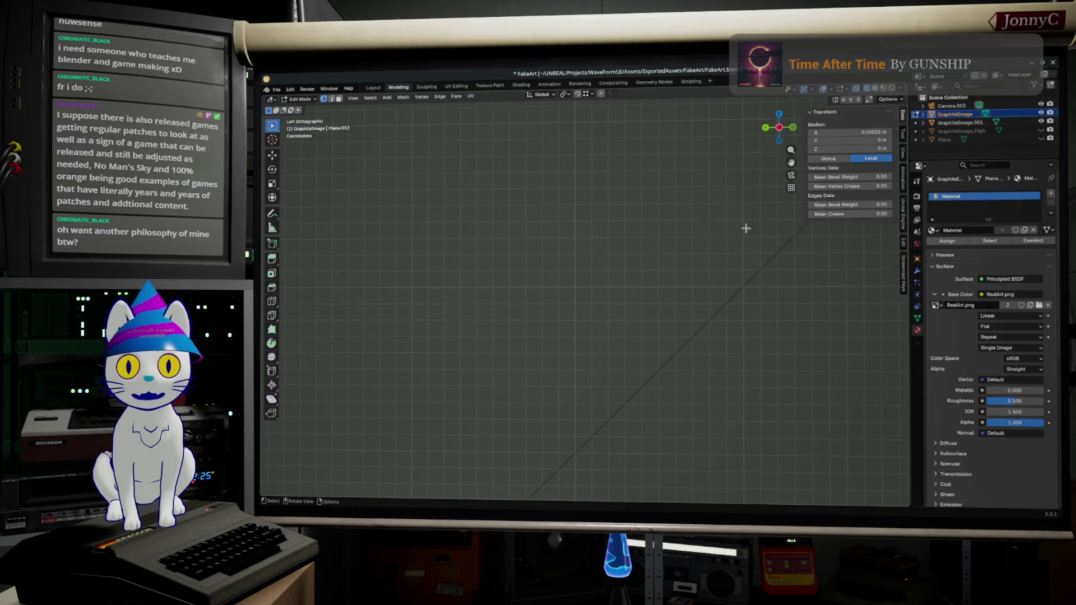
scroll(684, 324, down, 5)
scroll(684, 325, up, 3)
scroll(686, 320, down, 1)
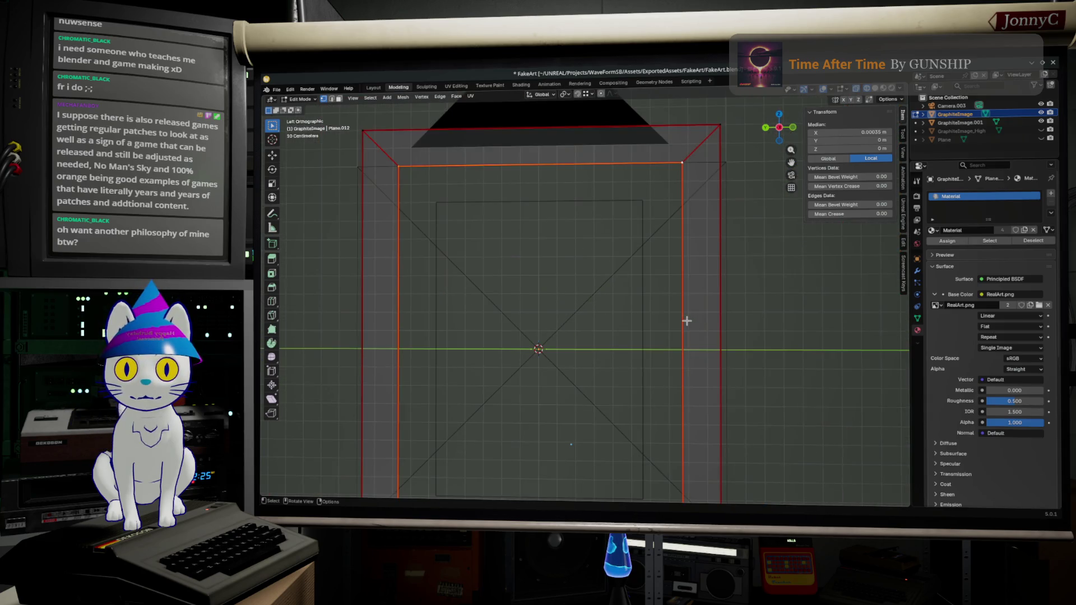
key(s)
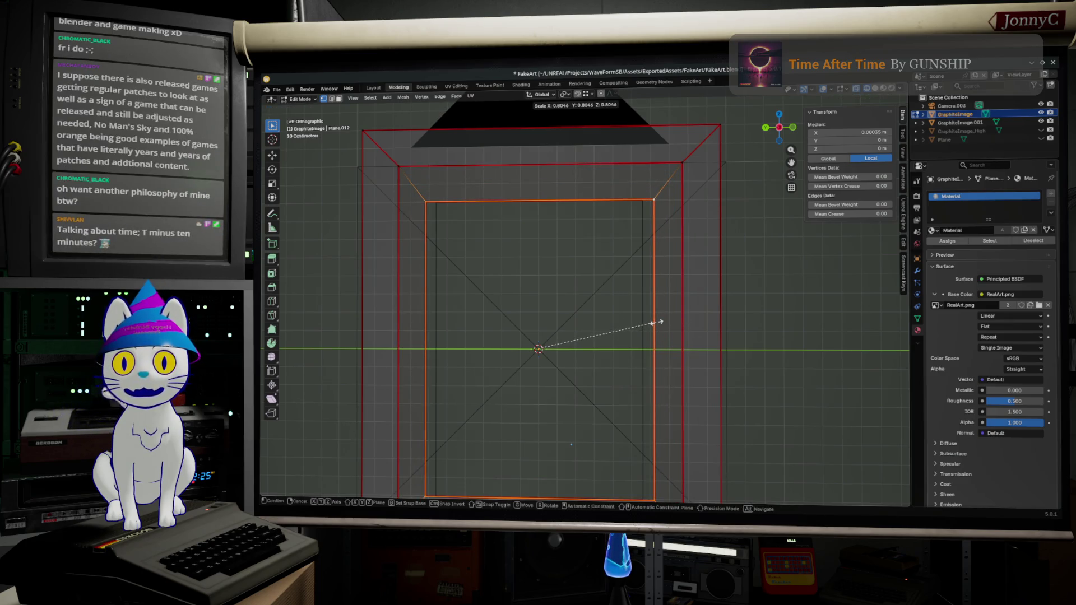
Scale the extruded inner ring to about 0.805, then narrow it along global Y to 0.91
click(657, 321)
scroll(640, 336, up, 3)
scroll(641, 312, up, 2)
scroll(644, 285, up, 2)
scroll(648, 265, up, 2)
scroll(504, 352, down, 3)
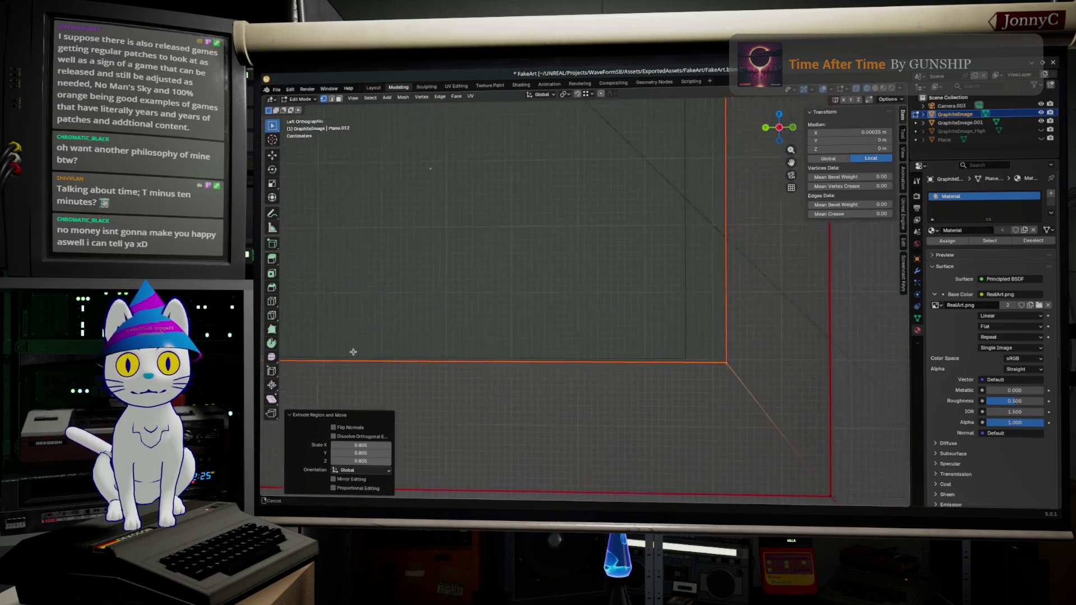
shift+middle_drag(451, 392, 635, 404)
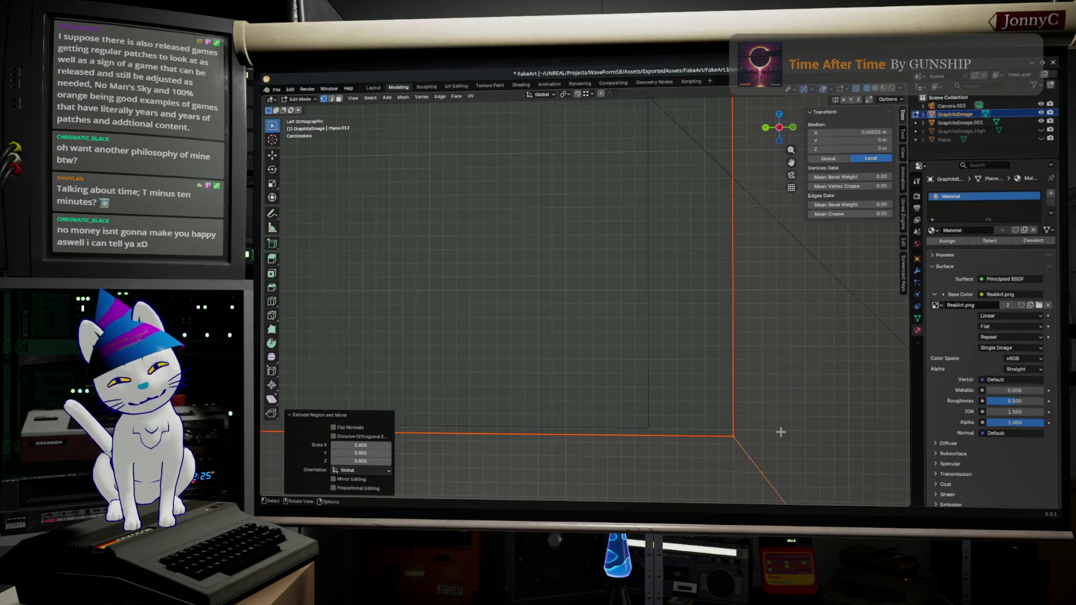
key(g)
click(672, 384)
key(s)
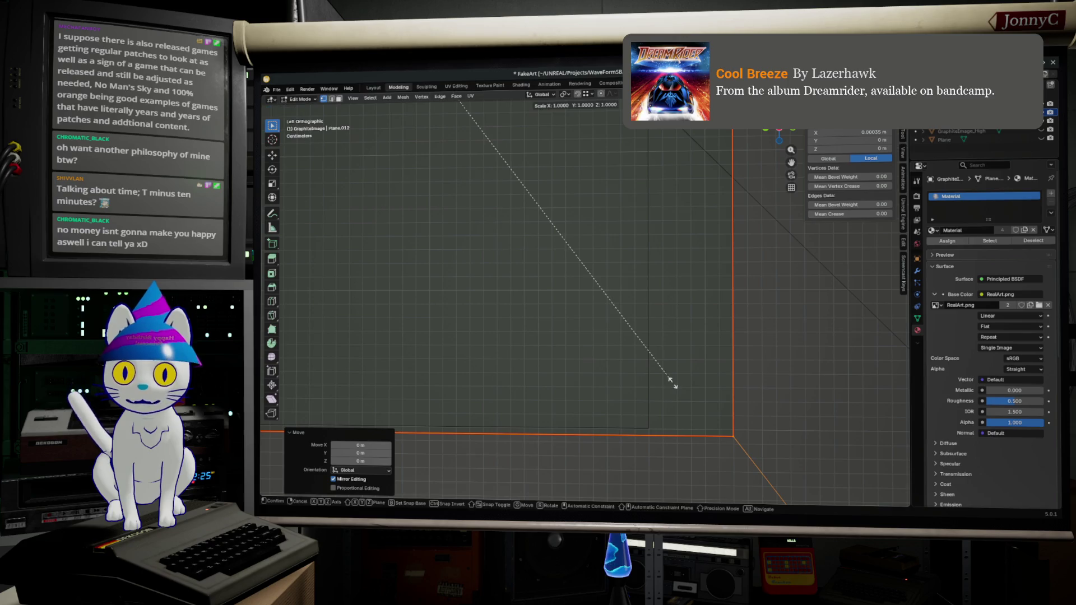
click(672, 376)
scroll(692, 377, down, 4)
key(s)
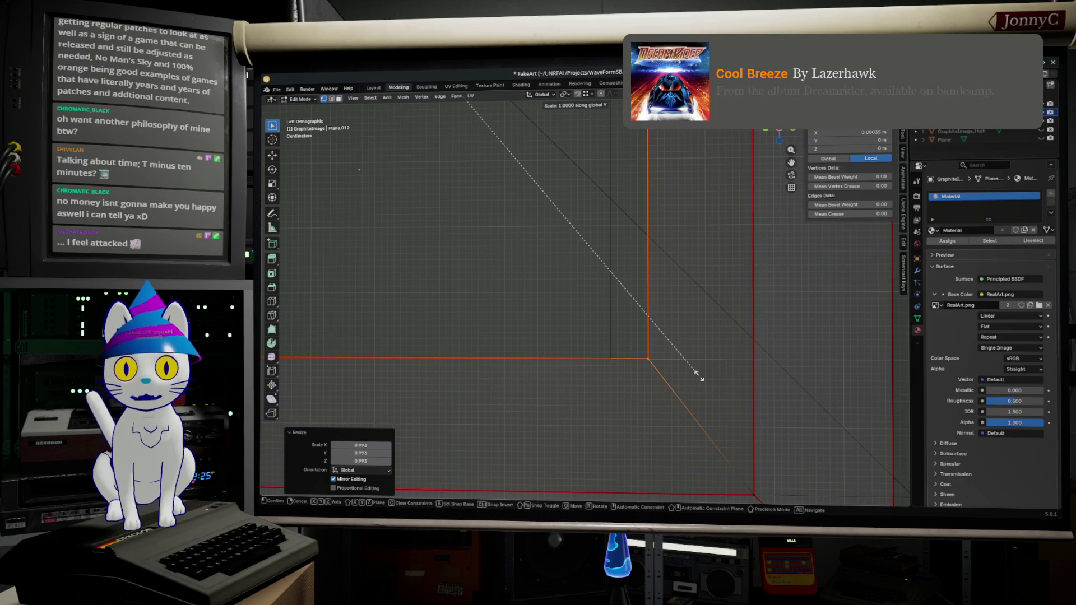
key(y)
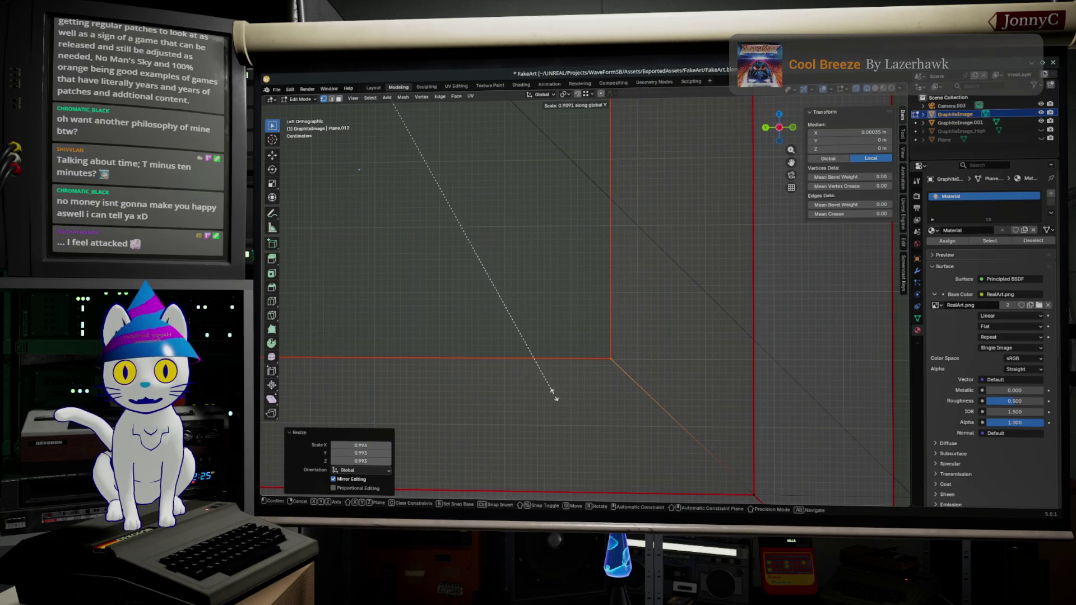
click(554, 395)
Select frame vertices and the top edge, then switch to a flat back view
mouse_move(555, 394)
middle_down()
mouse_move(680, 372)
mouse_move(632, 330)
mouse_move(633, 313)
mouse_move(656, 320)
mouse_move(641, 331)
mouse_move(634, 371)
mouse_move(657, 433)
mouse_move(661, 413)
mouse_move(641, 396)
mouse_move(671, 323)
mouse_move(521, 393)
mouse_move(551, 423)
middle_up()
click(504, 367)
shift+click(652, 355)
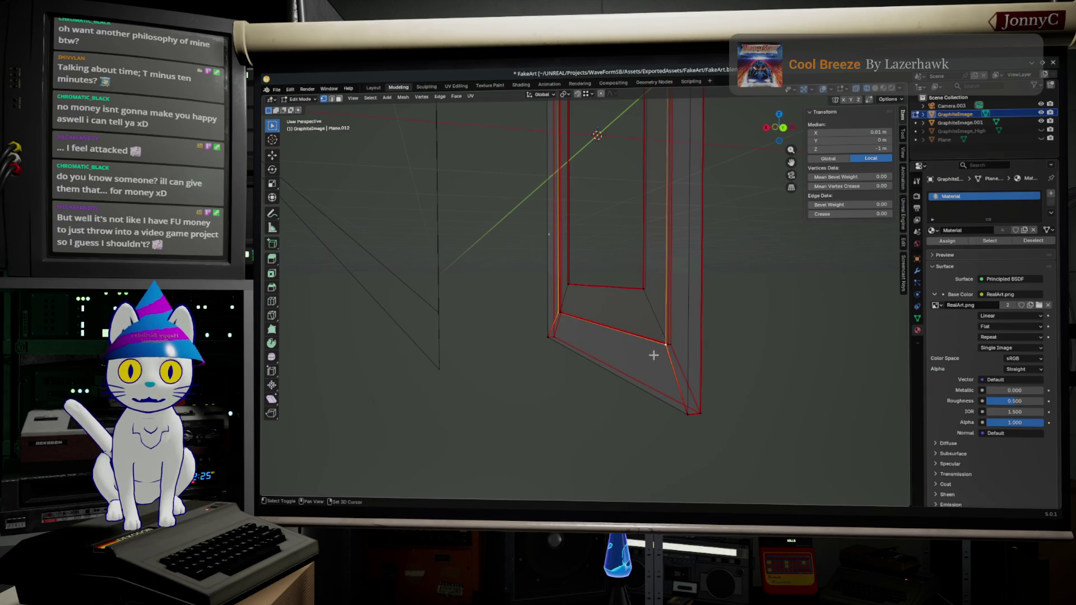
mouse_move(653, 356)
middle_down()
mouse_move(549, 395)
mouse_move(602, 82)
middle_up()
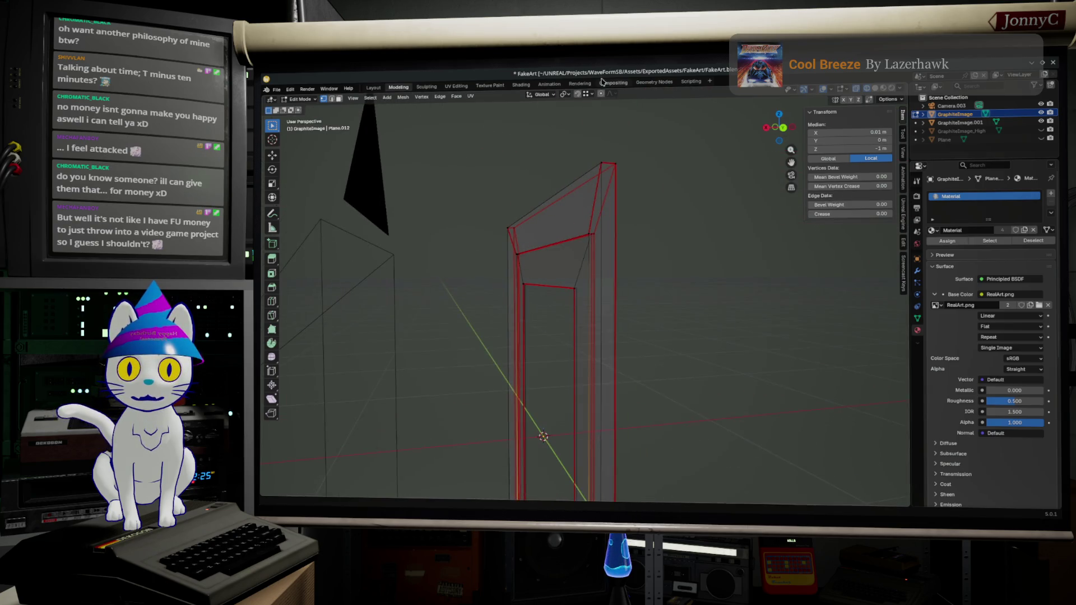
shift+click(581, 227)
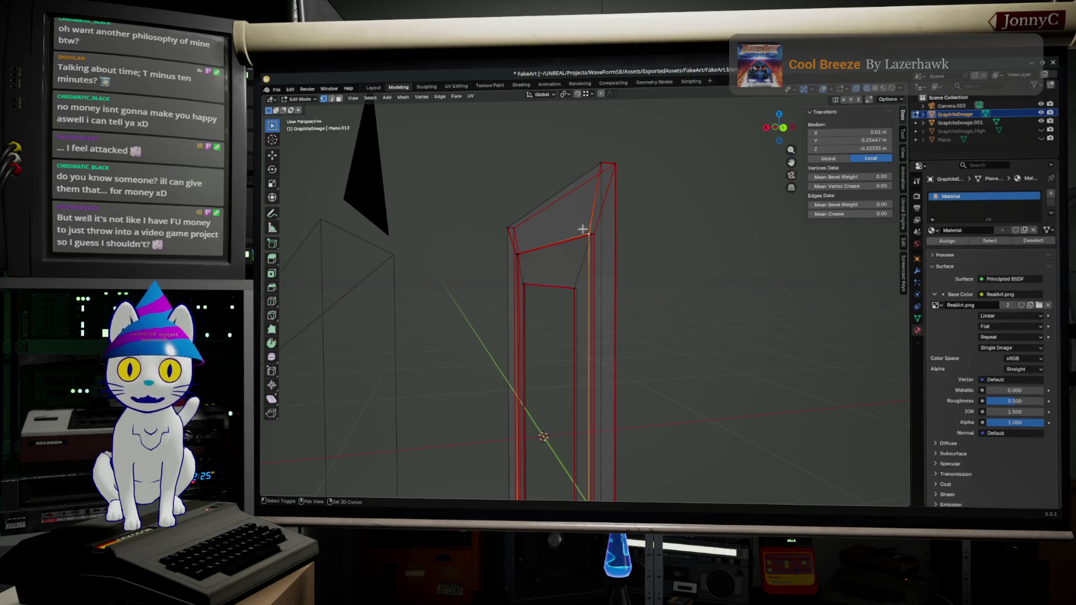
click(785, 132)
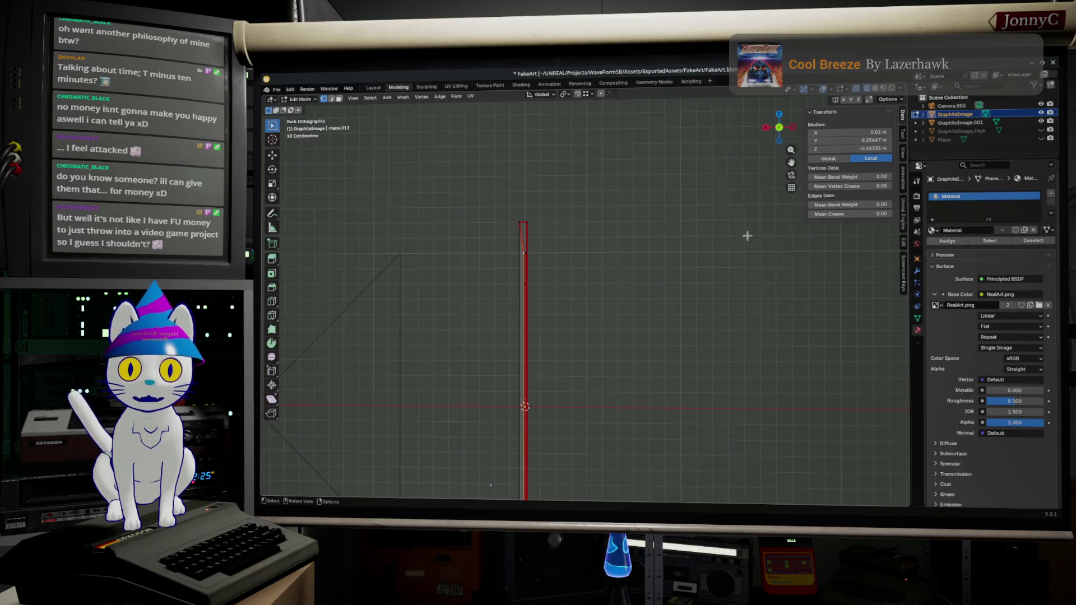
scroll(513, 263, up, 3)
Pan onto the thin side strip and box-select the vertices along its edge
shift+middle_drag(493, 173, 584, 257)
scroll(576, 253, up, 3)
mouse_move(528, 233)
shift+middle_down()
mouse_move(456, 224)
mouse_move(617, 266)
shift+middle_up()
scroll(576, 249, down, 2)
scroll(586, 270, down, 1)
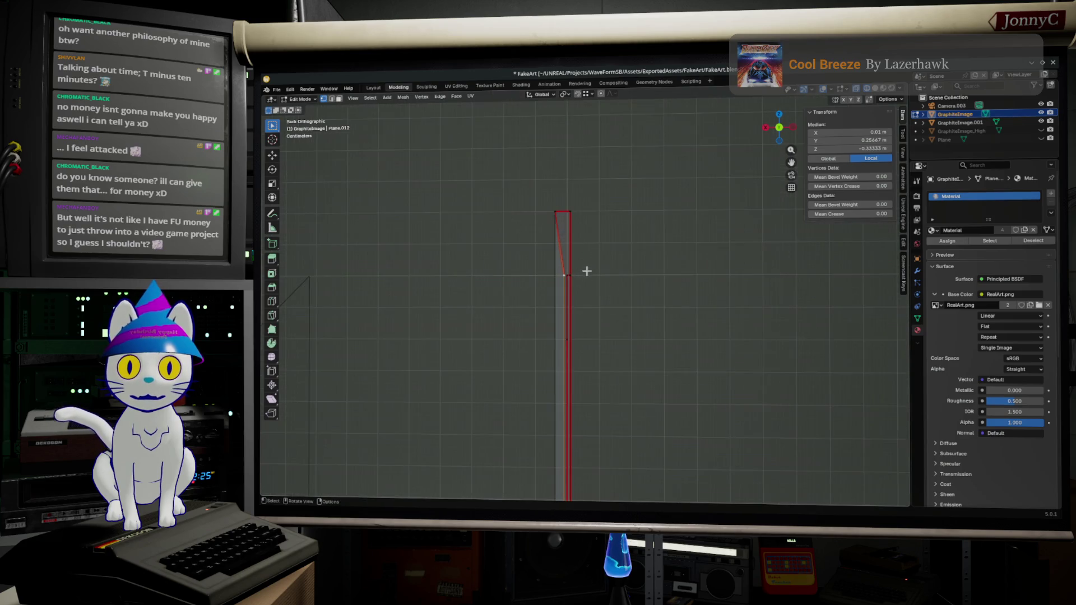
scroll(591, 169, down, 2)
scroll(530, 204, down, 1)
shift+middle_drag(531, 214, 539, 188)
drag(540, 169, 577, 485)
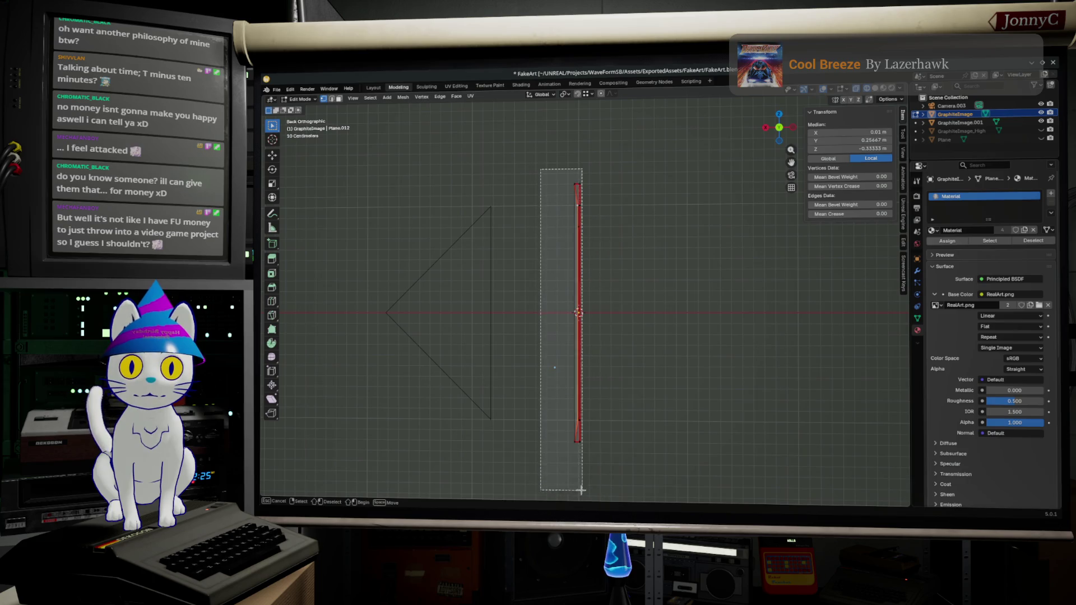
scroll(595, 468, up, 2)
scroll(595, 336, up, 2)
key(g)
scroll(595, 367, up, 2)
scroll(596, 367, up, 1)
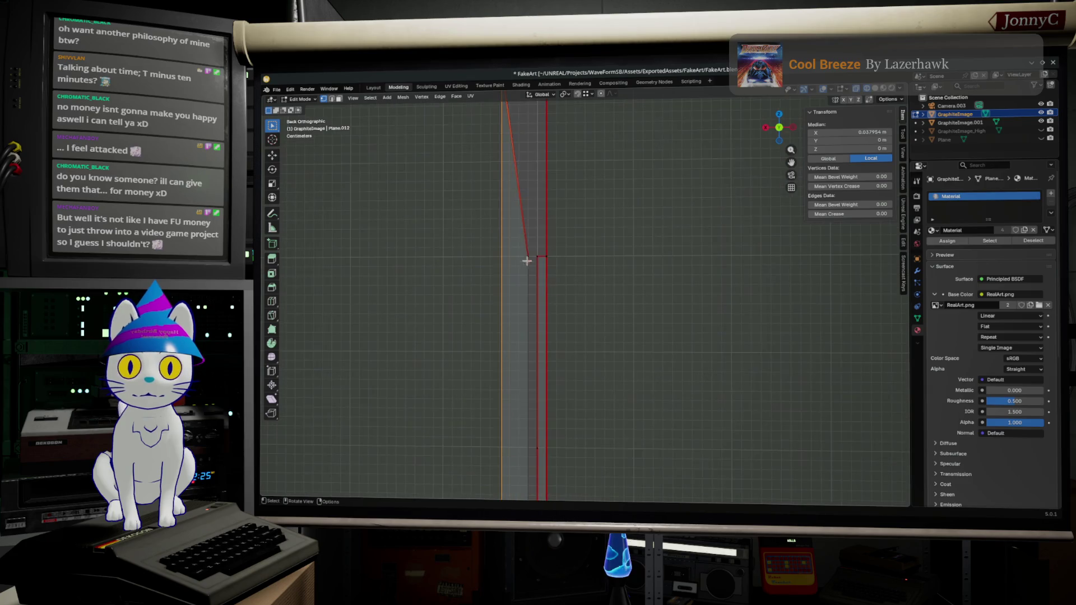
key(b)
drag(526, 263, 528, 264)
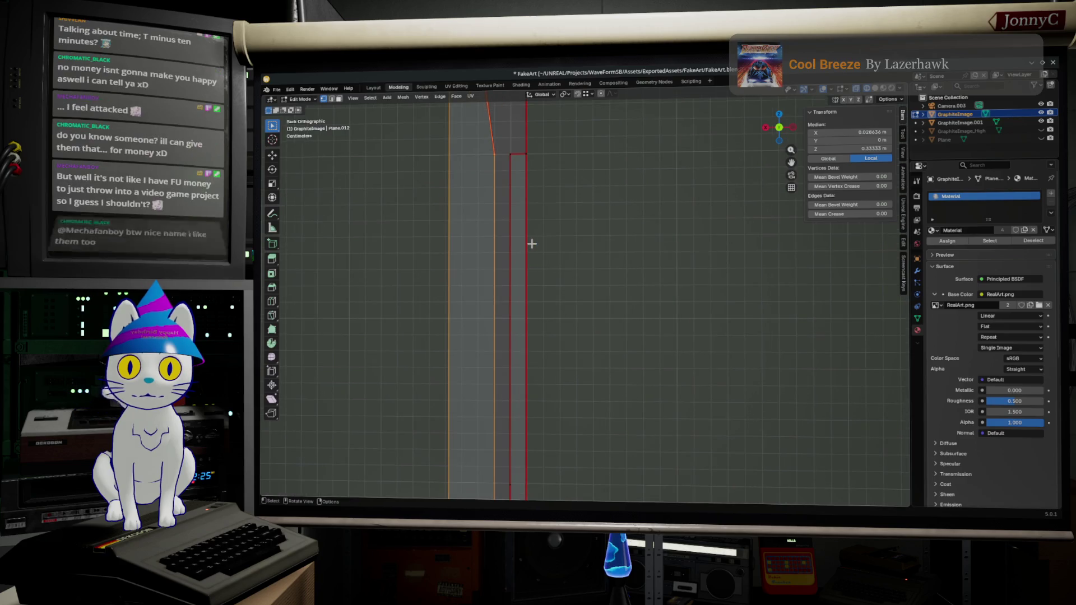
mouse_move(531, 248)
shift+middle_down()
mouse_move(590, 306)
mouse_move(577, 293)
shift+middle_up()
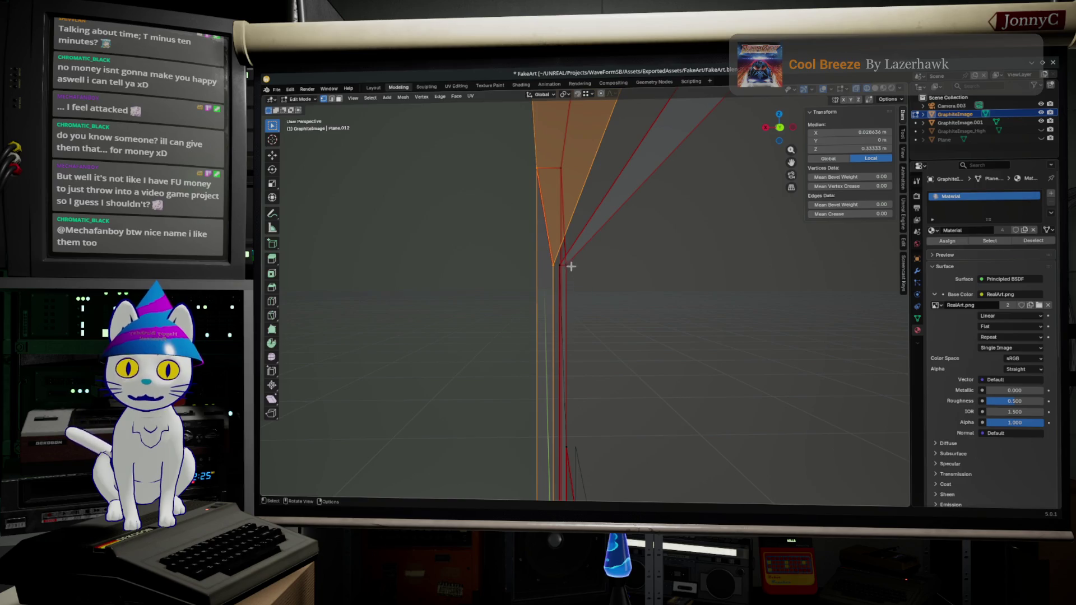
Try linked selections (Ctrl+L) on the vertical strip, toggling Edit Mode to reset
mouse_move(577, 292)
middle_down()
mouse_move(566, 252)
mouse_move(589, 278)
mouse_move(585, 260)
mouse_move(558, 286)
middle_up()
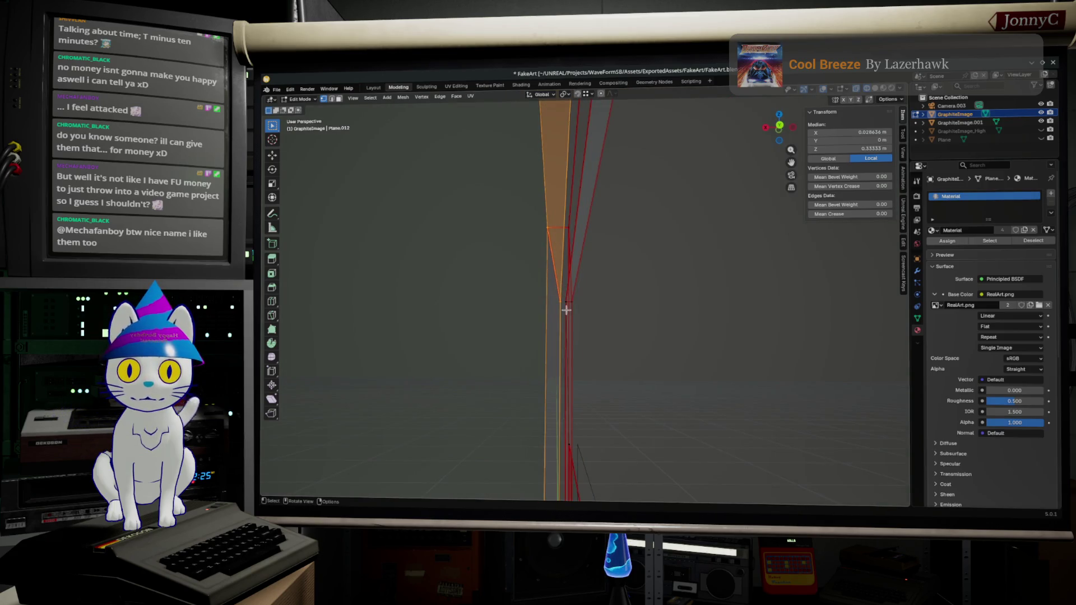
click(637, 311)
key(ctrl+l)
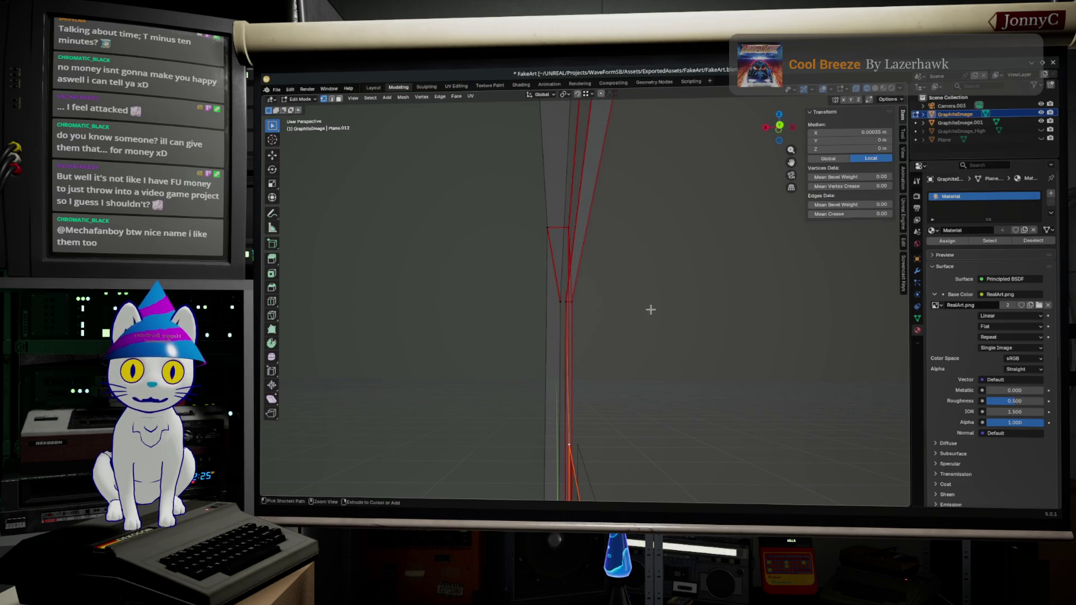
ctrl+click(650, 310)
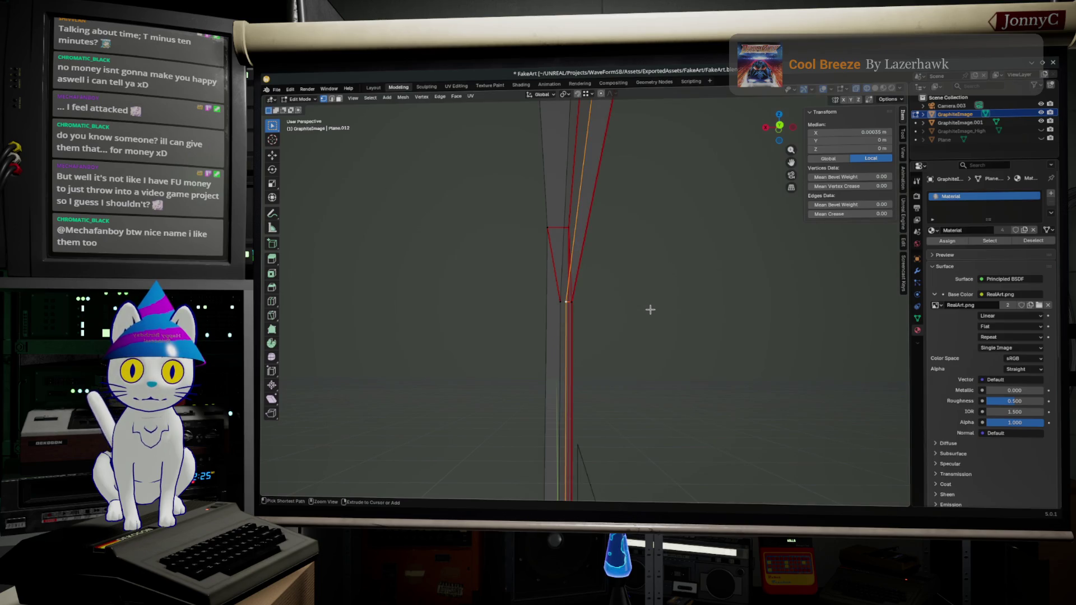
key(ctrl+l)
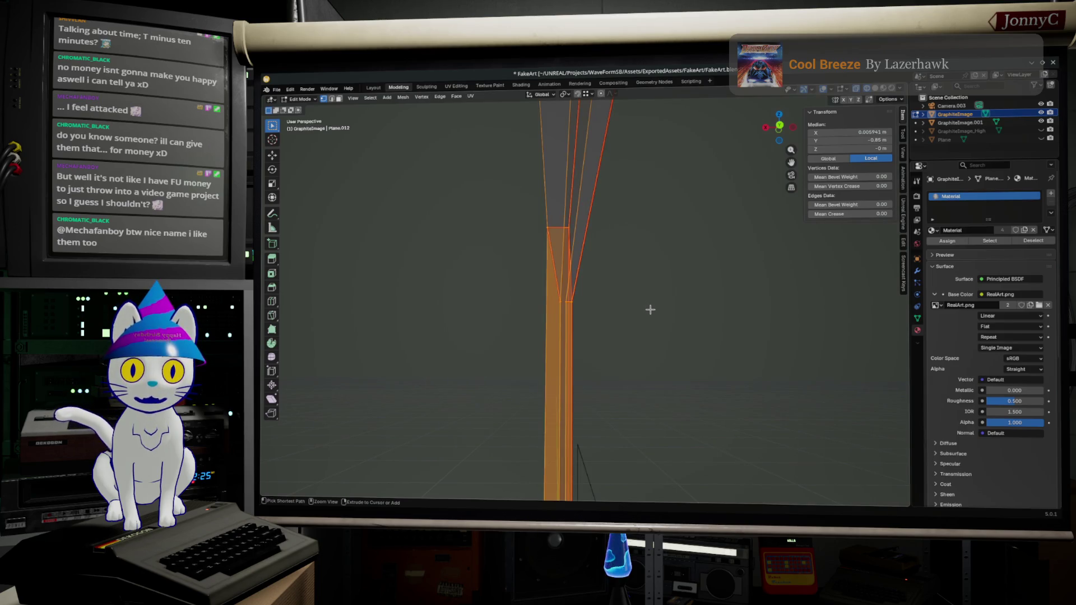
click(650, 310)
key(ctrl+l)
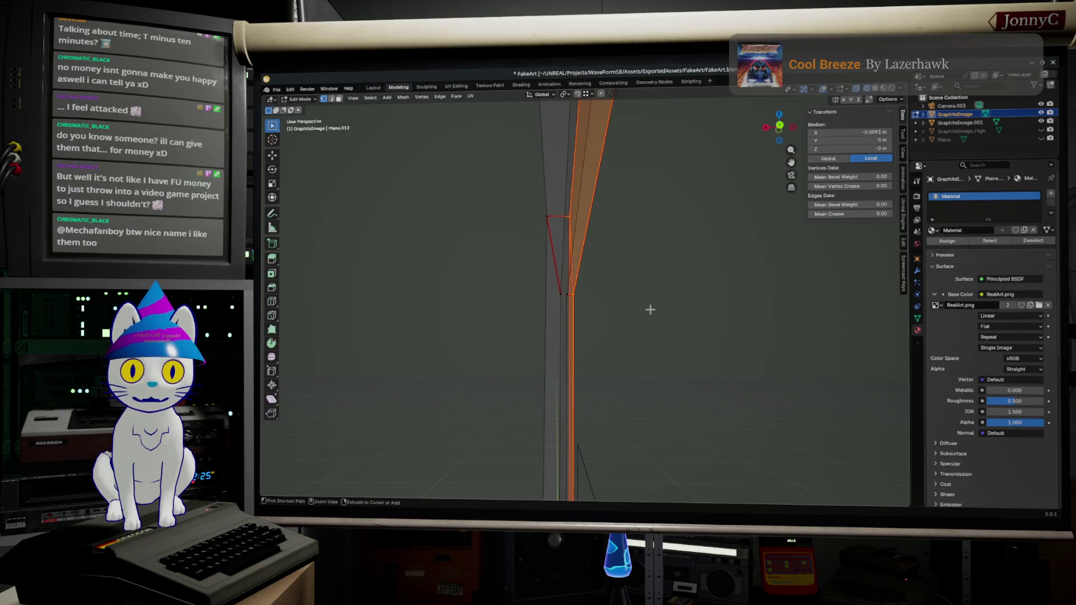
click(649, 310)
key(Tab)
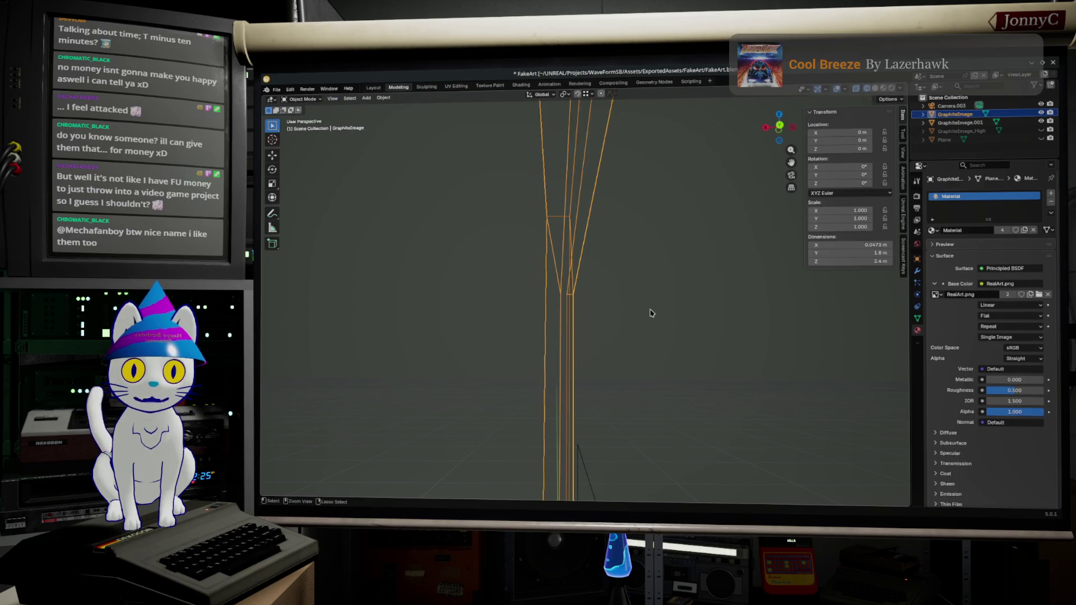
key(Tab)
key(ctrl+l)
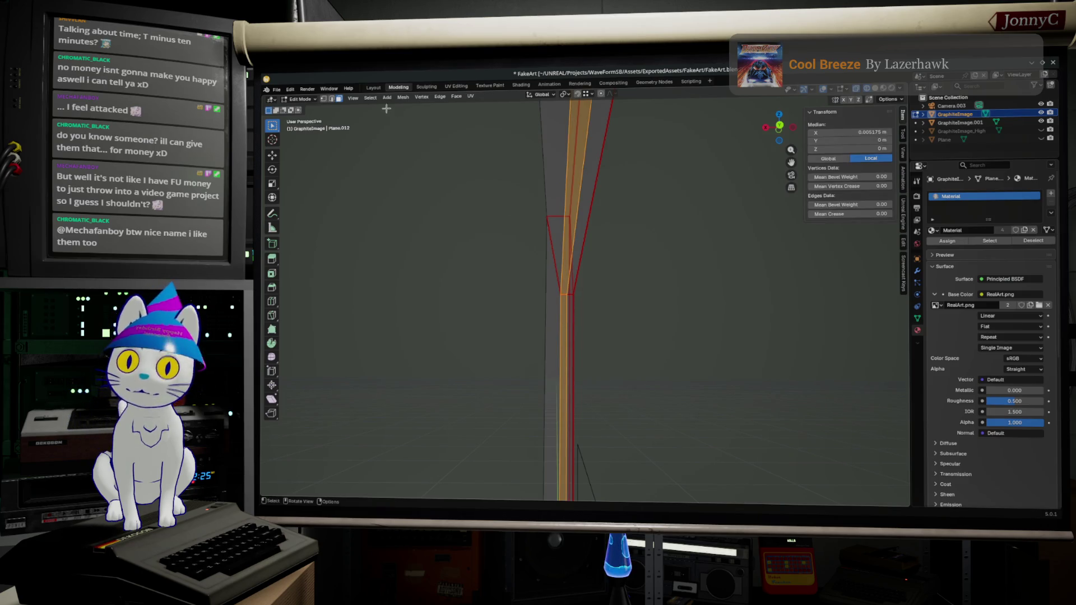
In Edge Select, brush-select the strip, pick the angled upper face strip and bring up Delete
click(333, 100)
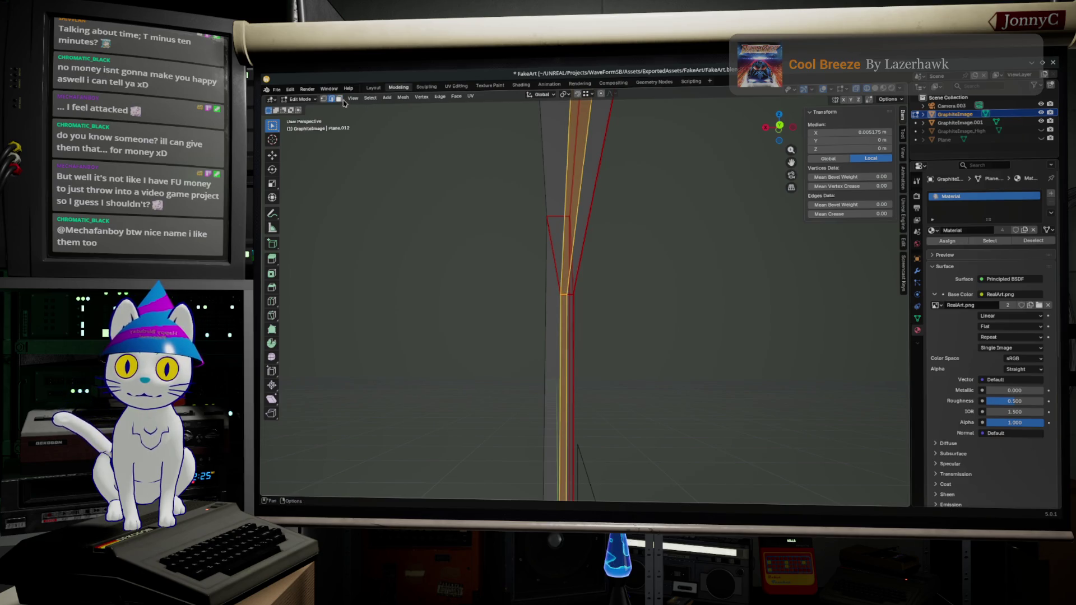
key(c)
click(571, 292)
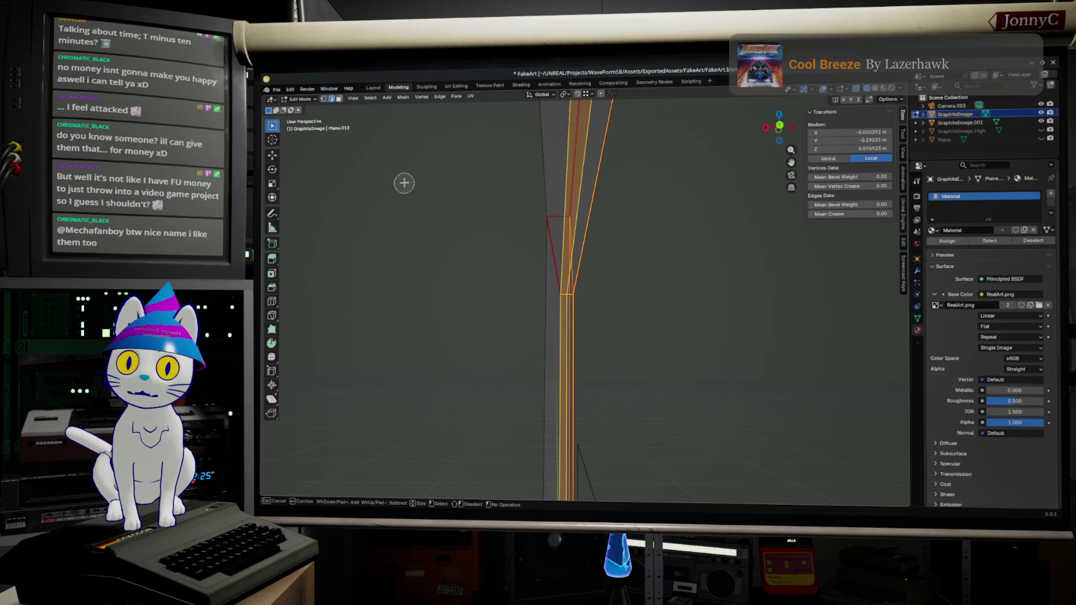
key(Escape)
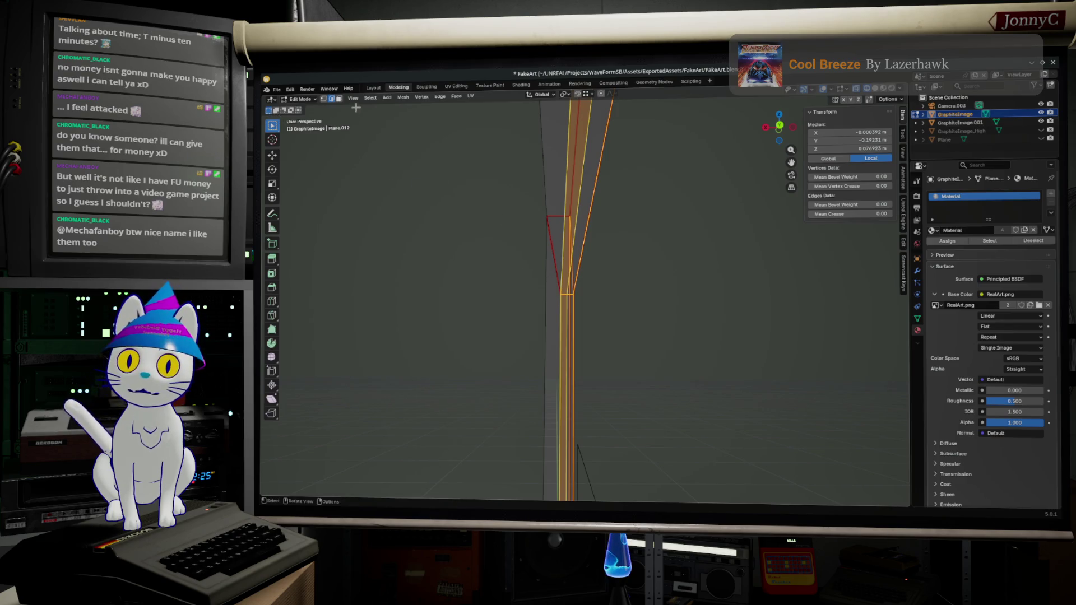
click(551, 284)
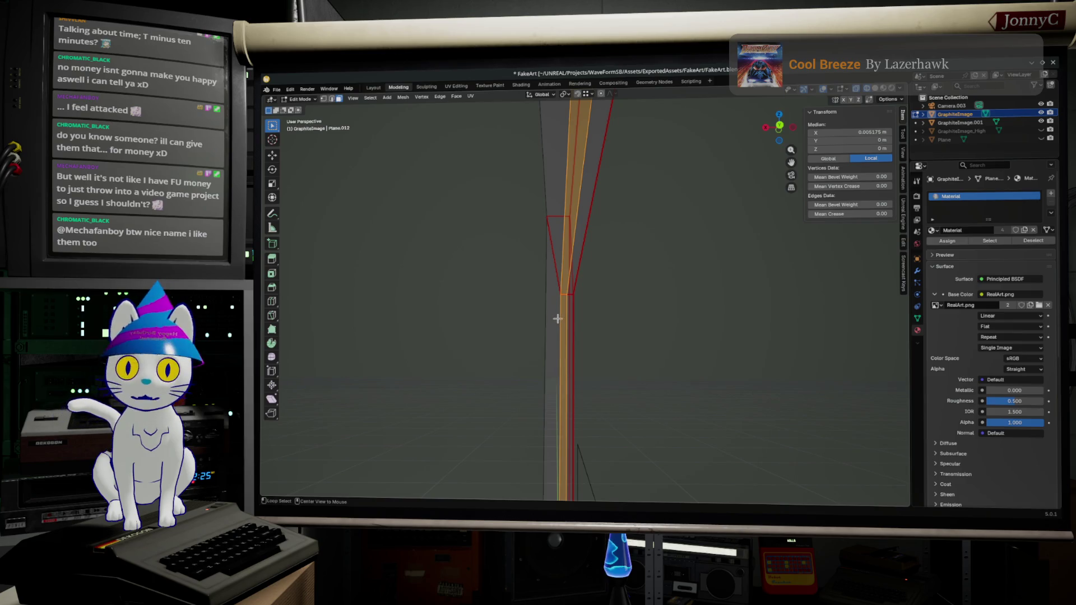
alt+click(572, 294)
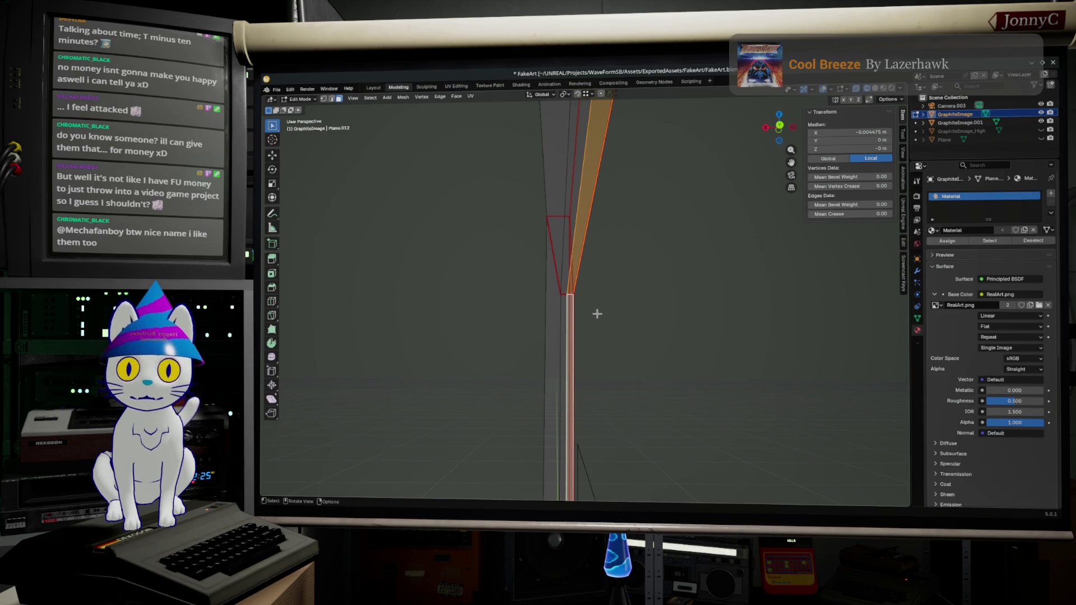
key(x)
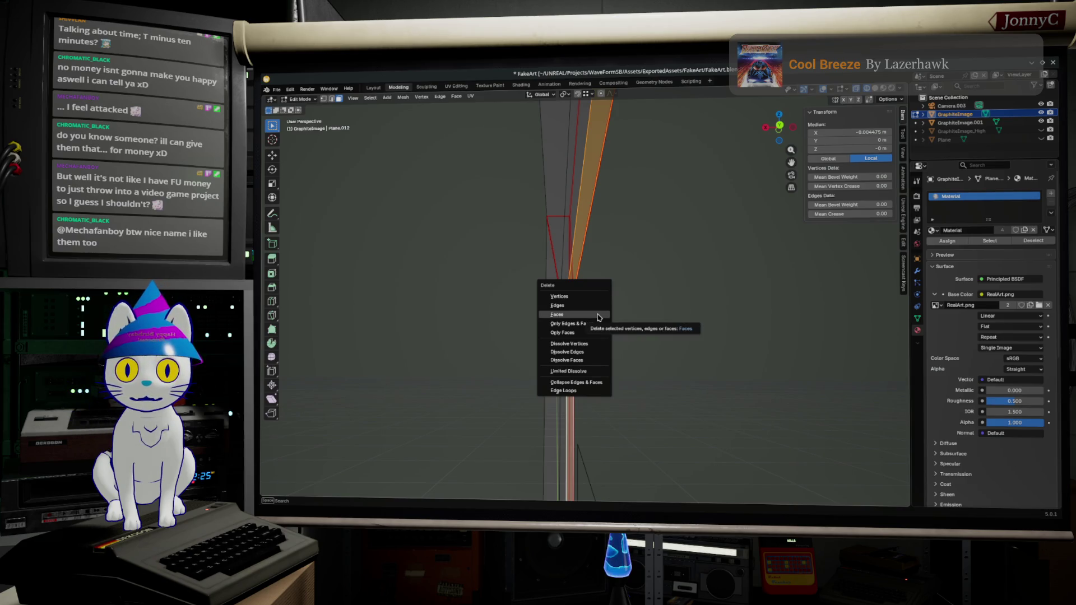
Delete the selected angled faces from the frame mesh
click(597, 316)
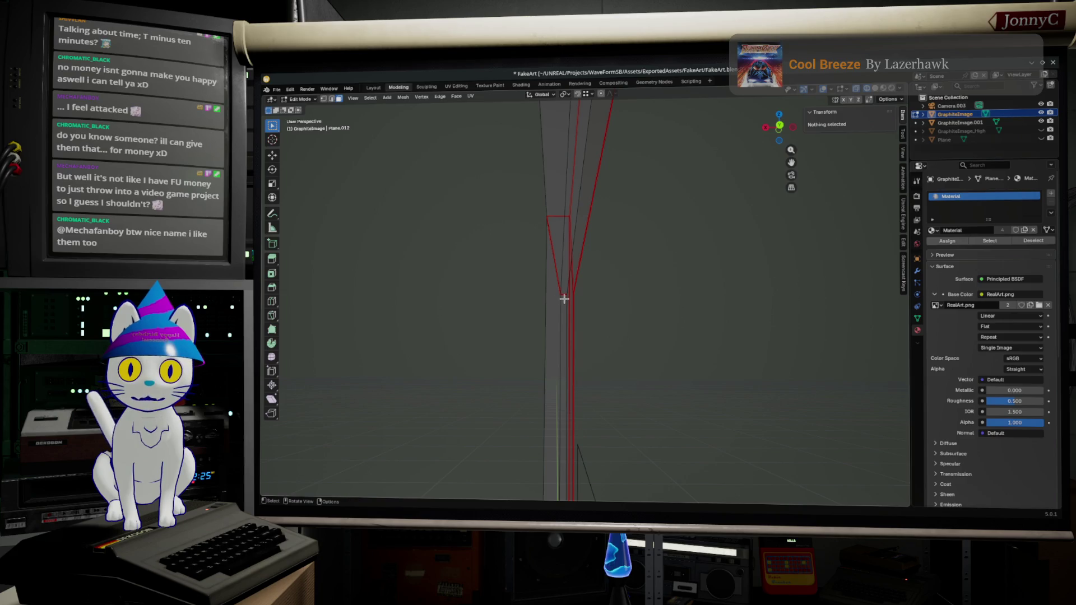
middle_drag(568, 301, 564, 286)
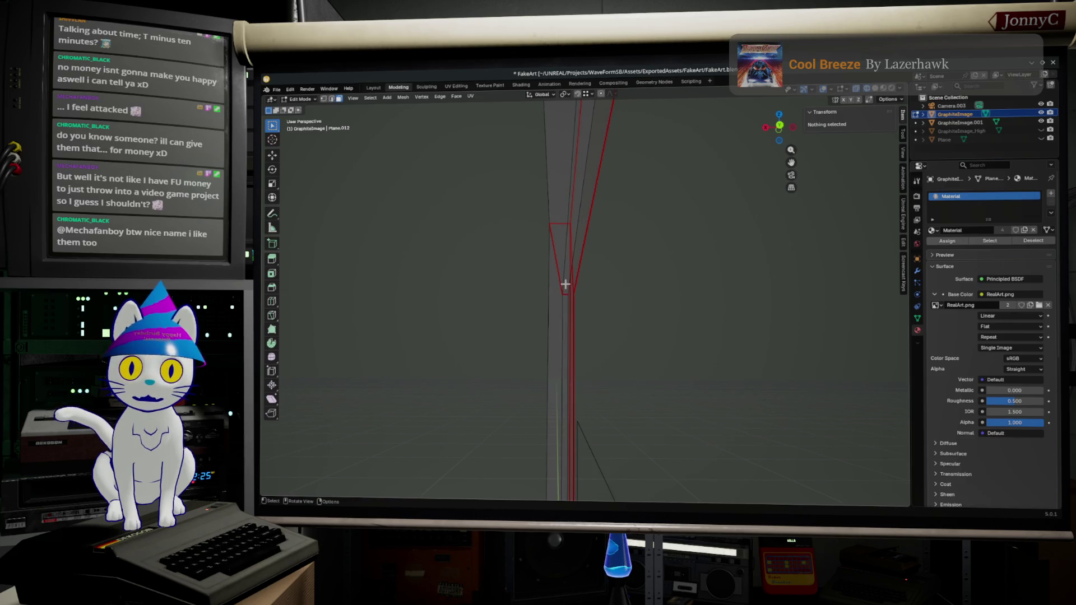
Select the narrow side strip face loop and grow the selection to its neighbours
alt+click(565, 284)
alt+click(564, 298)
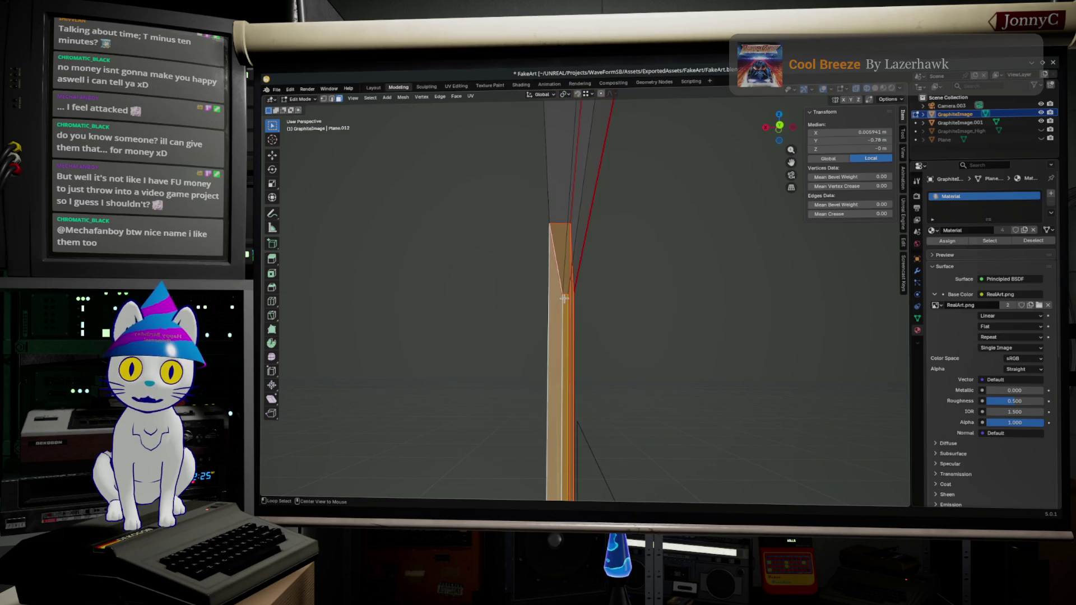
alt+click(566, 291)
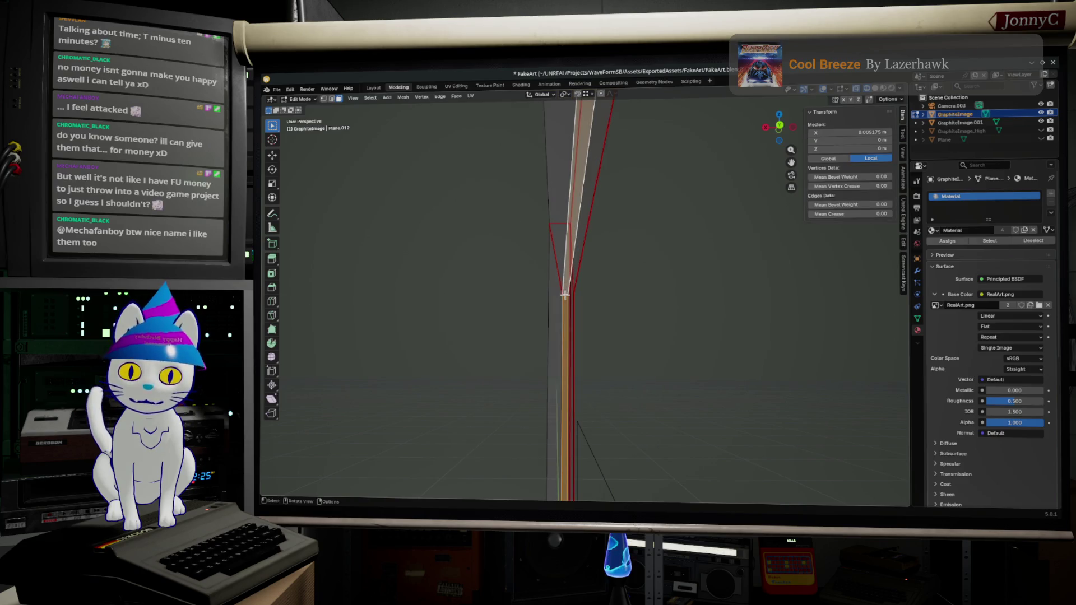
key(ctrl+KP_Add)
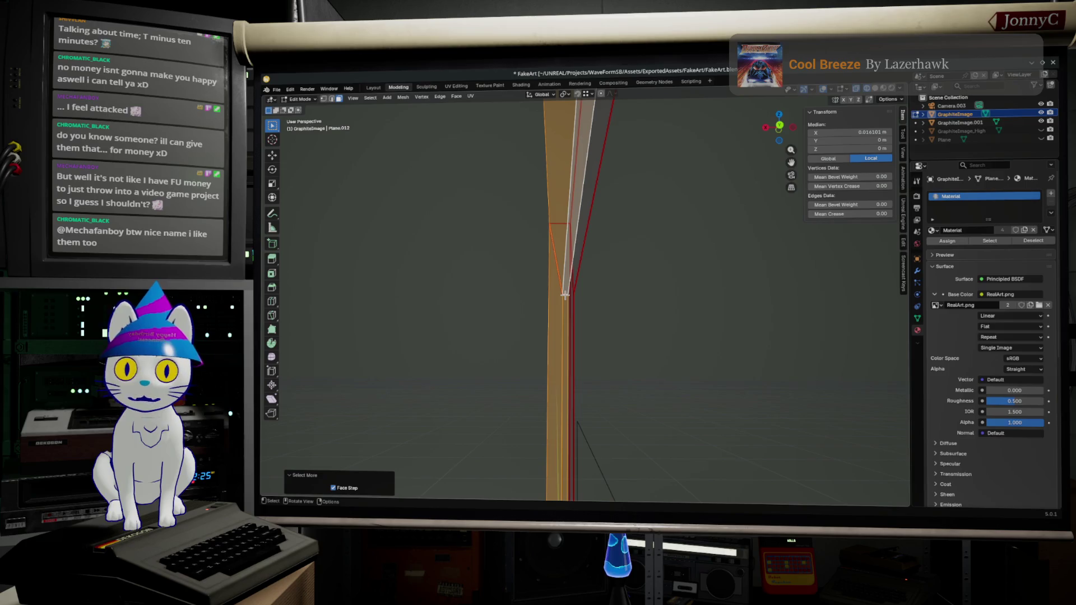
From the front view, nudge the selected side strip about 0.02 m along X
click(773, 141)
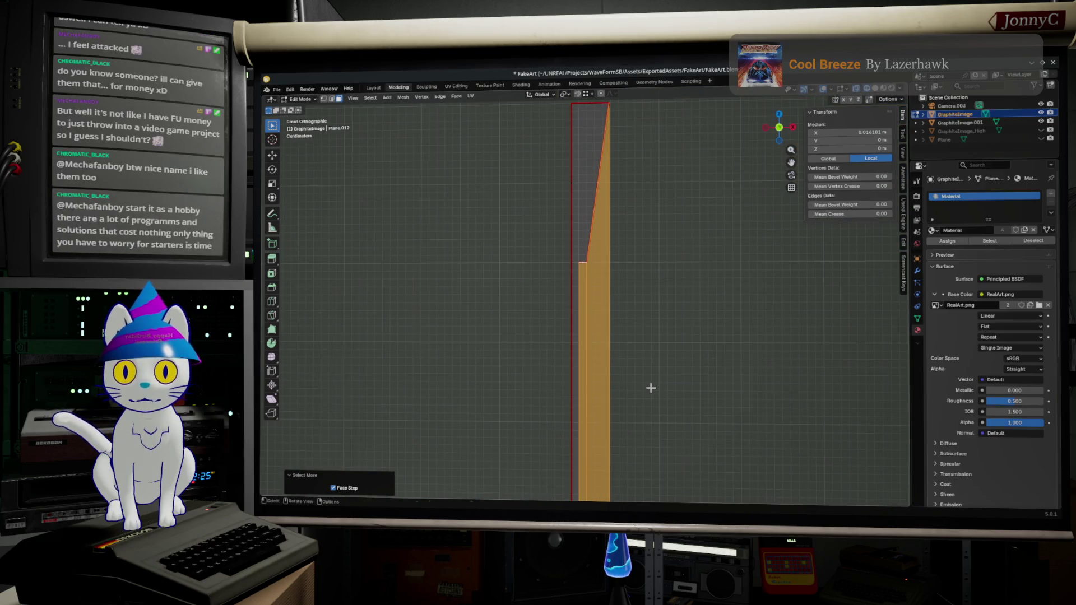
key(g)
key(x)
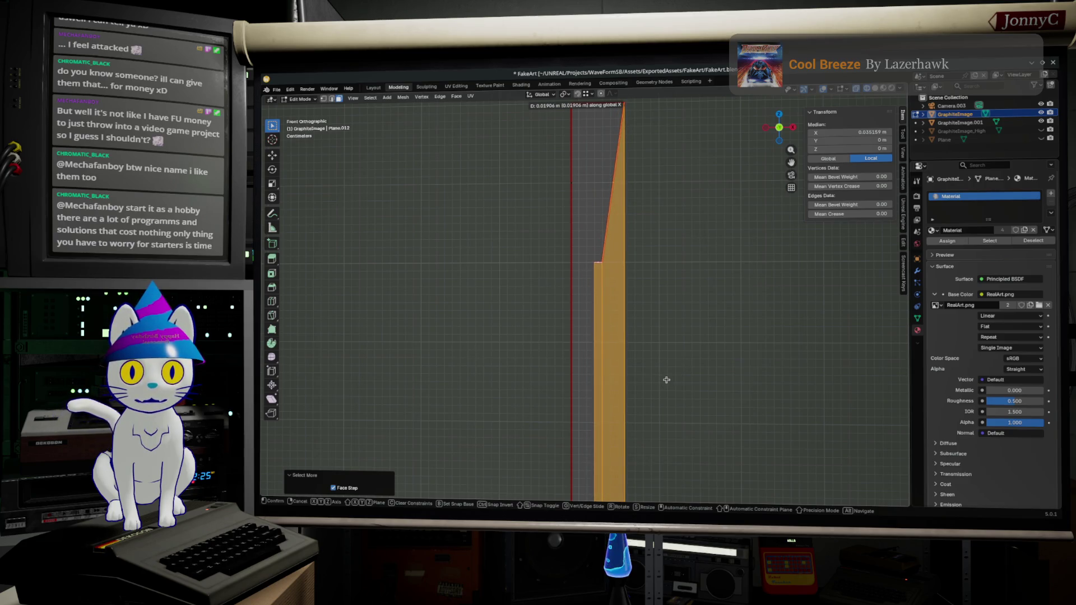
click(667, 379)
Select the frame's inner edge loop in edge select mode
mouse_move(653, 380)
middle_down()
mouse_move(552, 387)
mouse_move(432, 183)
middle_up()
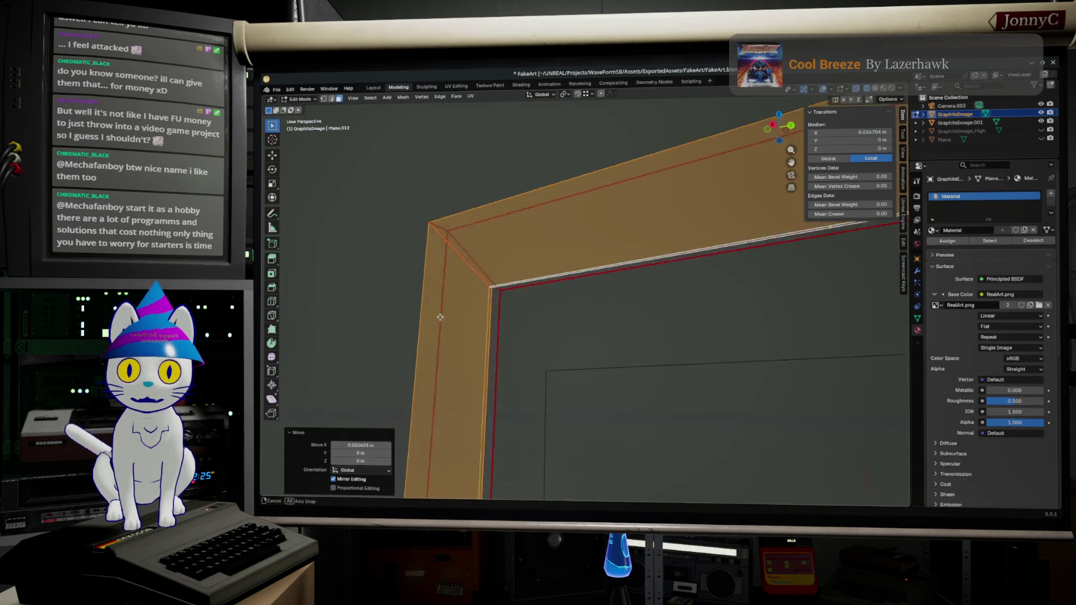
click(336, 98)
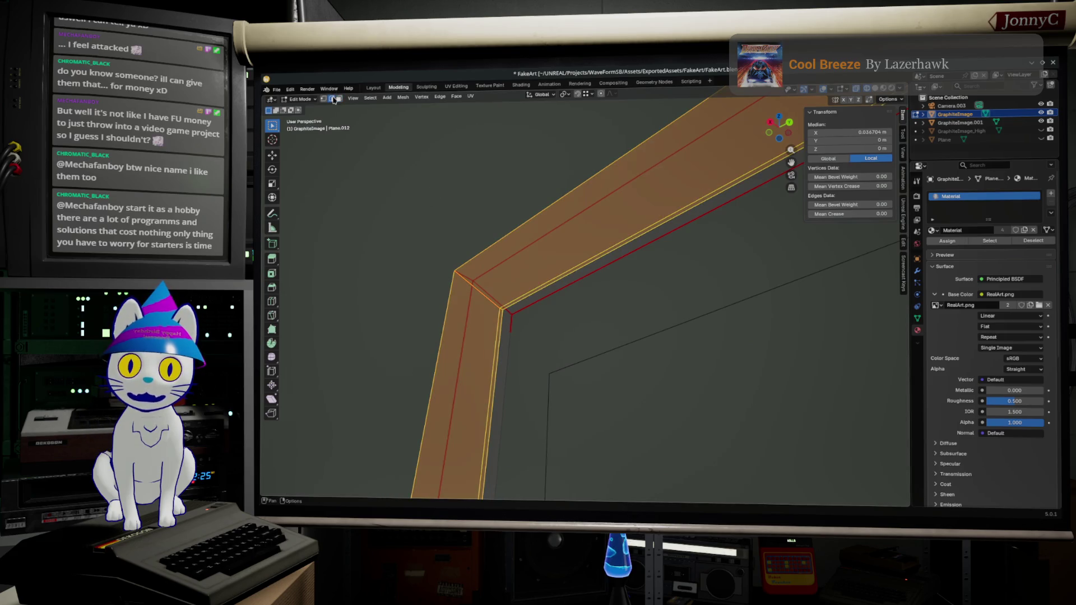
alt+click(499, 353)
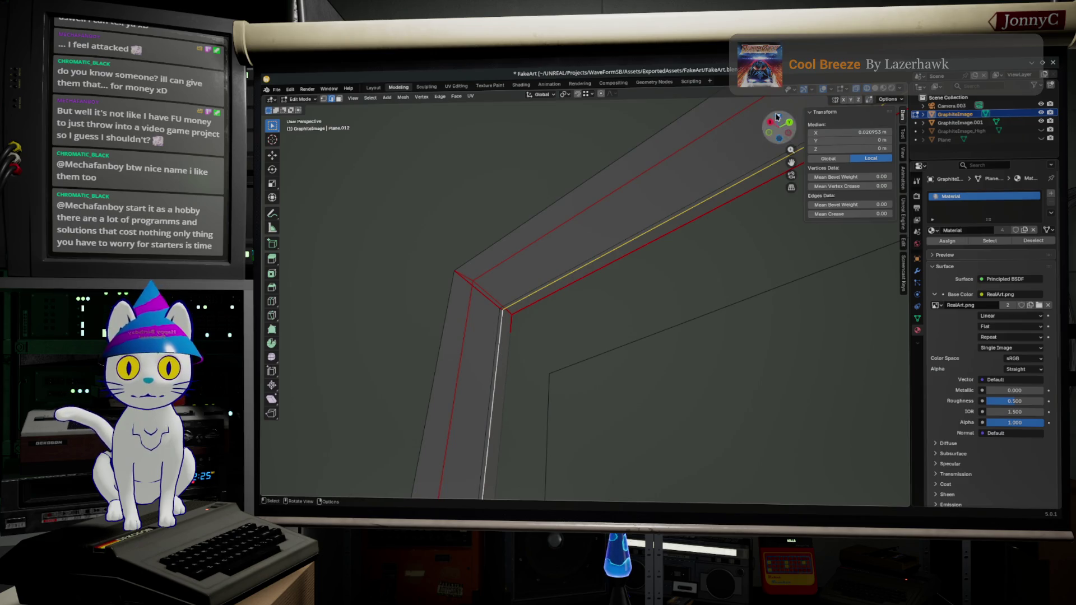
drag(769, 124, 713, 344)
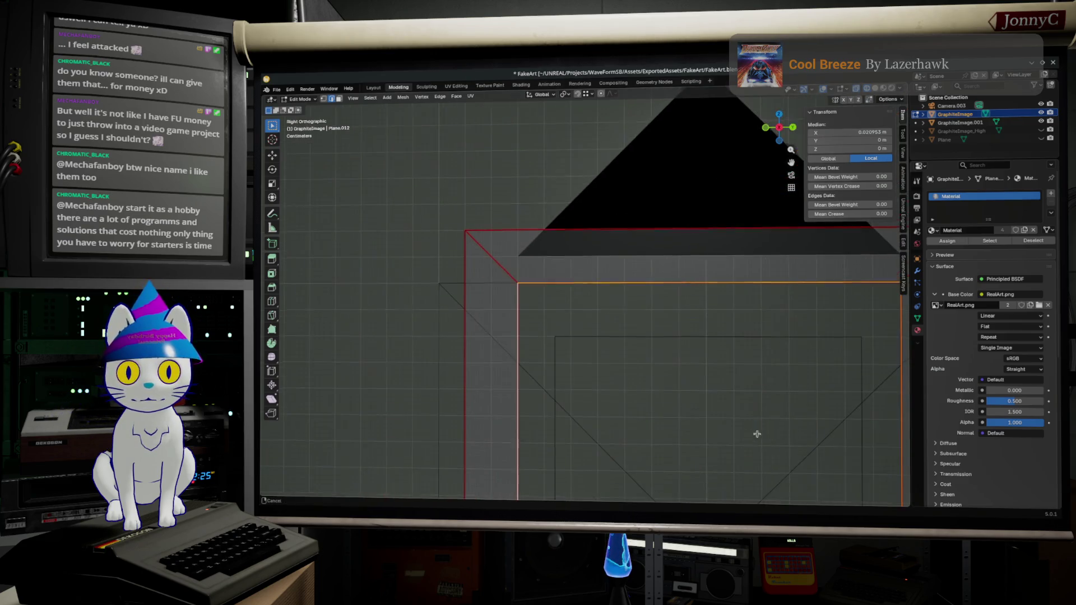
Scale the inner edge loop down to about 0.8 of its size
key(s)
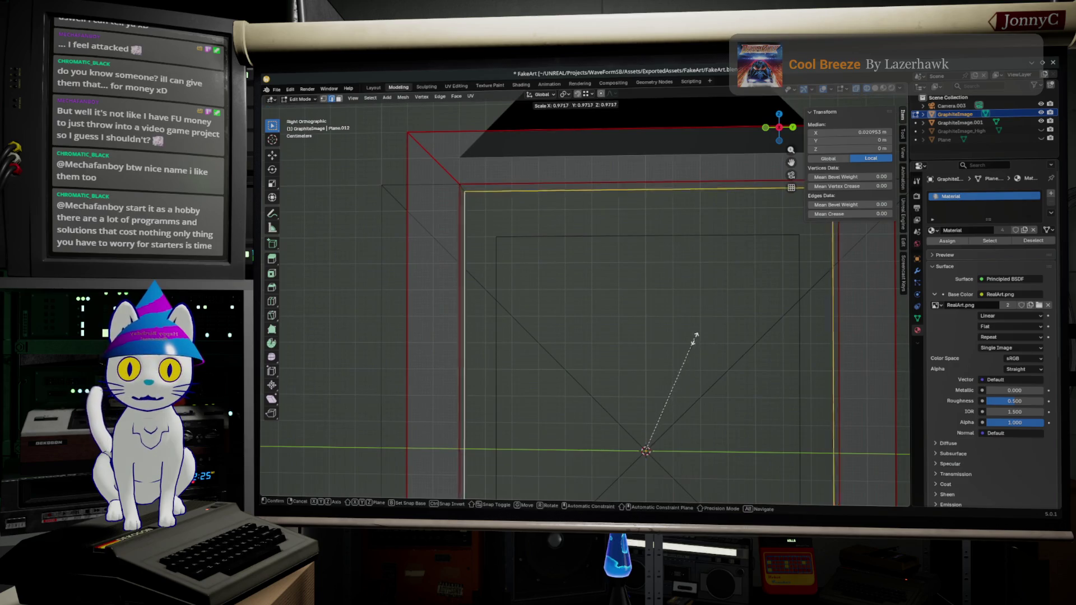
click(641, 349)
scroll(689, 332, down, 1)
scroll(689, 334, down, 3)
scroll(711, 395, down, 2)
shift+middle_drag(711, 395, 694, 329)
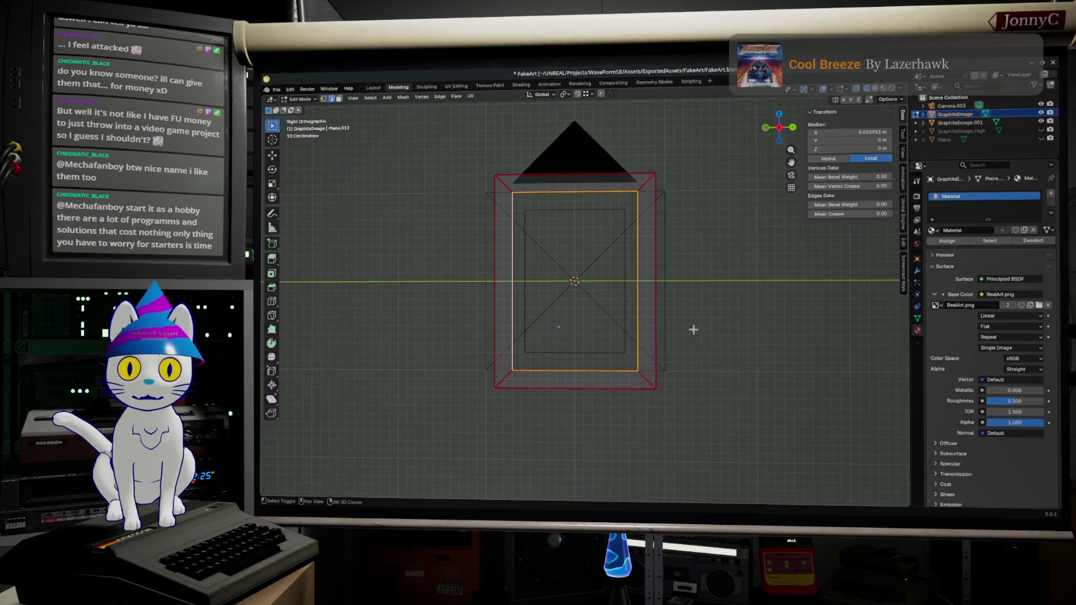
Reselect the frame plane object alone and enter vertex editing on it
key(Tab)
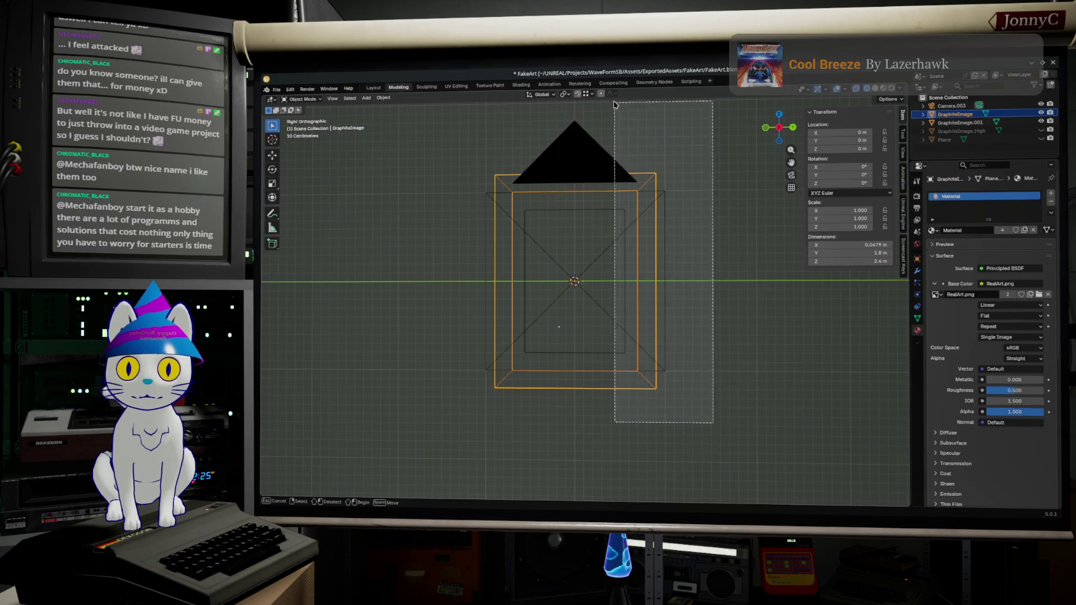
drag(713, 424, 514, 110)
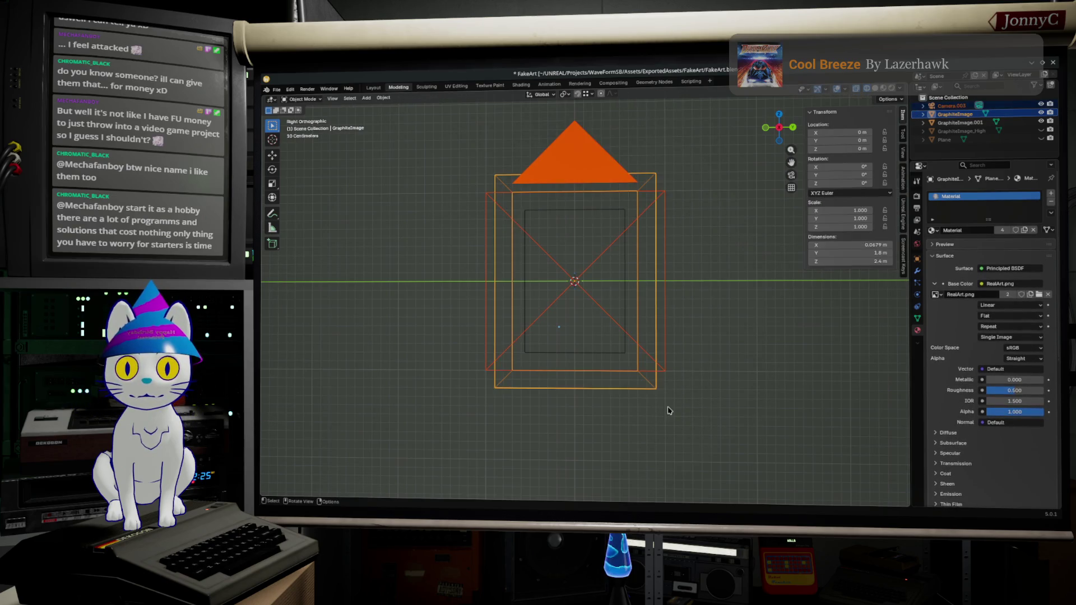
click(633, 383)
click(650, 387)
key(Tab)
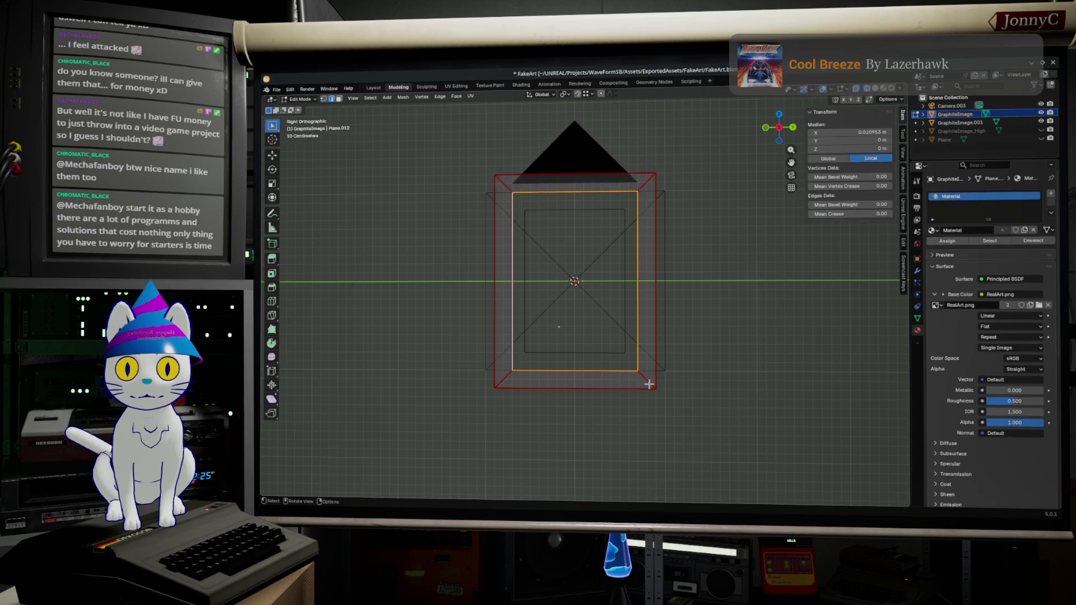
click(323, 100)
Move the frame's right-side vertices along Y and set their median Y to 0.85 m
drag(732, 438, 620, 132)
scroll(589, 296, up, 3)
shift+middle_drag(590, 296, 522, 452)
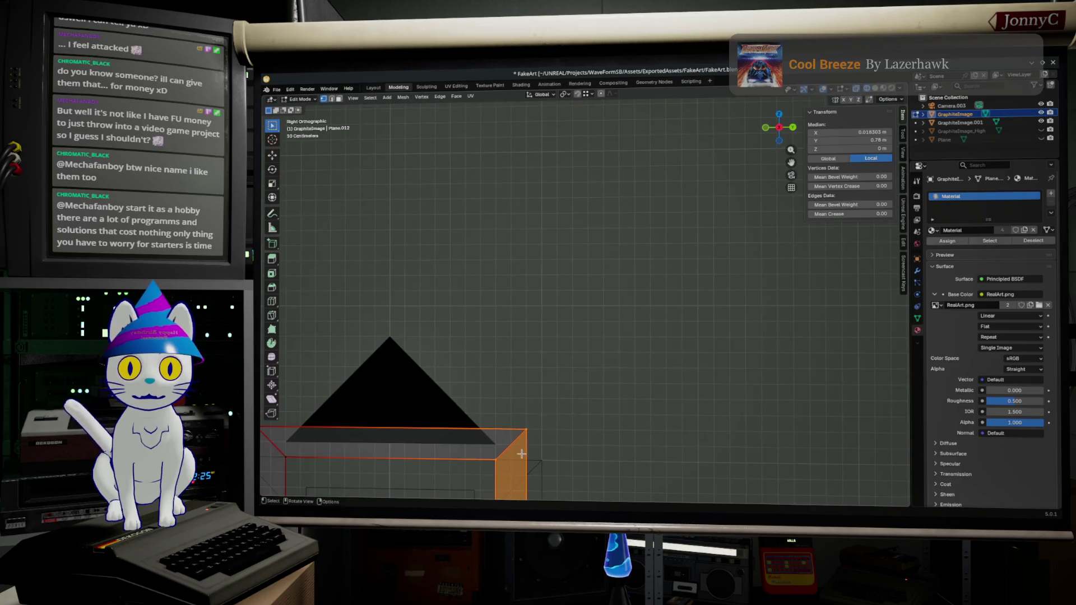
scroll(522, 452, up, 2)
scroll(560, 301, up, 2)
shift+middle_drag(569, 287, 646, 197)
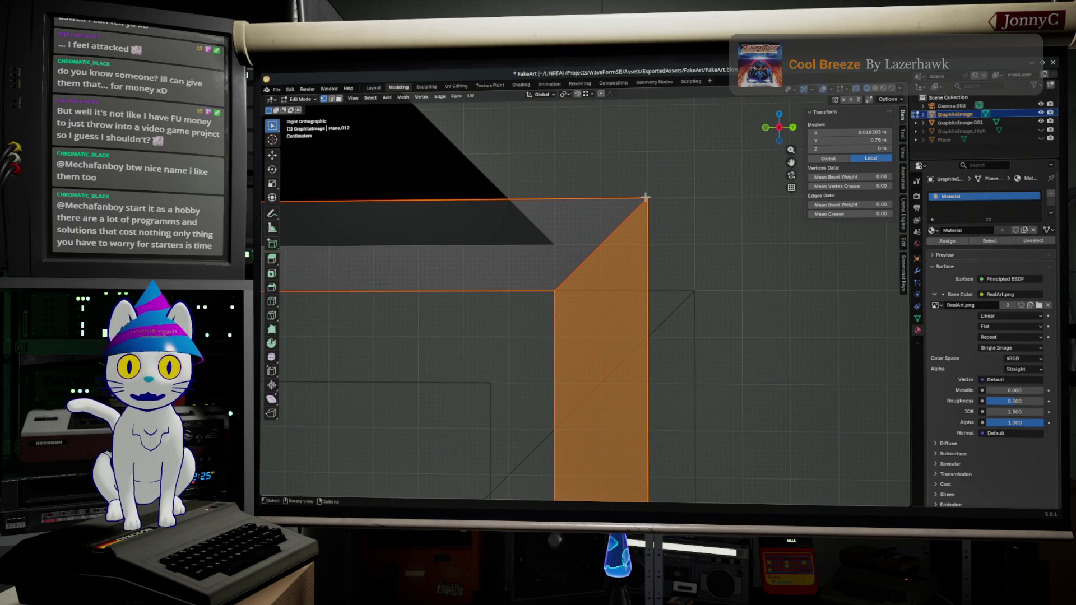
key(g)
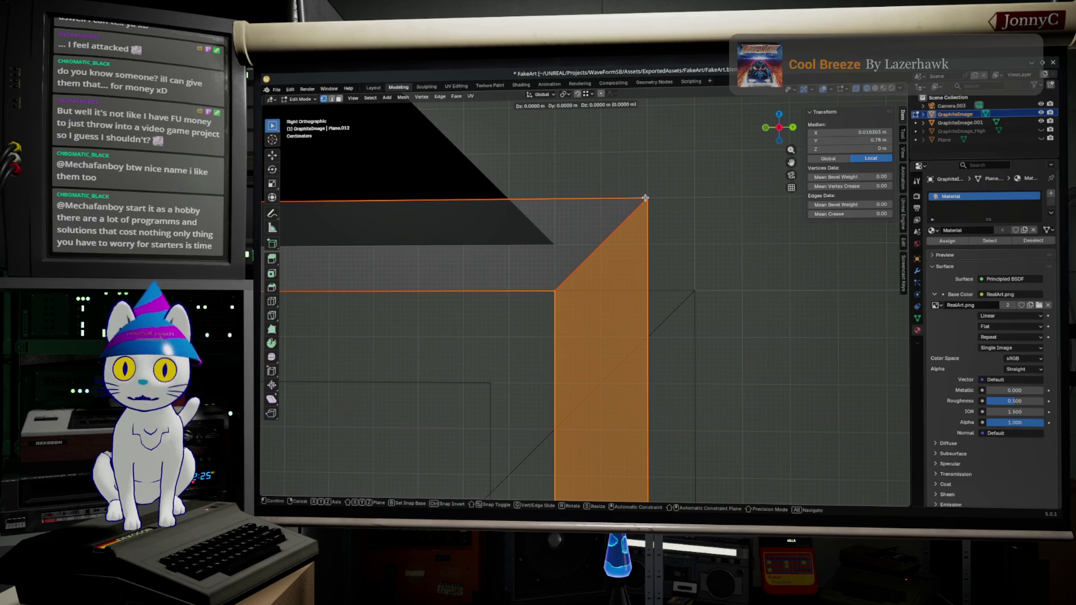
key(y)
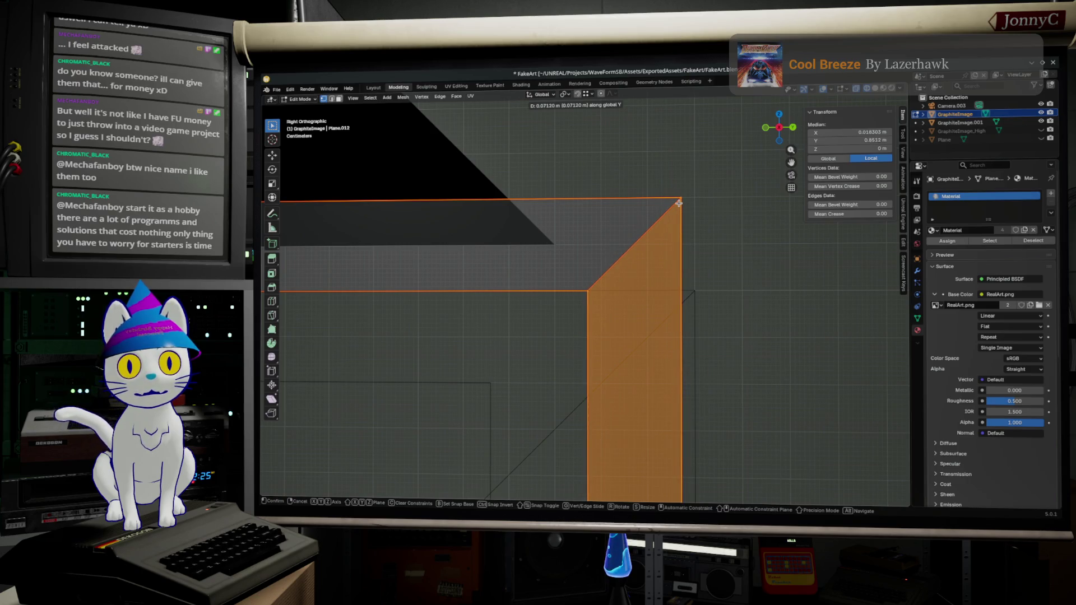
click(679, 204)
click(842, 140)
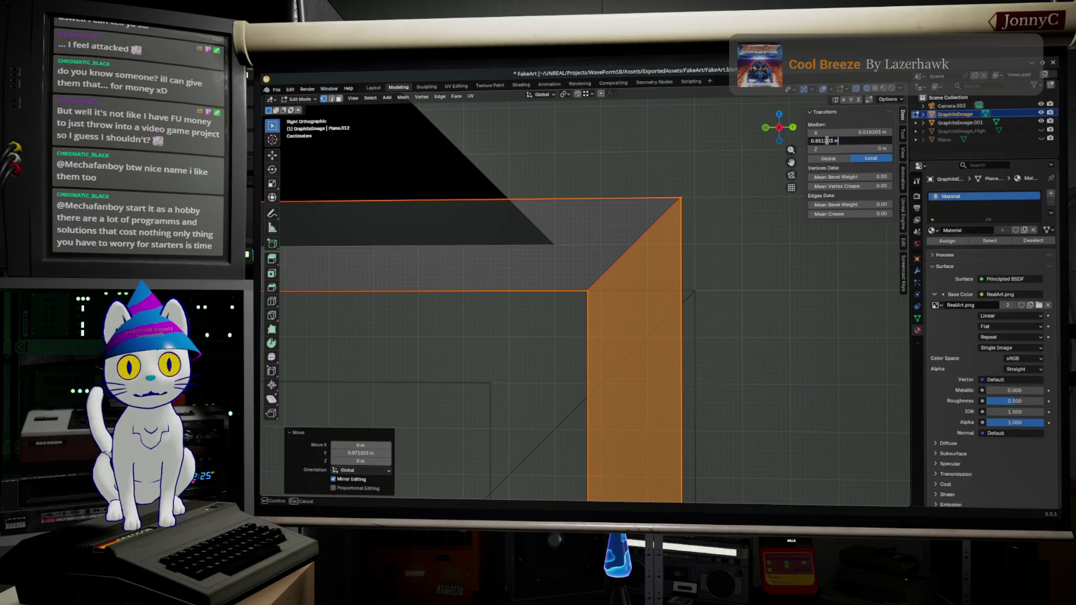
text(0.8512)
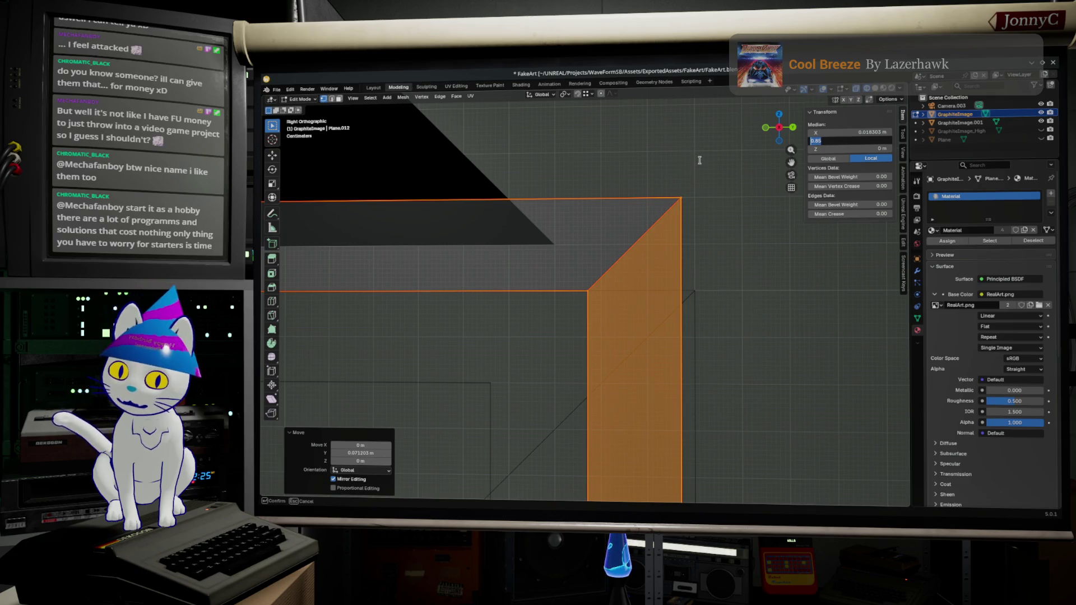
key(Return)
scroll(698, 270, down, 5)
Set the frame's left-side vertices to median Y −0.8 m
shift+middle_drag(442, 233, 522, 133)
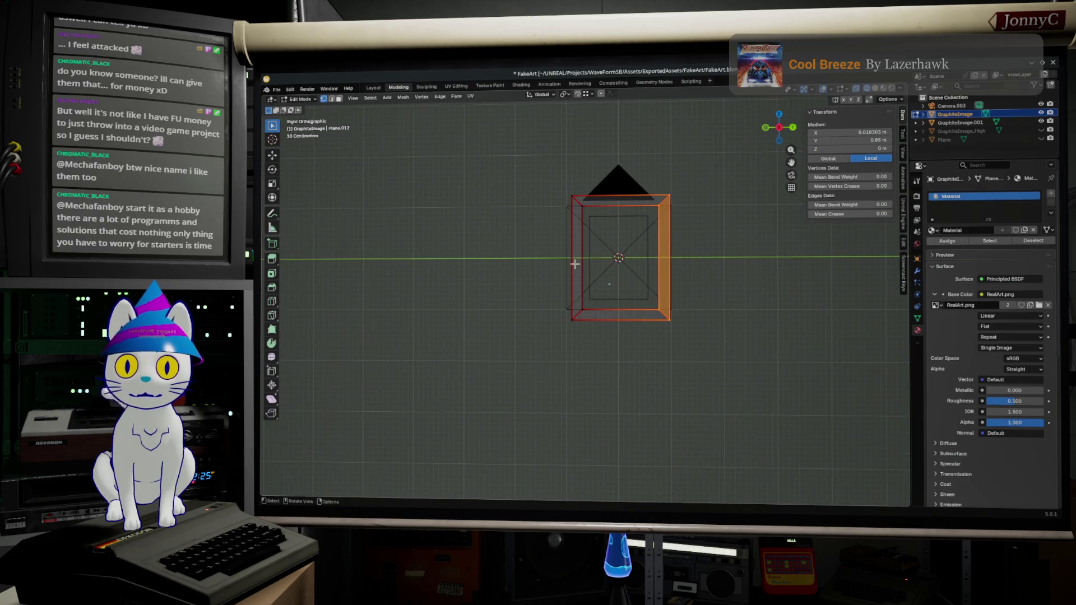
drag(522, 133, 621, 394)
click(872, 144)
text(-0.8)
key(Return)
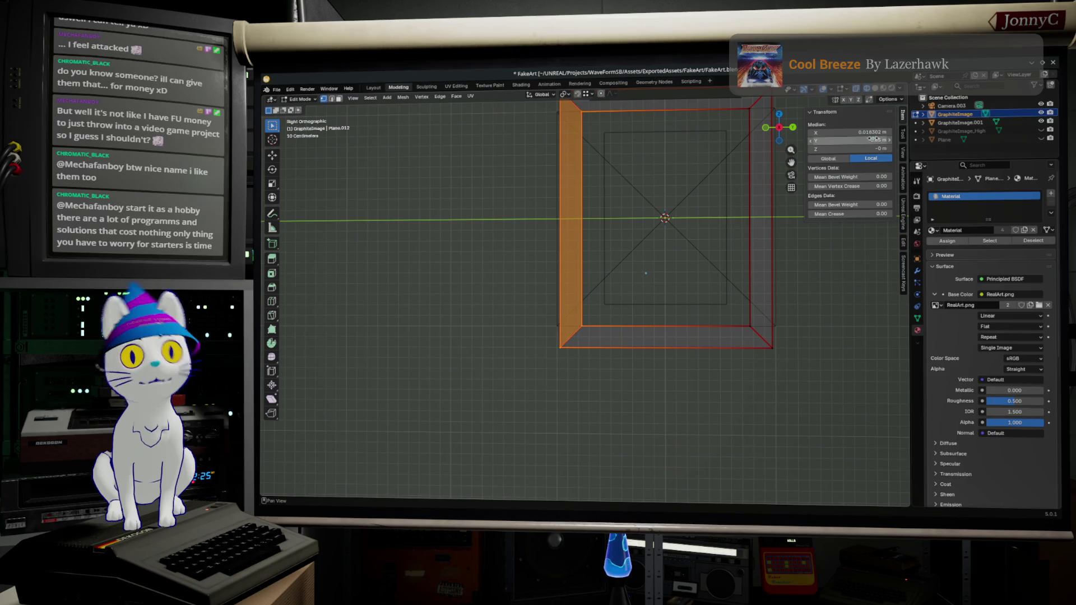
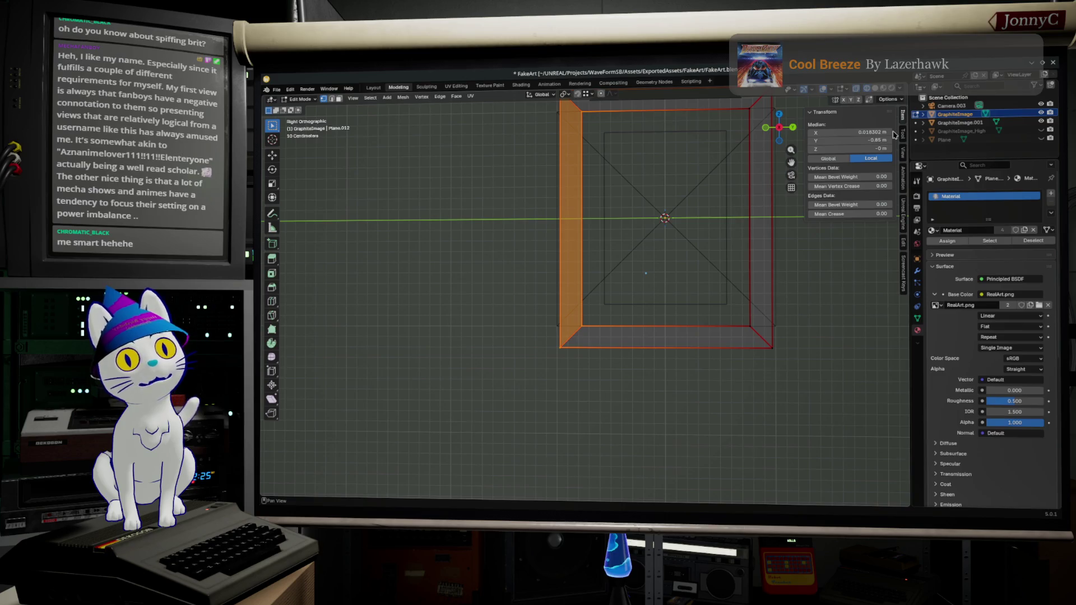
Alt-select the edge loop around the frame's inner opening and view it side-on in Right Orthographic
shift+middle_drag(759, 283, 758, 283)
scroll(673, 245, up, 1)
scroll(673, 242, up, 1)
scroll(672, 243, up, 1)
scroll(660, 279, up, 2)
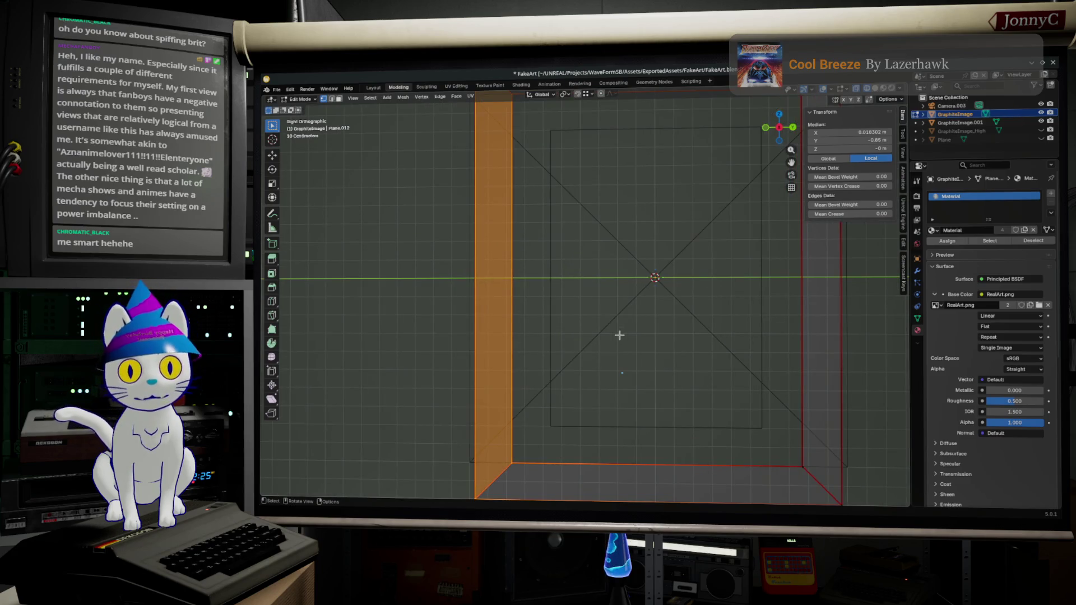
middle_drag(620, 335, 680, 379)
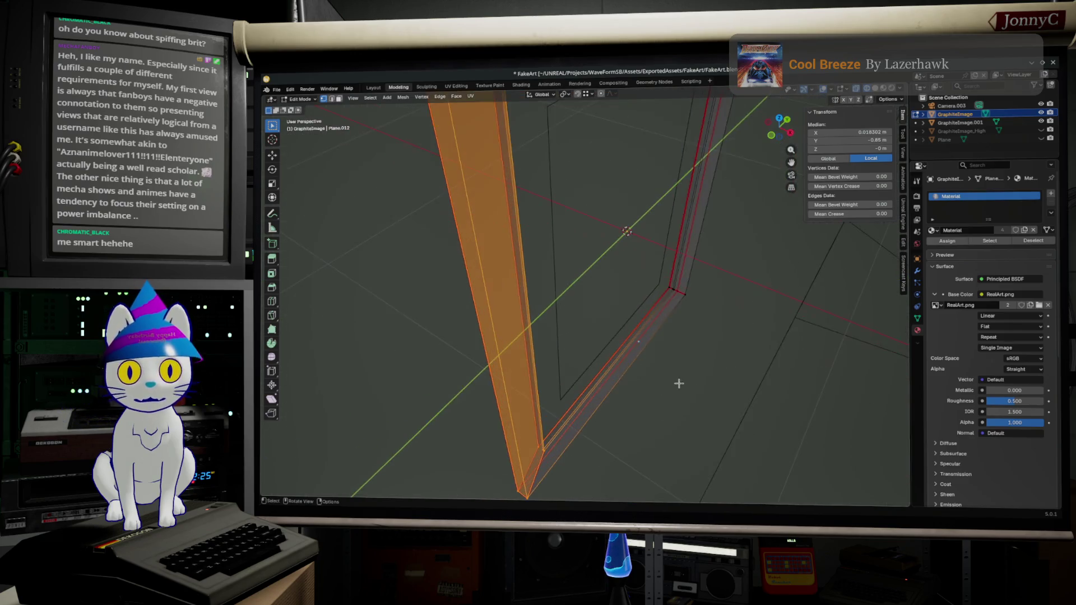
scroll(680, 379, up, 5)
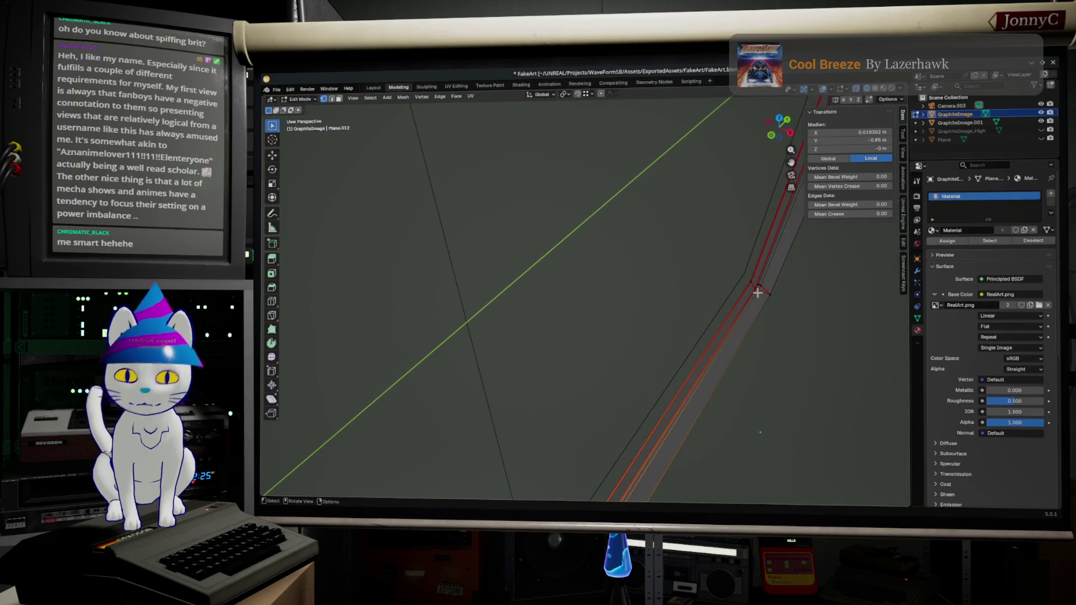
middle_drag(758, 292, 539, 252)
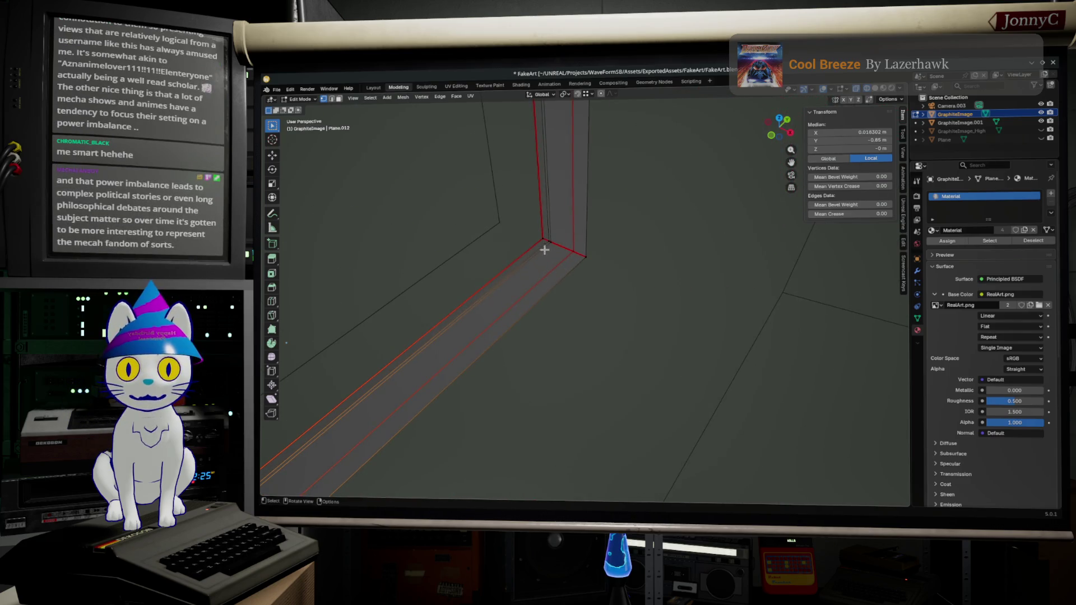
click(546, 243)
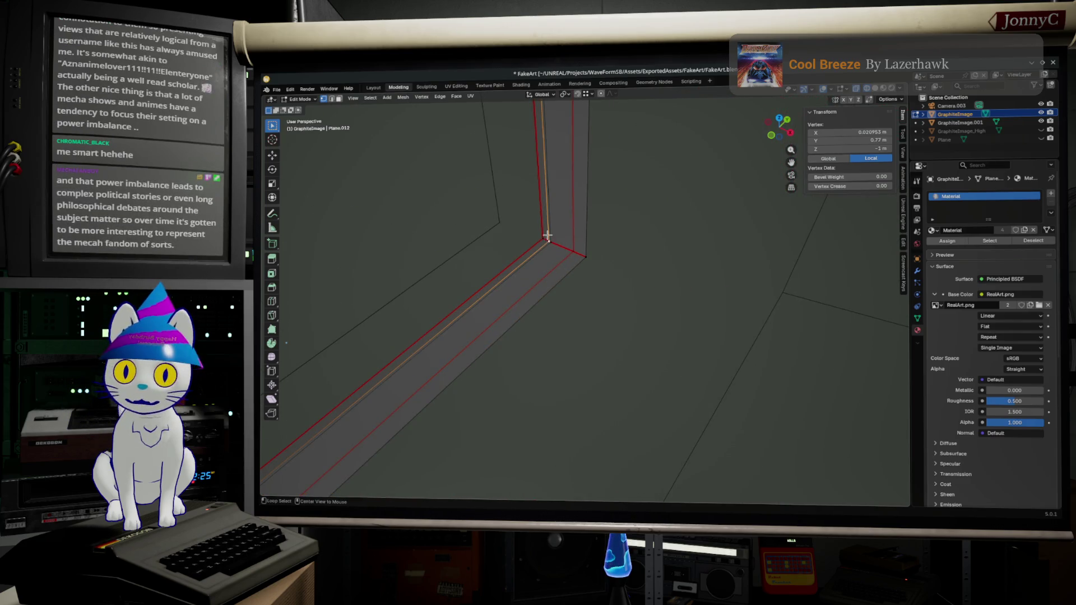
alt+click(546, 233)
middle_drag(622, 252, 564, 207)
scroll(568, 216, down, 5)
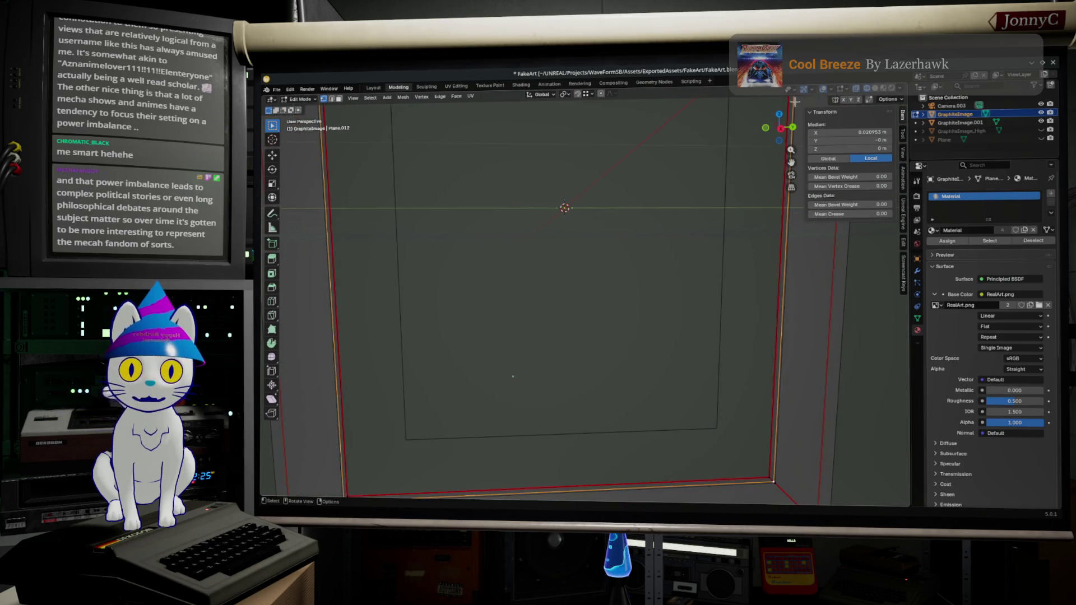
click(780, 128)
scroll(676, 331, down, 4)
scroll(677, 331, up, 1)
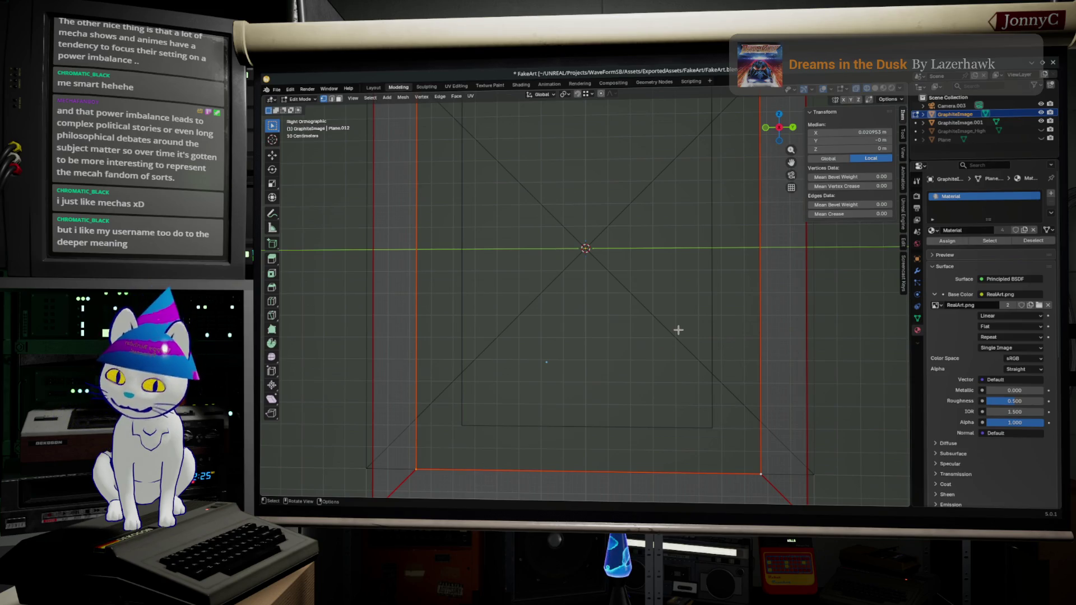
Scale the inner loop down to 0.799, discard a trial Y move, then squash it to 0.907 along Y
key(s)
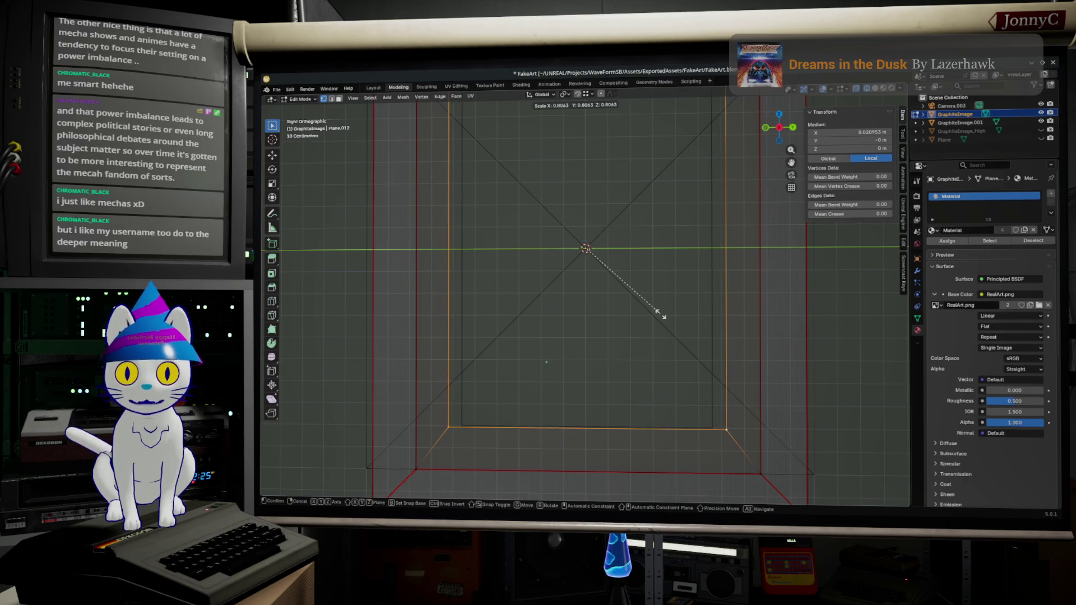
click(663, 315)
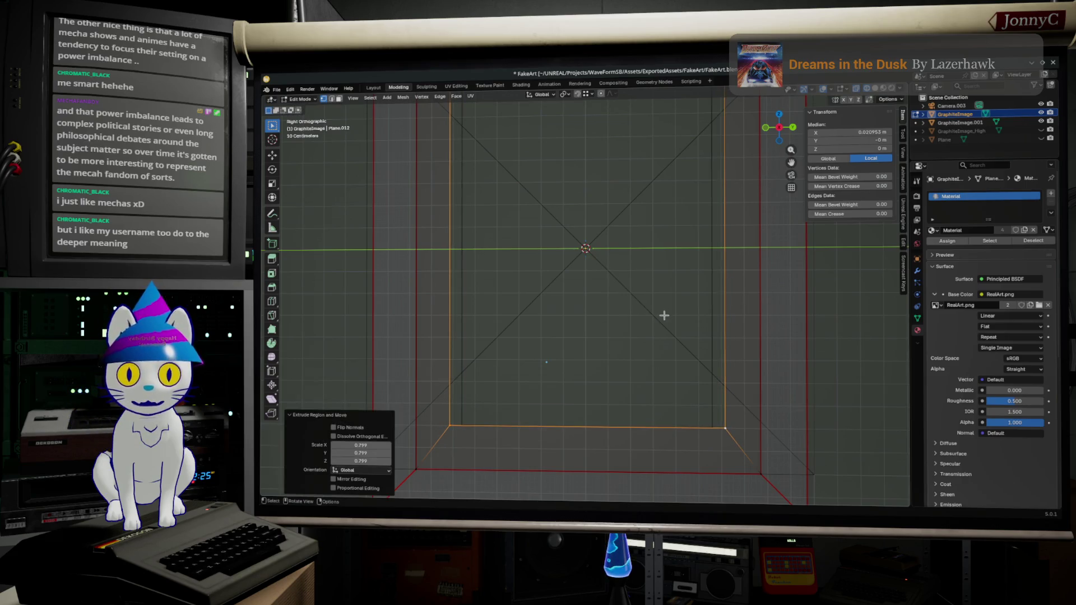
key(g)
key(y)
click(670, 316)
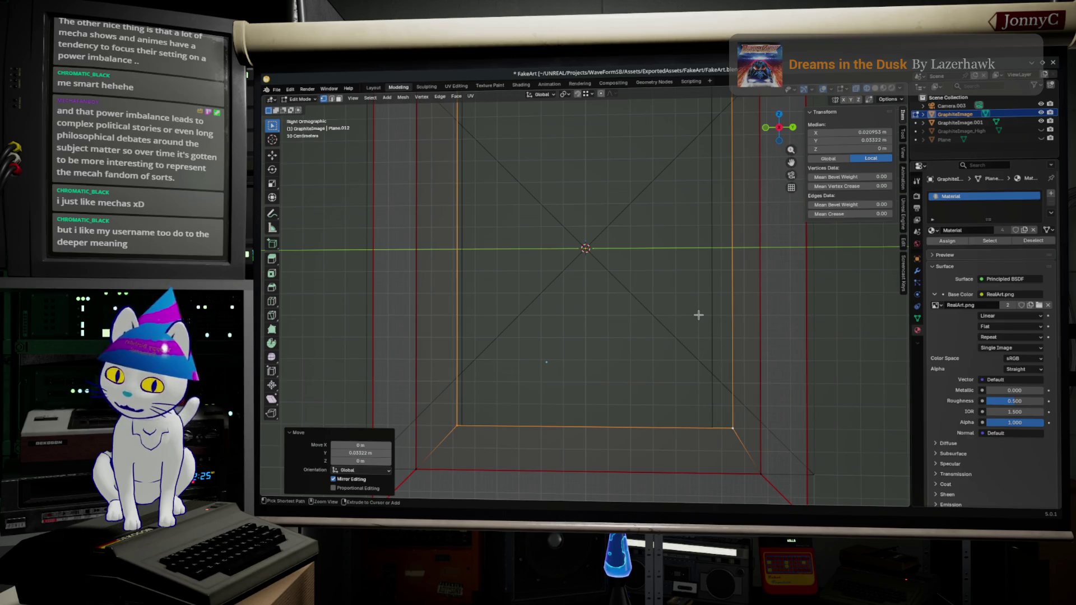
key(ctrl+z)
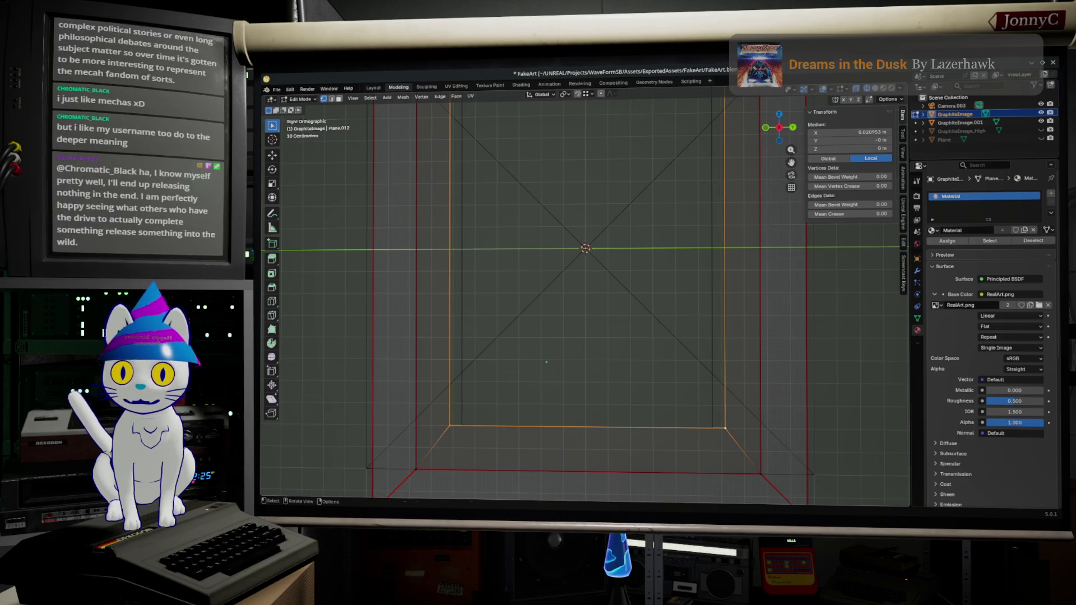
key(s)
key(y)
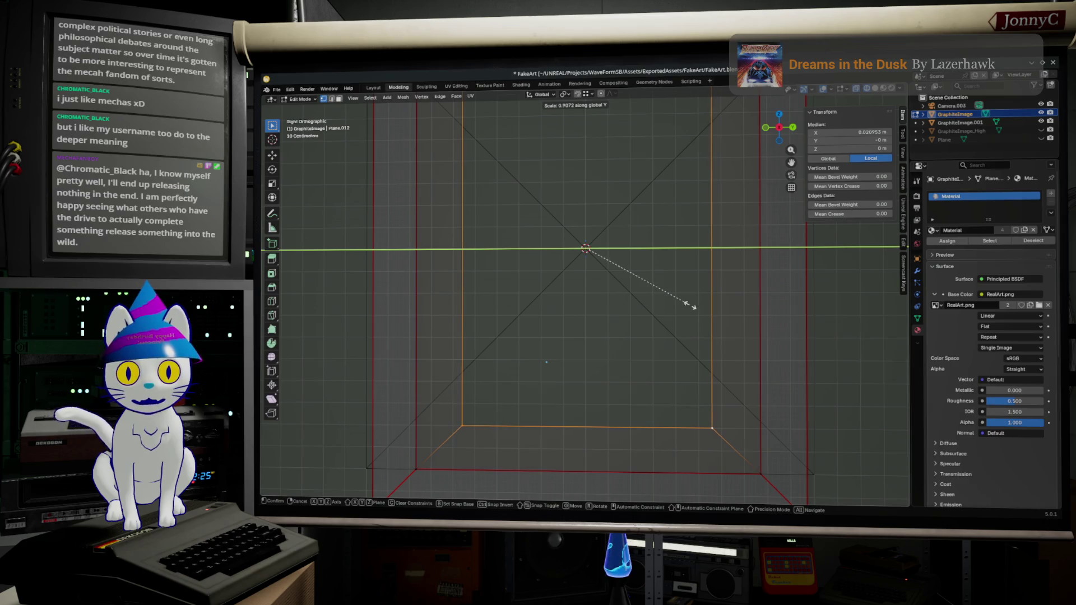
click(689, 305)
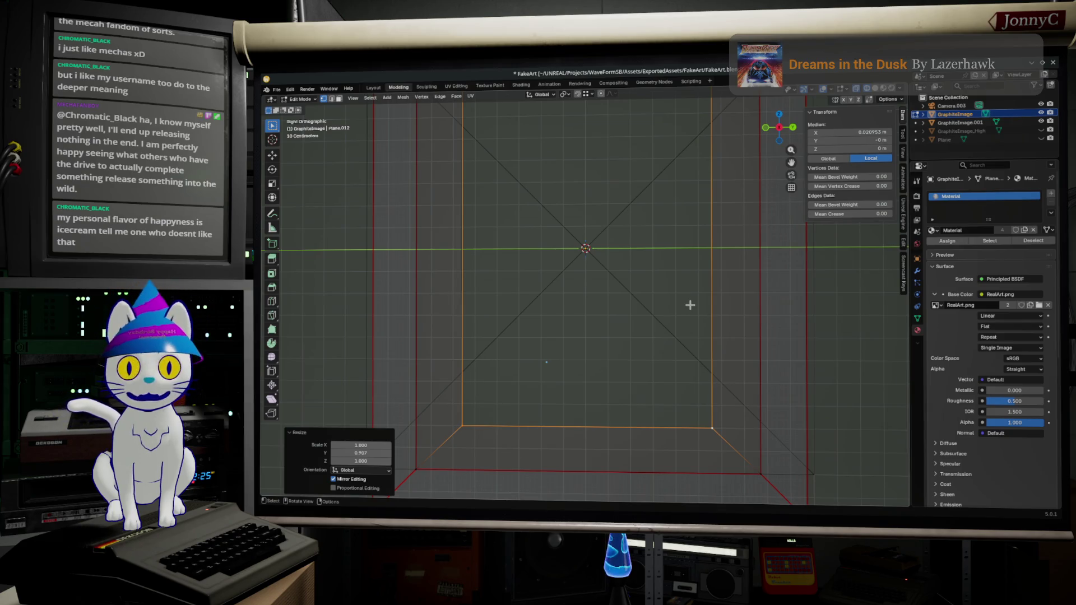
In Front Orthographic, try sliding the inner edge along X, inspect it and undo the move
mouse_move(666, 341)
middle_down()
mouse_move(715, 361)
mouse_move(323, 287)
mouse_move(291, 370)
middle_up()
mouse_move(700, 367)
middle_down()
mouse_move(737, 343)
mouse_move(800, 359)
mouse_move(816, 343)
mouse_move(704, 344)
mouse_move(709, 244)
mouse_move(654, 337)
mouse_move(675, 328)
mouse_move(684, 312)
mouse_move(598, 315)
mouse_move(607, 445)
mouse_move(749, 387)
mouse_move(644, 344)
mouse_move(662, 350)
middle_up()
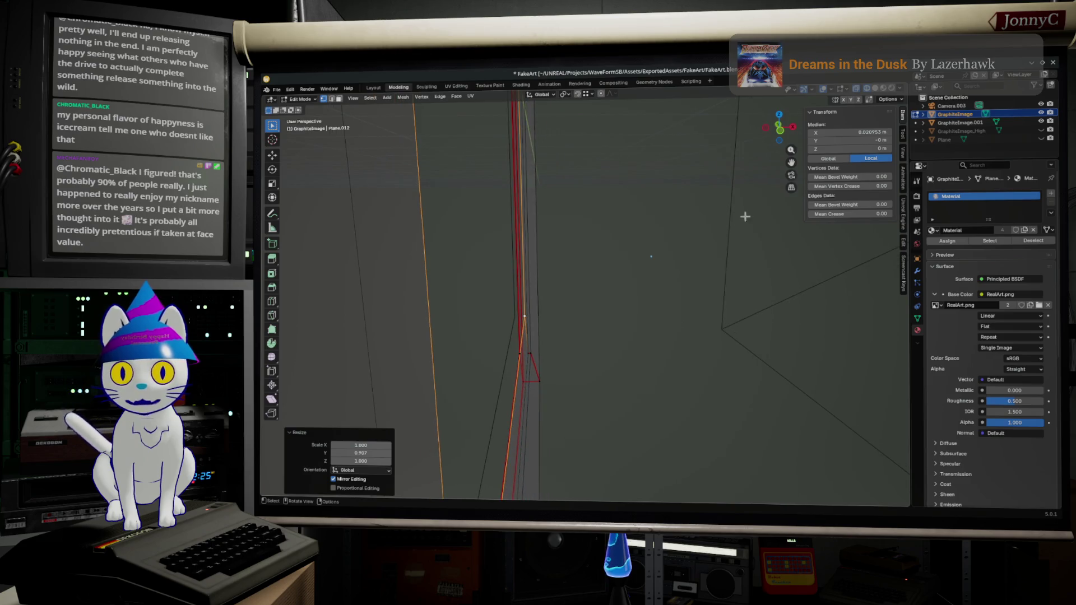
click(779, 135)
shift+middle_drag(567, 428, 669, 270)
scroll(620, 333, up, 1)
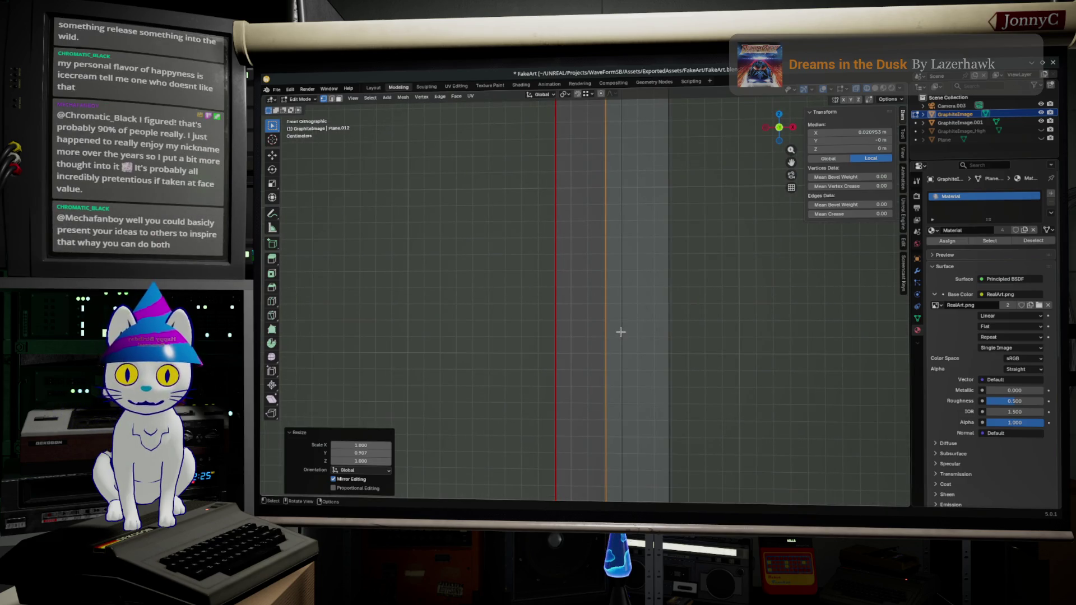
key(g)
key(y)
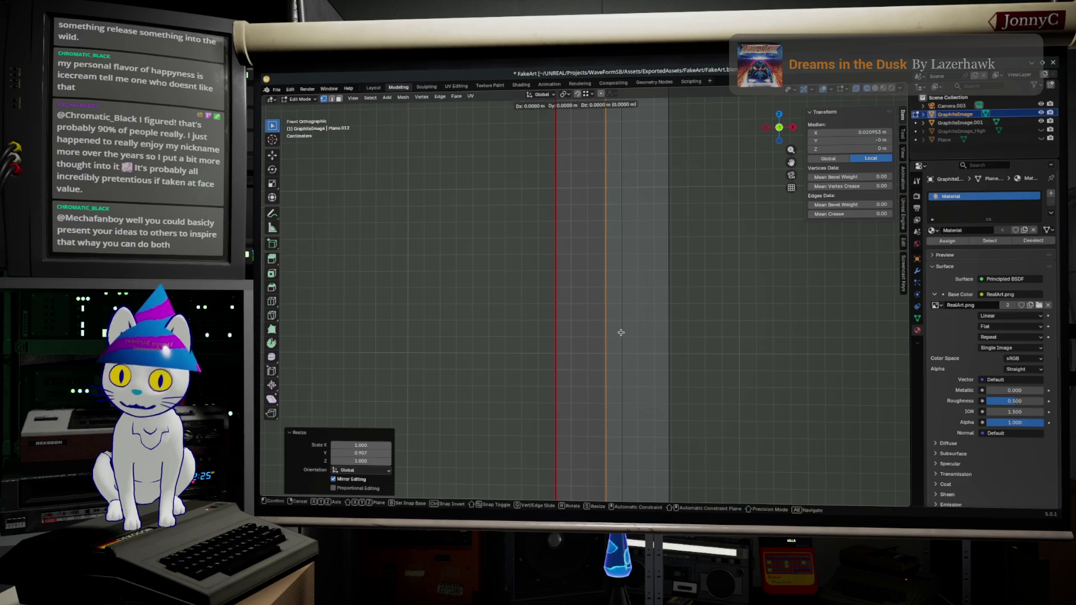
key(x)
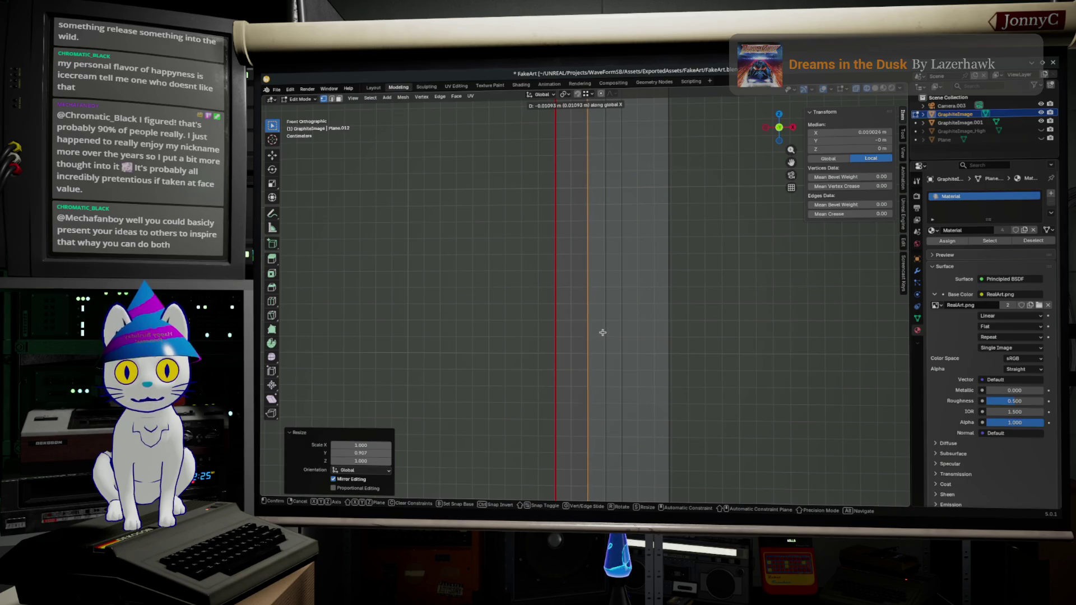
click(602, 332)
middle_drag(601, 330, 704, 399)
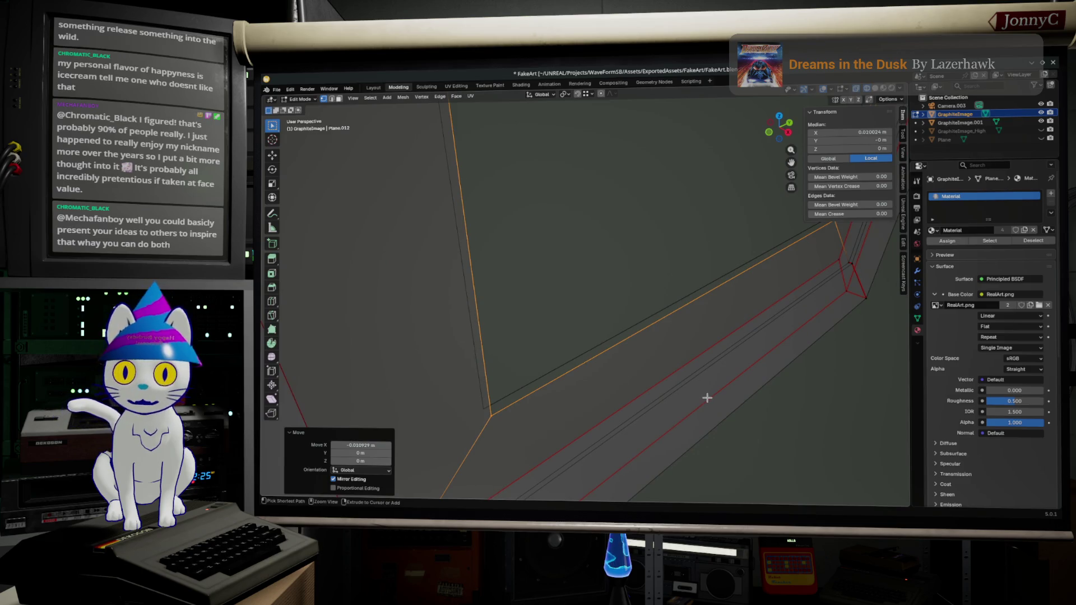
key(ctrl+z)
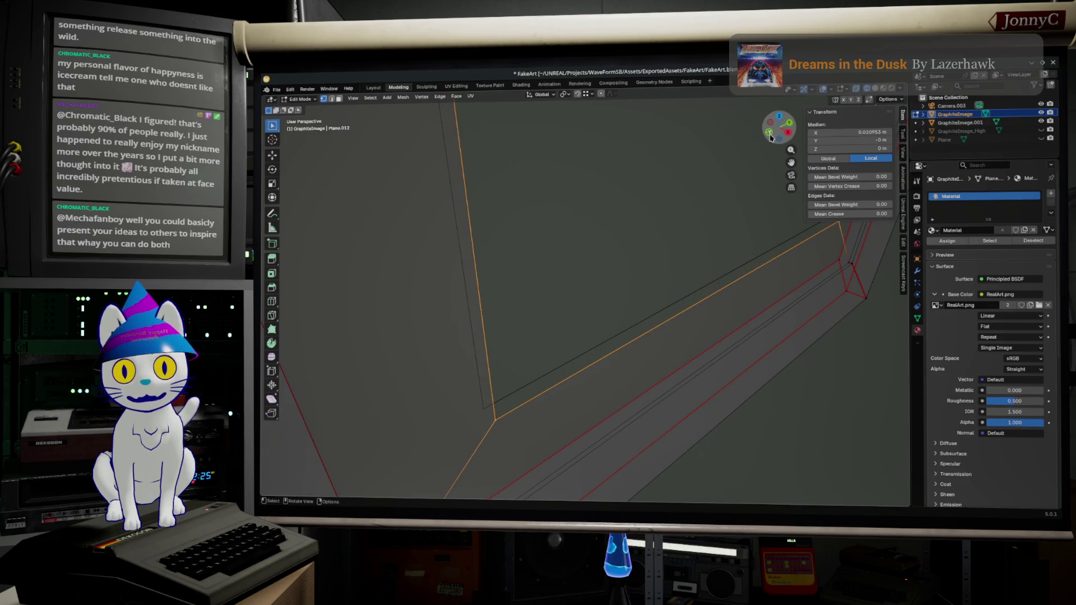
Extrude the inner edge about -0.0108 m along X to form a thin border strip
click(770, 137)
key(e)
click(626, 356)
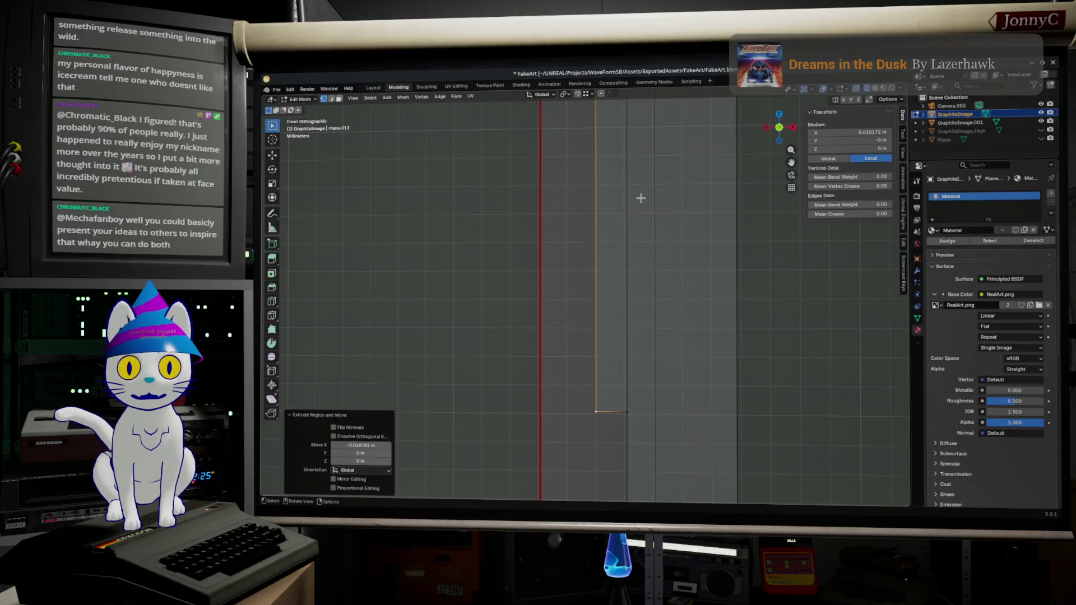
Toggle visibility of GraphiteImage.001 and GraphiteImage_High in the Outliner to compare, leaving GraphiteImage.001 shown
mouse_move(642, 201)
middle_down()
mouse_move(594, 234)
mouse_move(480, 240)
middle_up()
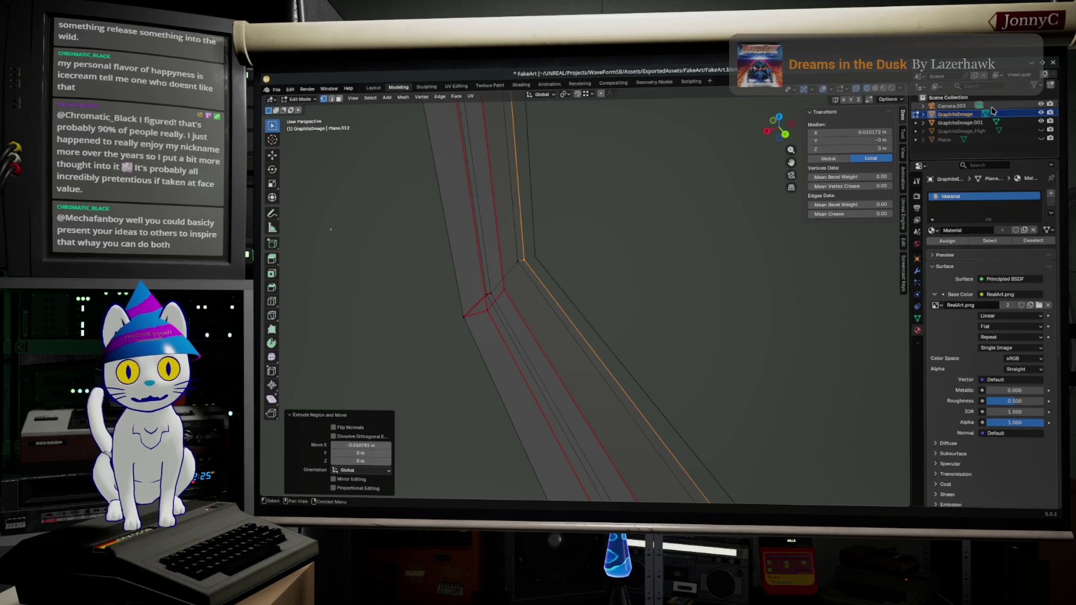
click(1041, 123)
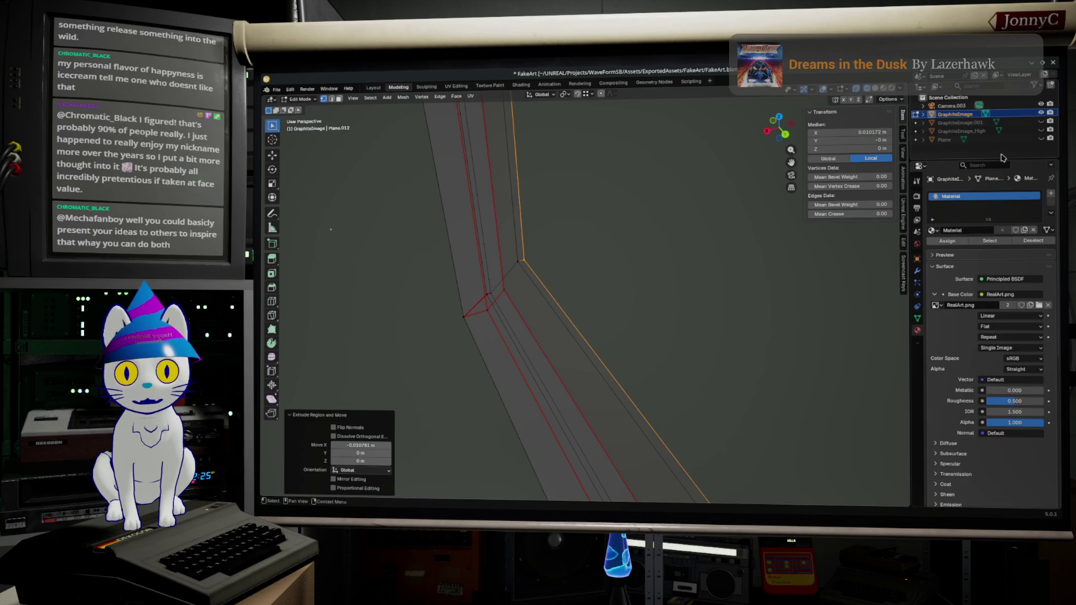
click(1042, 131)
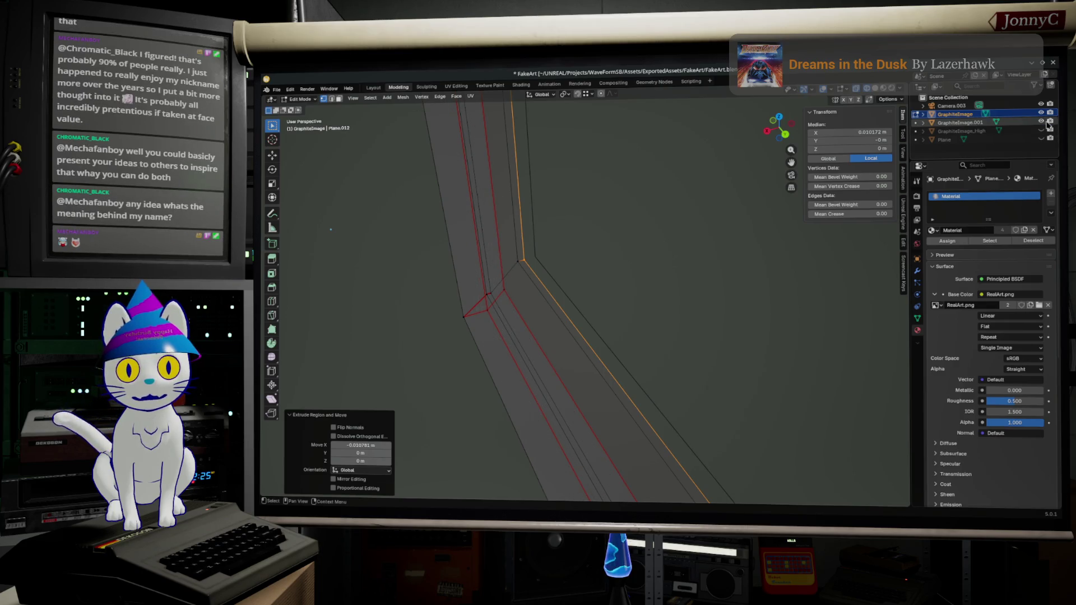
click(1041, 123)
click(1041, 130)
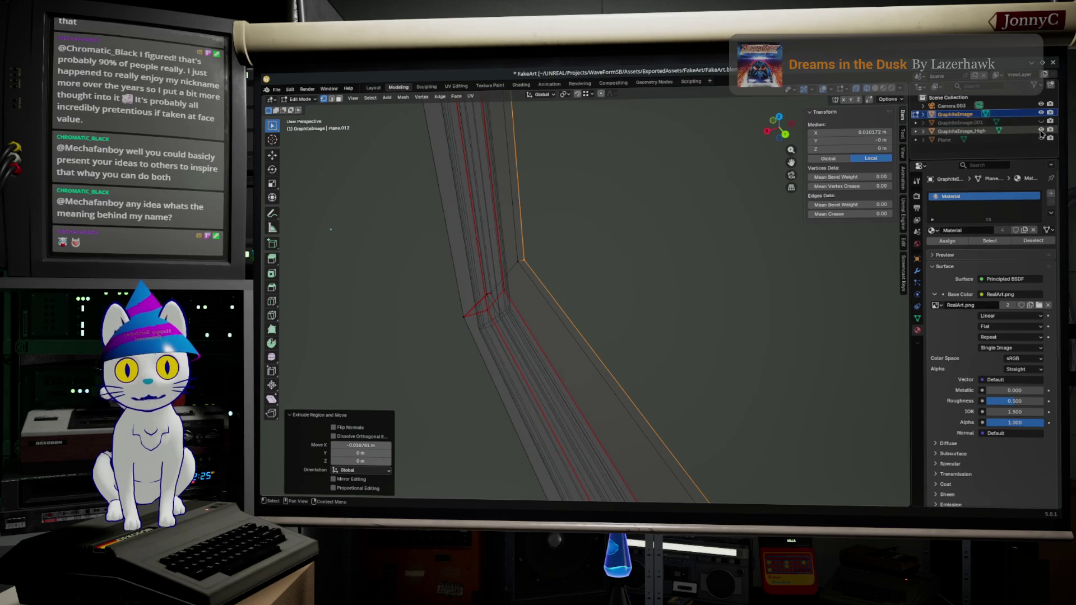
click(1042, 131)
mouse_move(674, 286)
middle_down()
mouse_move(659, 237)
mouse_move(794, 266)
middle_up()
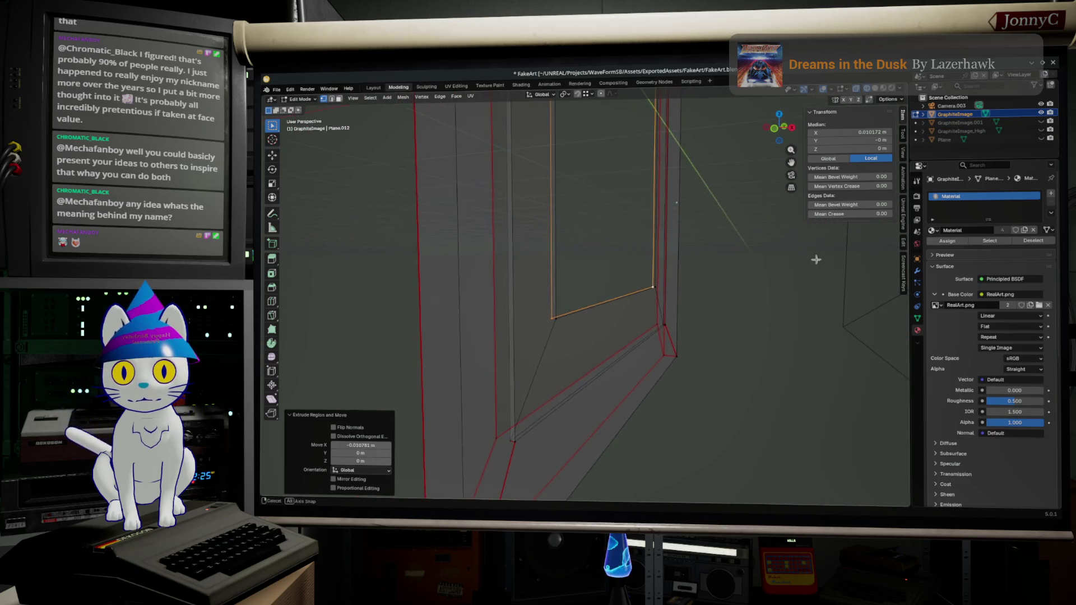
click(1041, 122)
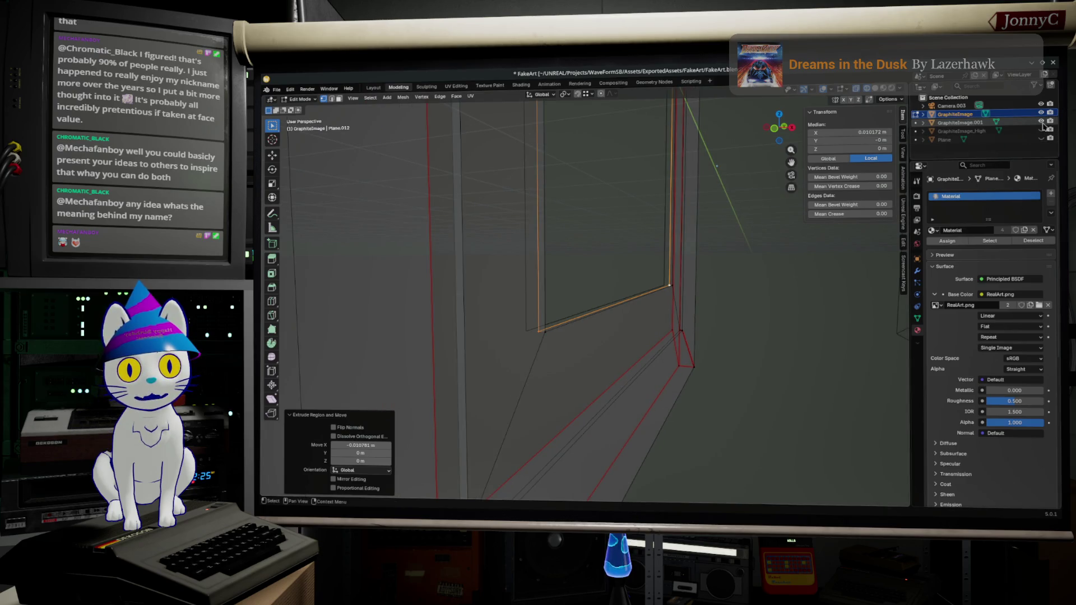
click(1027, 123)
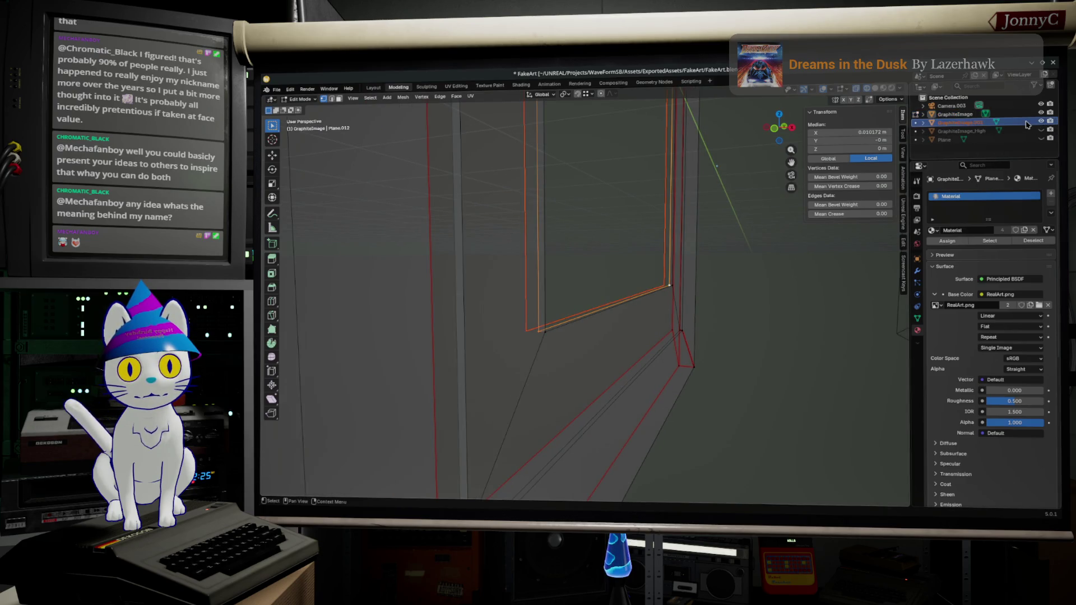
Leave Edit Mode for Object Mode on the frame and select the GraphiteImage.001 inner plane
mouse_move(692, 253)
middle_down()
mouse_move(663, 275)
mouse_move(781, 243)
mouse_move(722, 257)
mouse_move(852, 149)
middle_up()
key(Tab)
mouse_move(640, 286)
middle_down()
mouse_move(540, 343)
mouse_move(607, 368)
middle_up()
scroll(541, 341, up, 4)
key(Tab)
key(Tab)
click(592, 301)
click(959, 121)
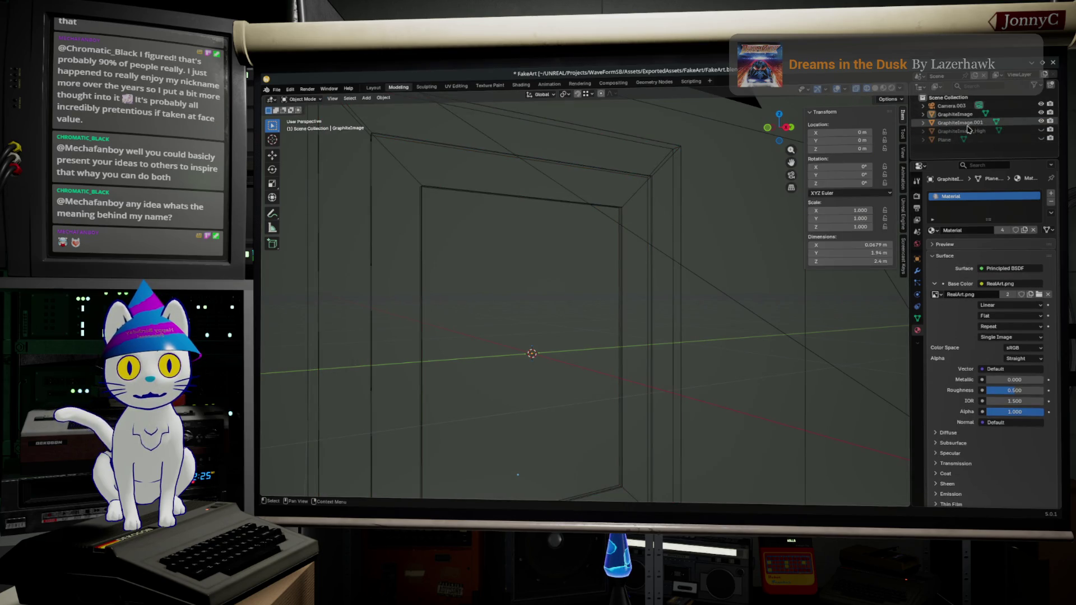
Enter Edit Mode on the inner image plane and switch to the UV Editing workspace showing RealArt.png
click(526, 304)
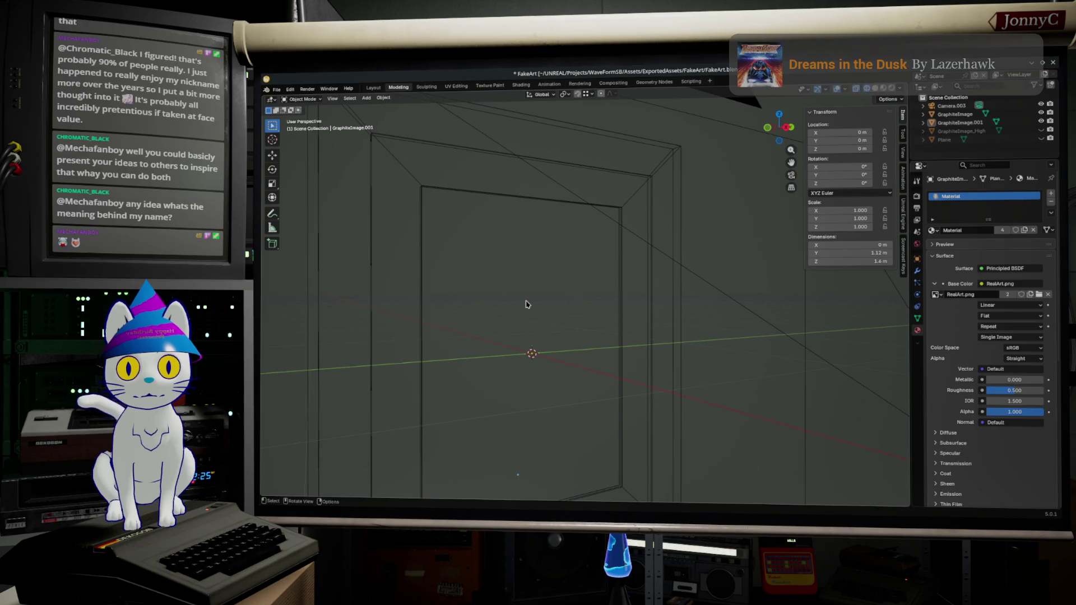
click(618, 271)
key(Tab)
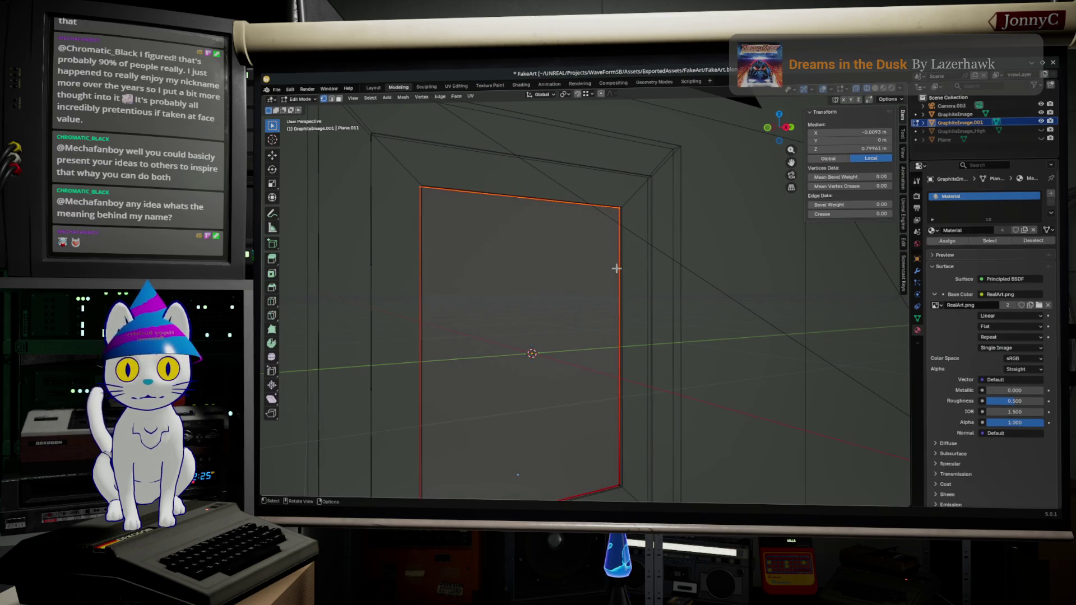
mouse_move(517, 474)
middle_down()
mouse_move(732, 361)
mouse_move(694, 318)
middle_up()
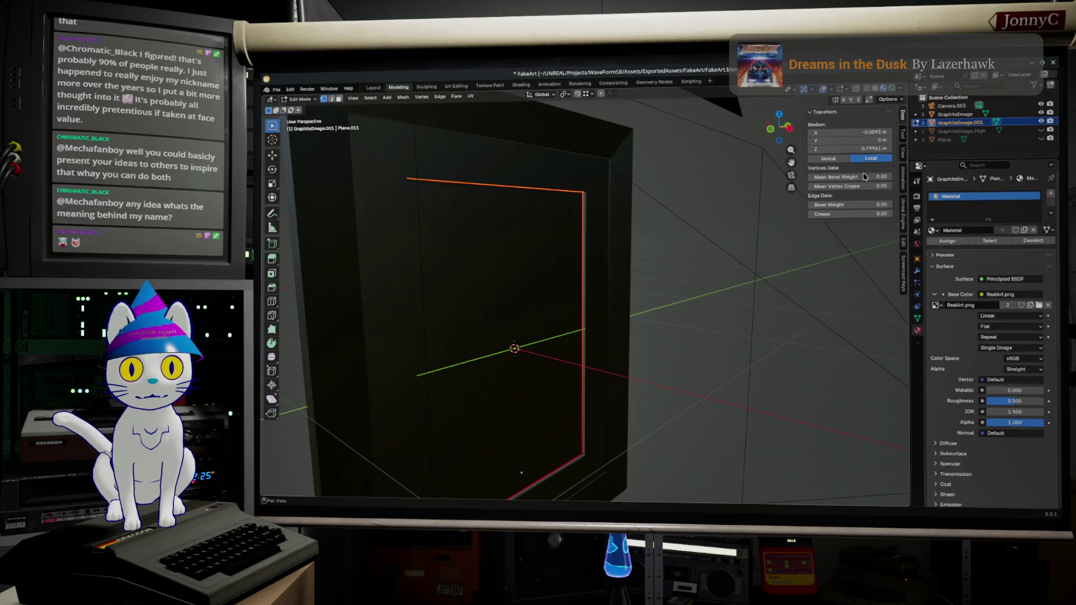
scroll(737, 315, down, 4)
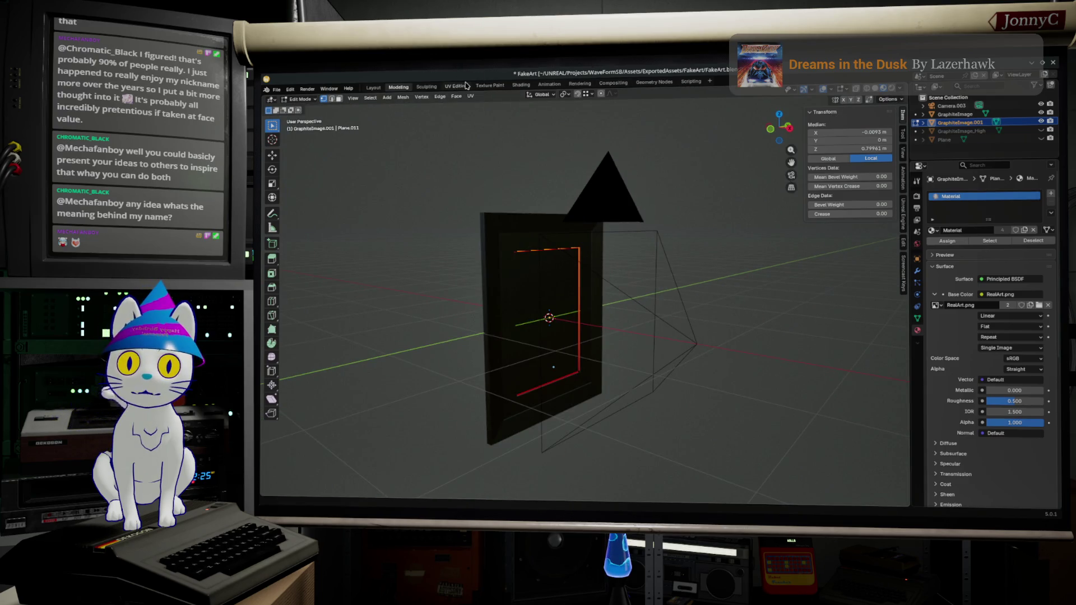
click(467, 84)
scroll(500, 304, down, 3)
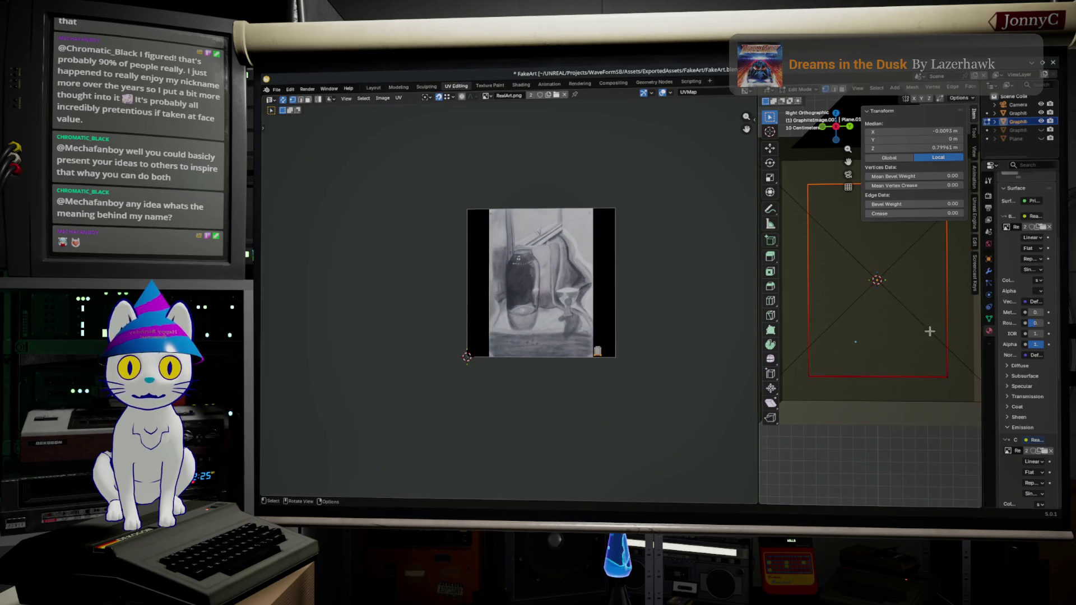
scroll(940, 331, up, 1)
scroll(941, 330, down, 1)
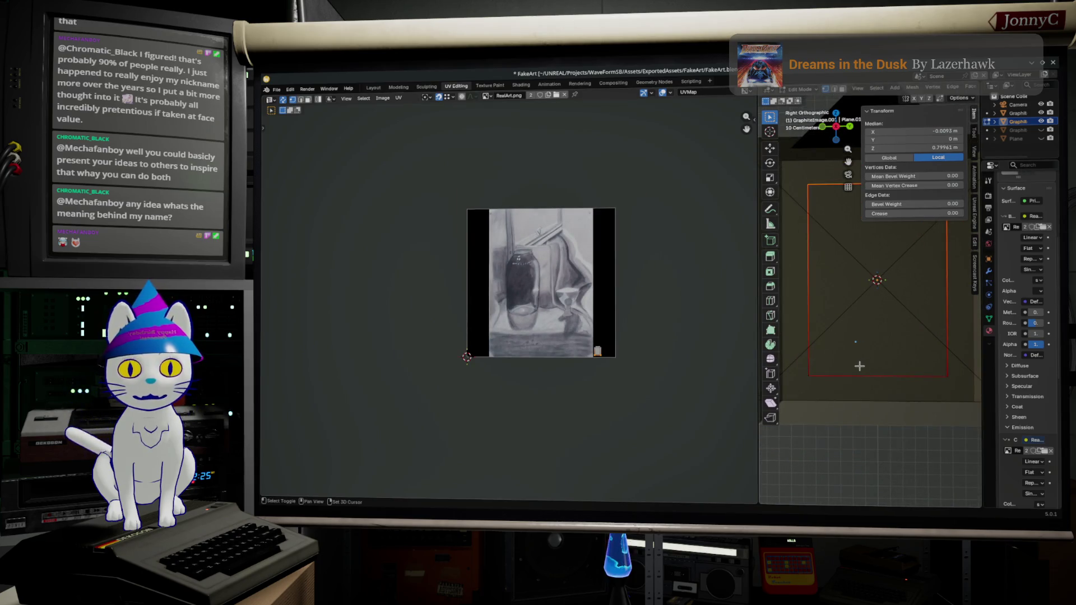
Grow the selection with Select More so all connected faces of the plane are selected
middle_drag(873, 302, 842, 284)
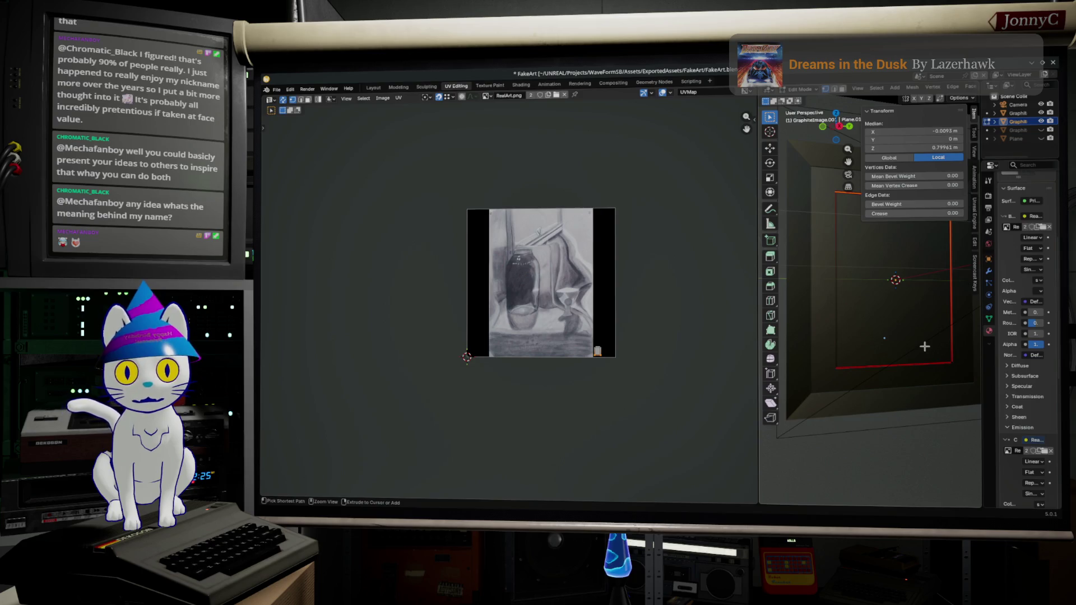
key(ctrl+KP_Add)
mouse_move(925, 345)
middle_down()
mouse_move(765, 353)
mouse_move(979, 346)
middle_up()
middle_drag(966, 386, 787, 379)
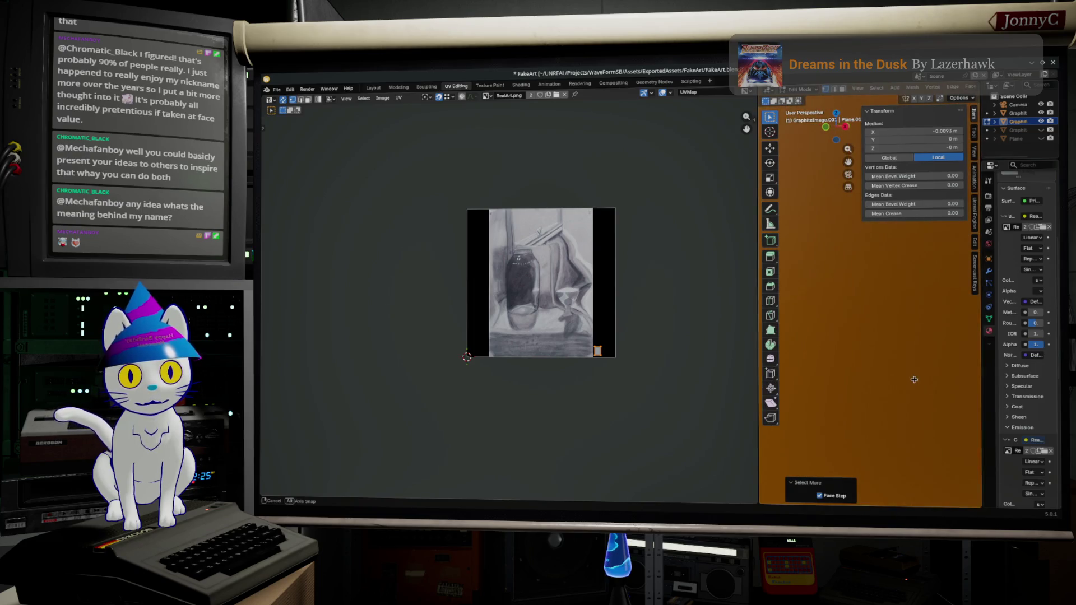
mouse_move(787, 379)
middle_down()
mouse_move(922, 381)
mouse_move(939, 353)
middle_up()
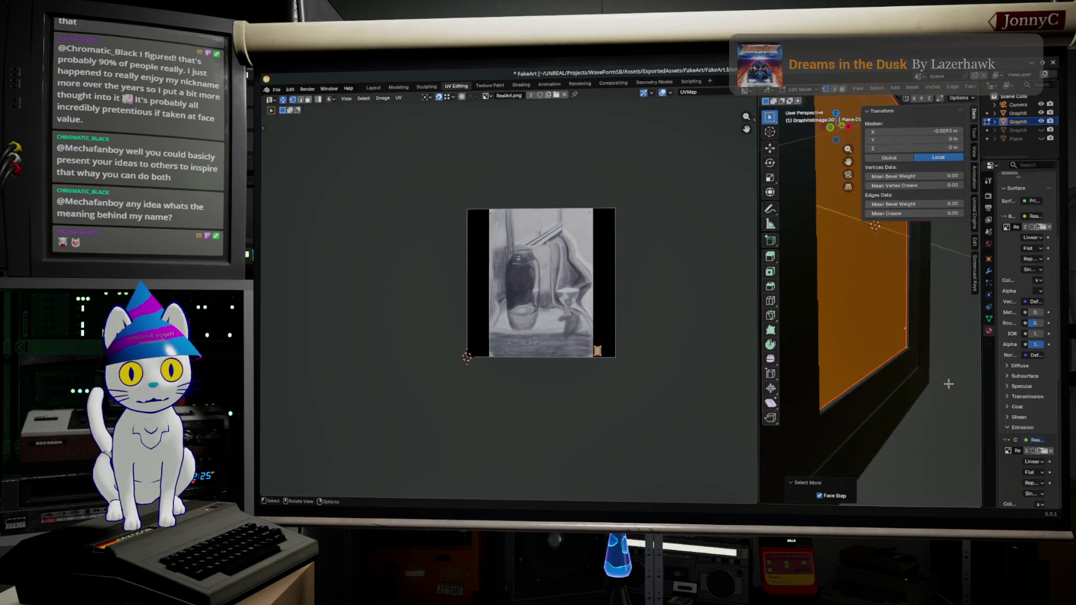
mouse_move(938, 351)
middle_down()
mouse_move(955, 391)
mouse_move(924, 370)
mouse_move(914, 344)
middle_up()
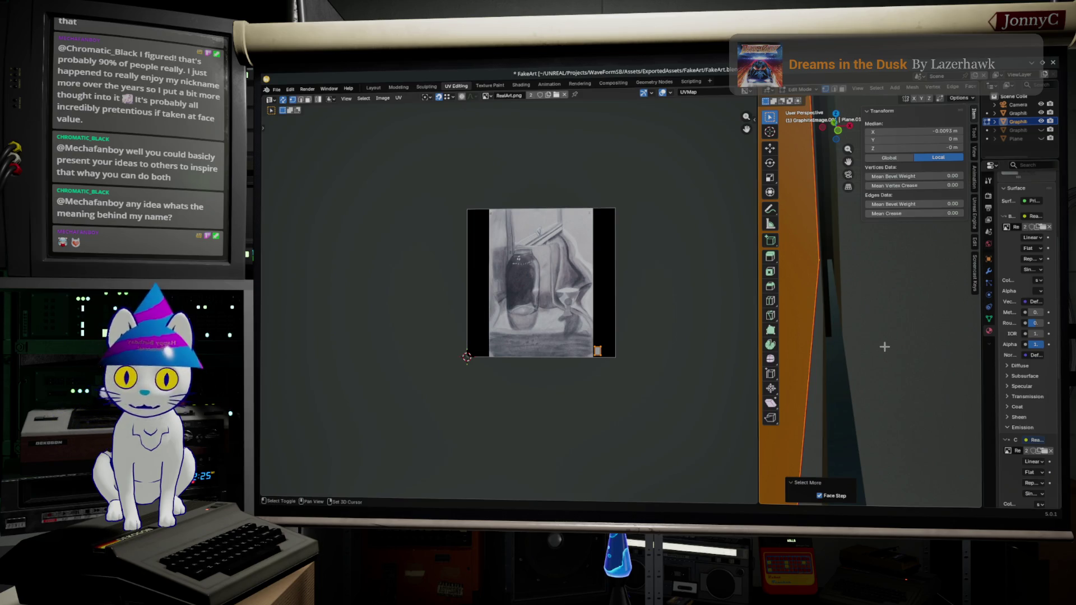
middle_drag(883, 347, 875, 344)
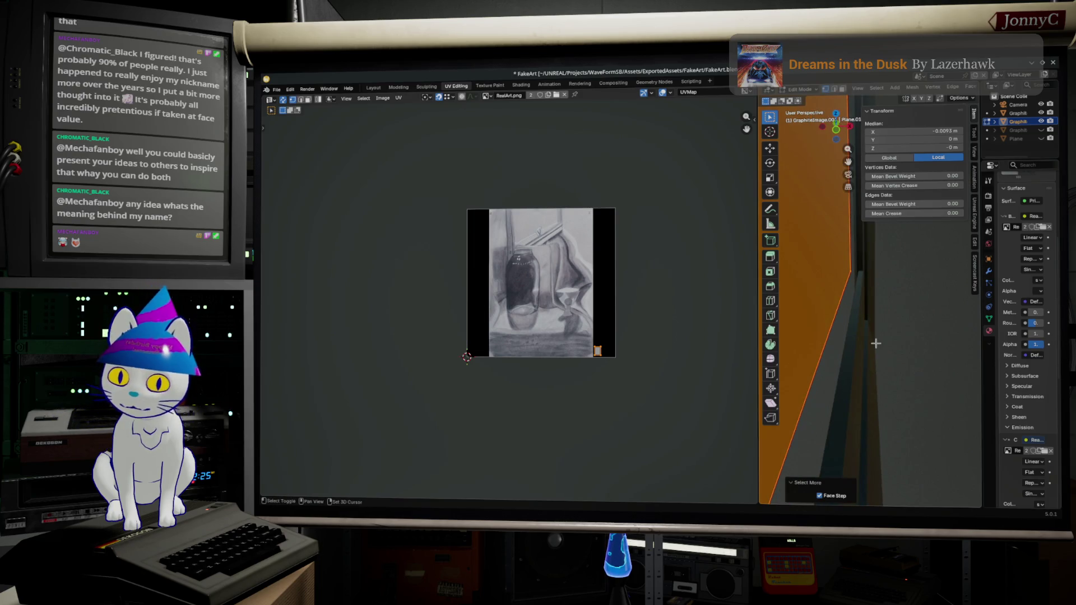
Try a Shift+D duplicate of the selected geometry and undo it
key(shift+d)
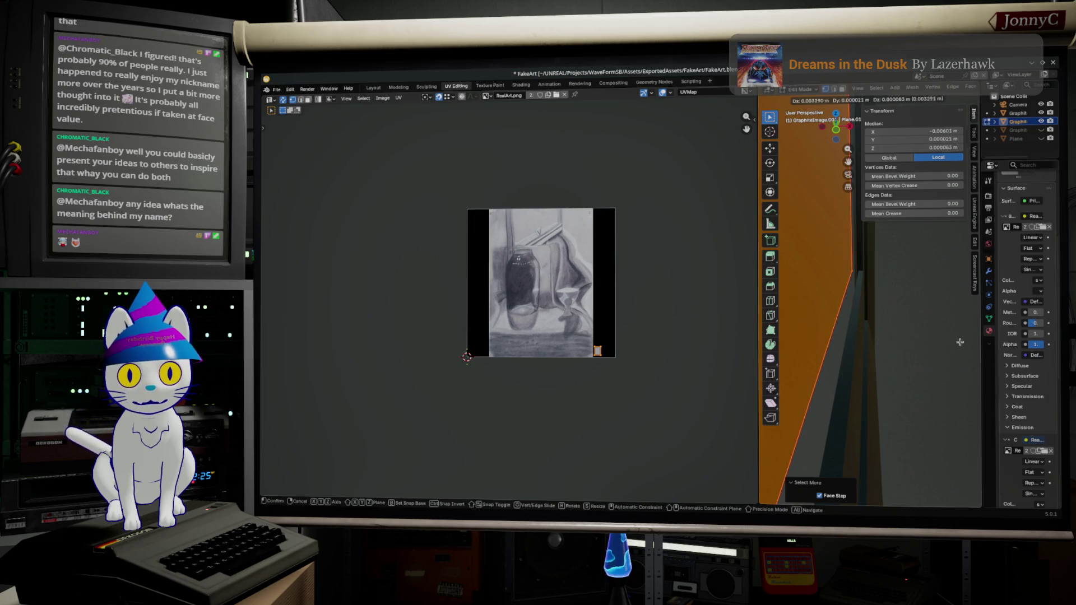
click(962, 340)
key(ctrl+z)
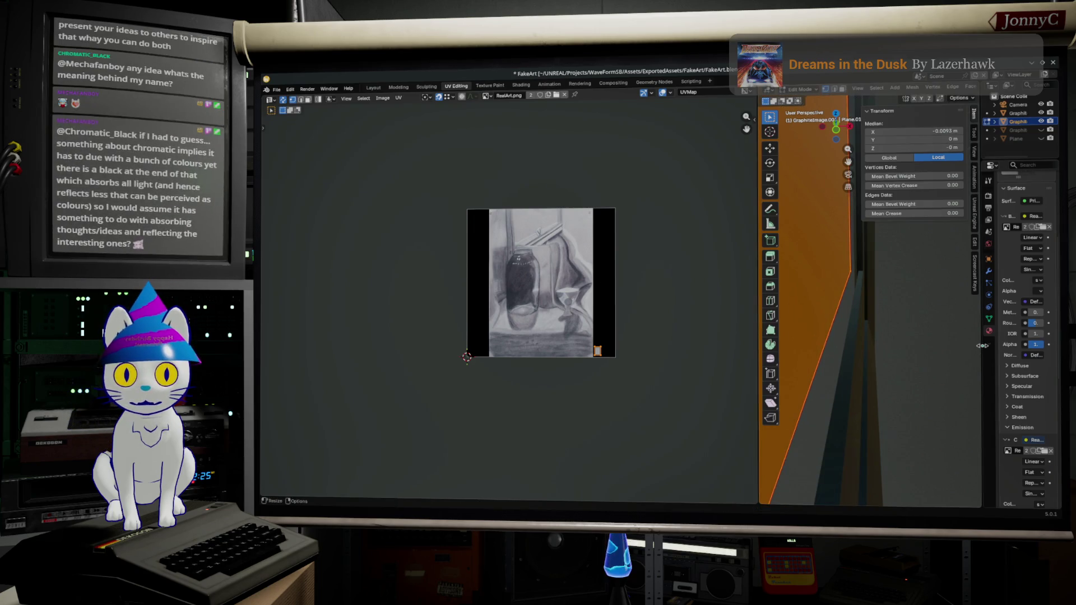
Duplicate the selected geometry in place and offset the copy about 0.019 m along local X
key(g)
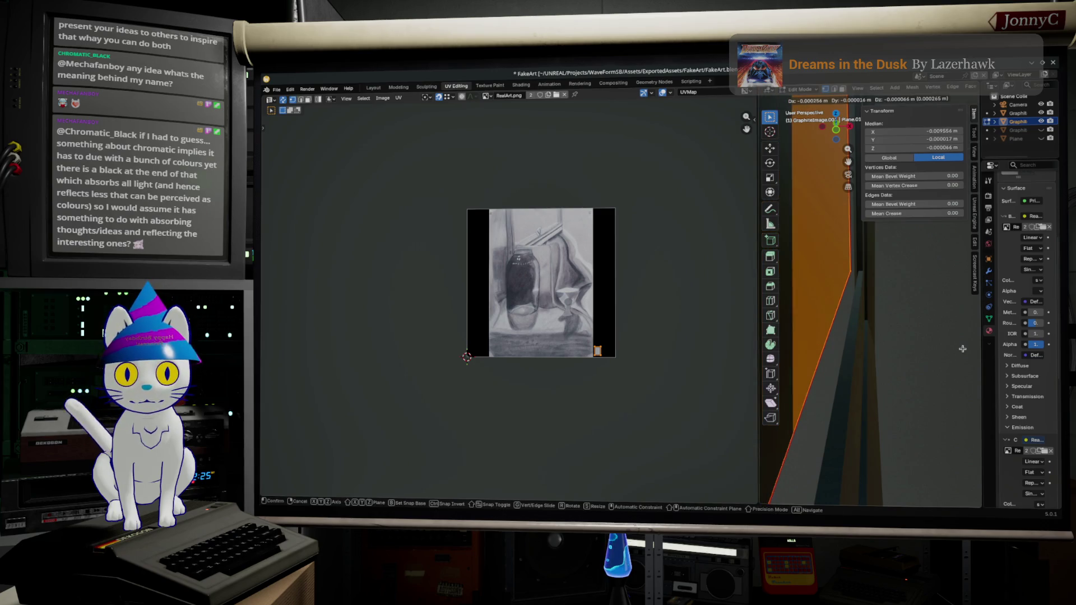
right_click(962, 348)
key(g)
key(x)
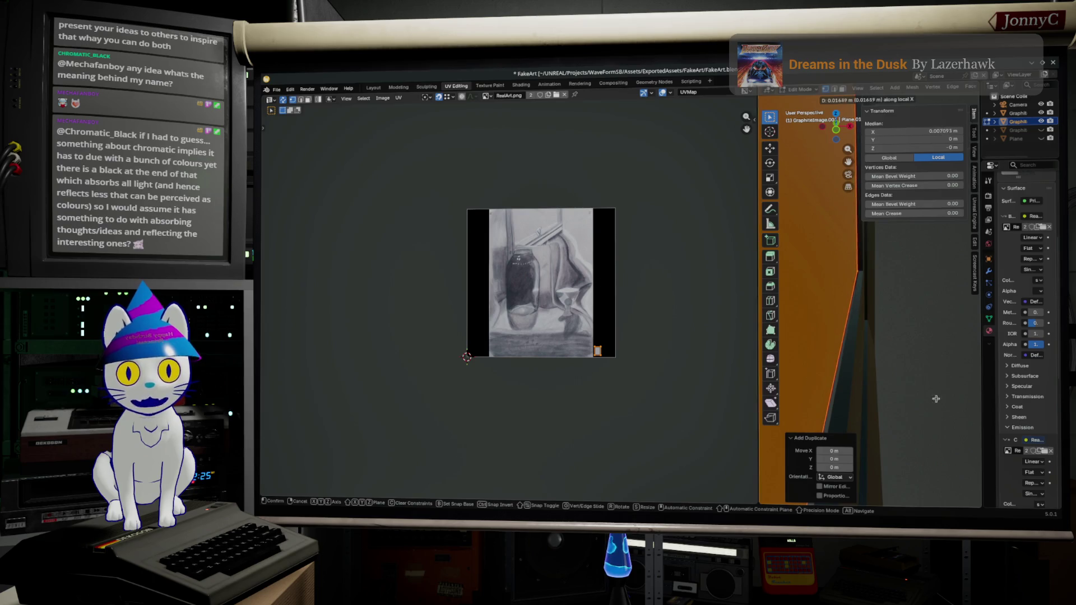
click(786, 406)
scroll(585, 366, up, 1)
scroll(591, 364, down, 3)
scroll(605, 358, up, 4)
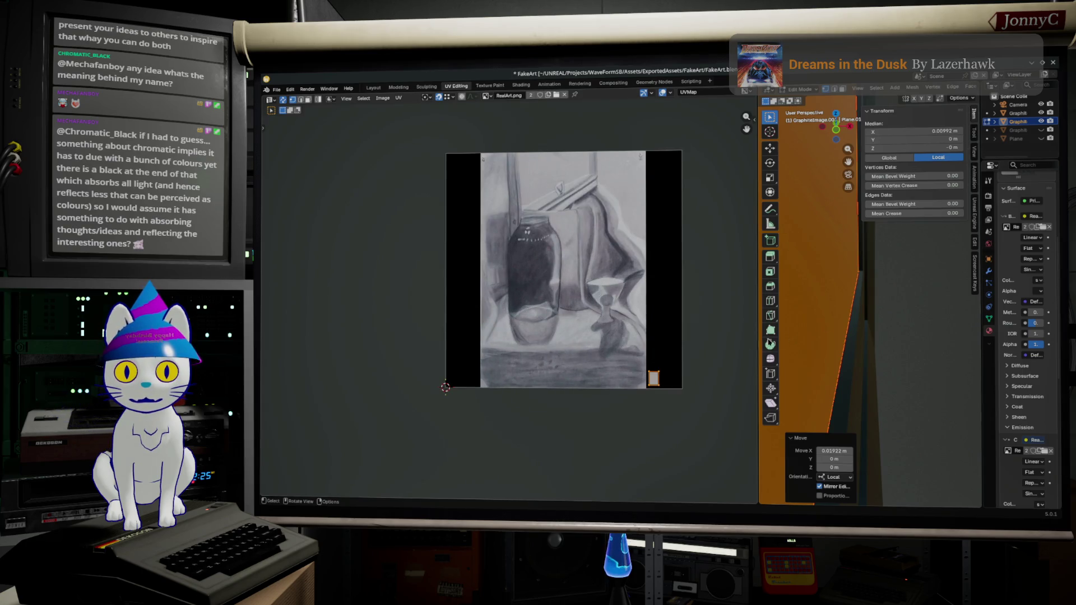
middle_drag(857, 194, 874, 326)
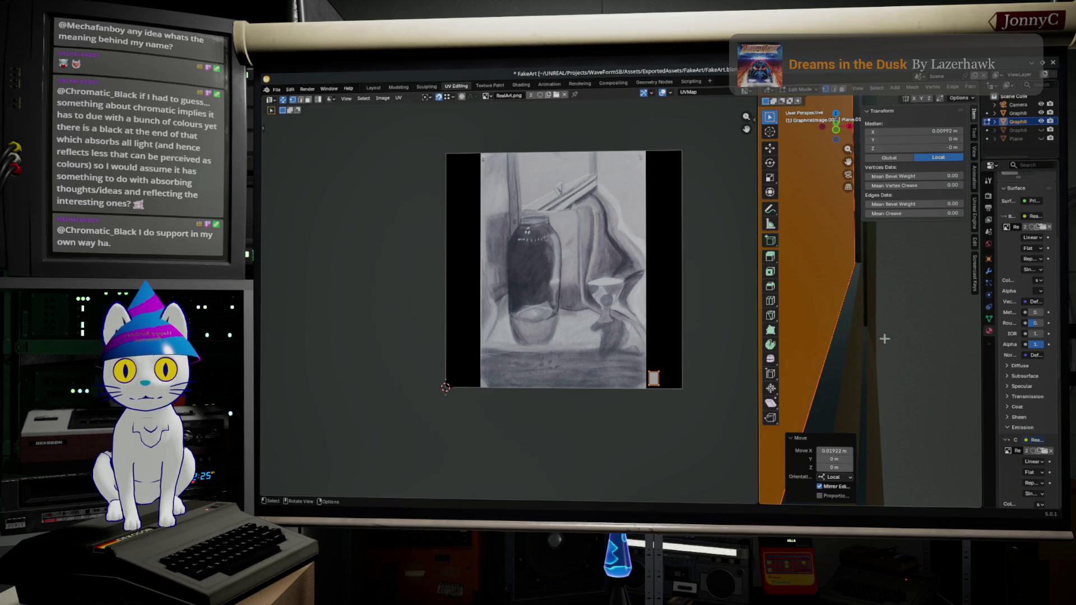
middle_drag(885, 339, 884, 339)
right_click(891, 336)
Subdivide the offset plane once from the Vertex context menu and clear the selection
right_click(782, 362)
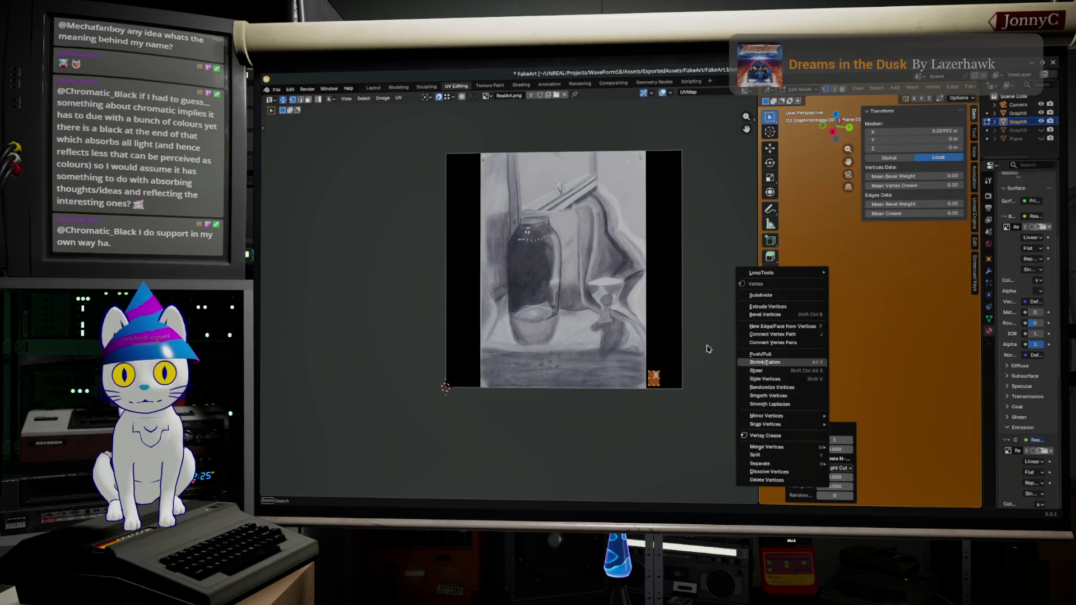
mouse_move(897, 259)
middle_down()
mouse_move(880, 304)
mouse_move(809, 253)
mouse_move(855, 268)
mouse_move(808, 278)
middle_up()
scroll(644, 374, up, 2)
scroll(653, 377, up, 2)
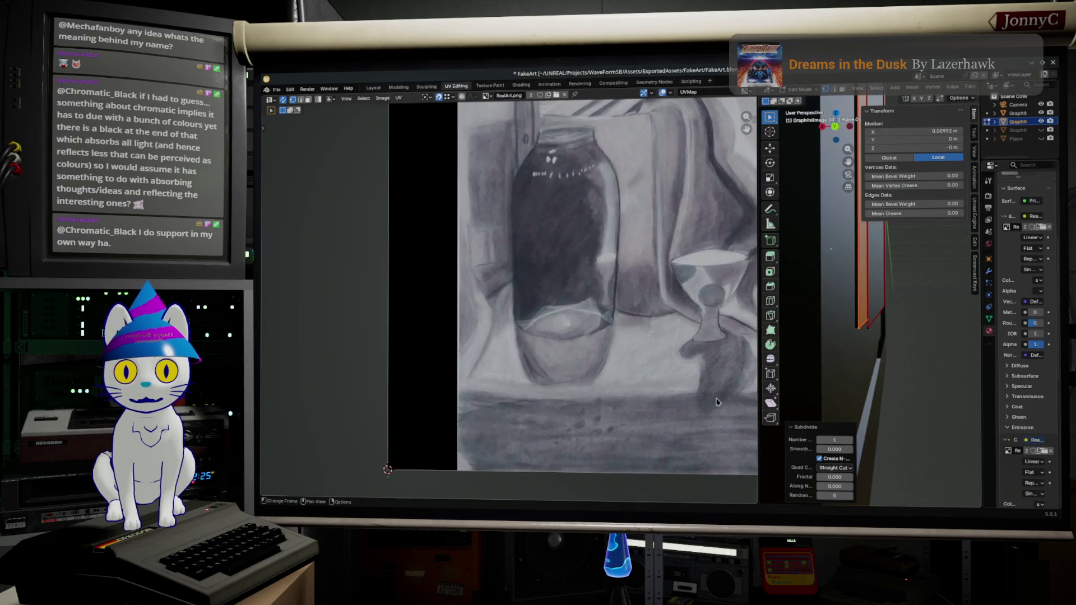
scroll(600, 312, down, 2)
scroll(522, 294, up, 3)
scroll(545, 299, down, 2)
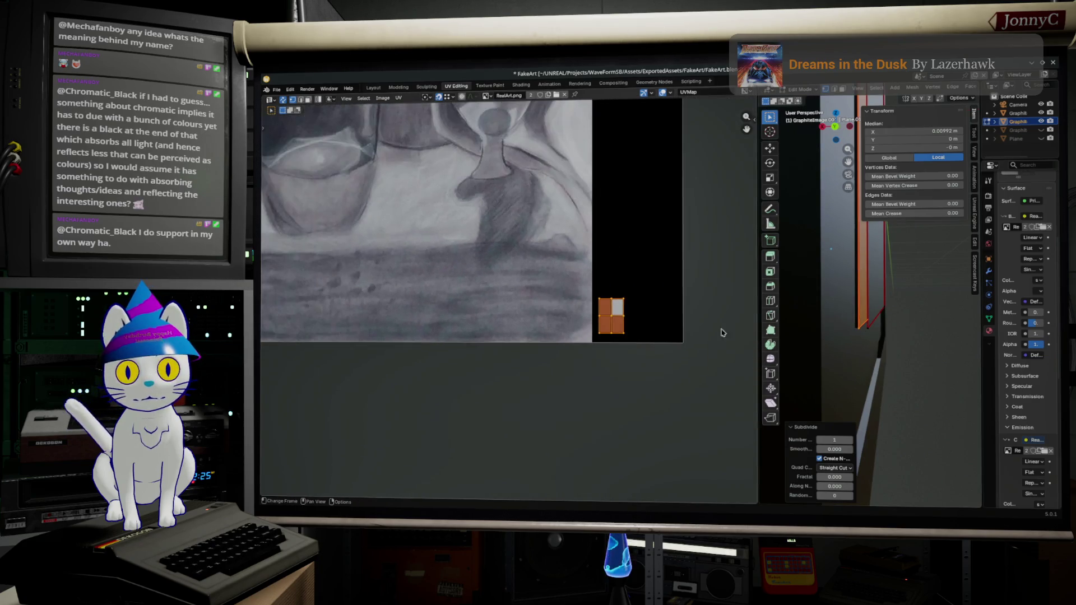
middle_drag(841, 269, 894, 324)
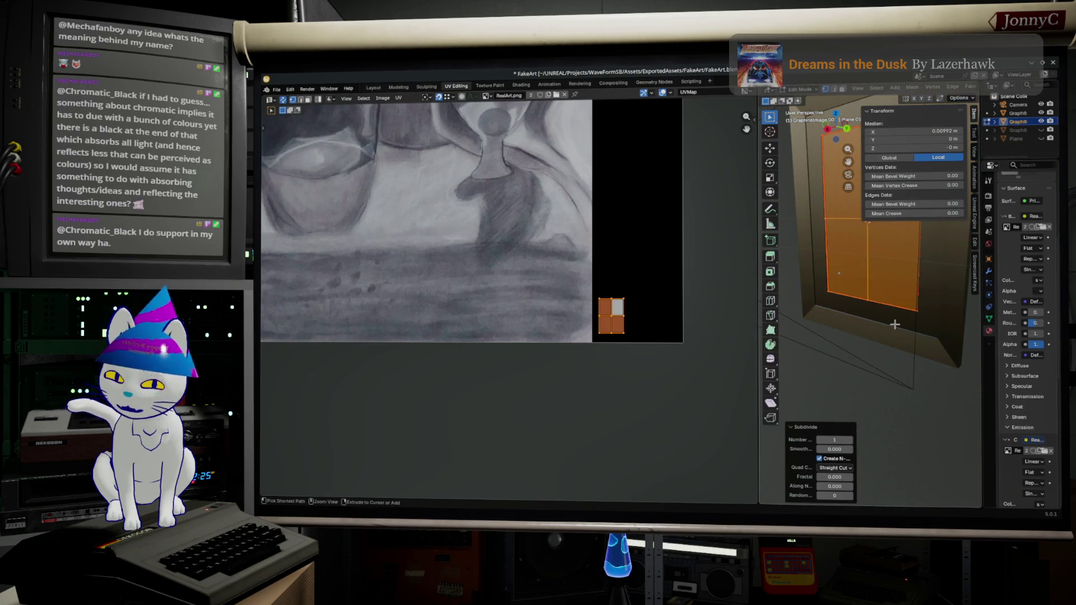
key(alt+a)
scroll(710, 298, down, 4)
key(g)
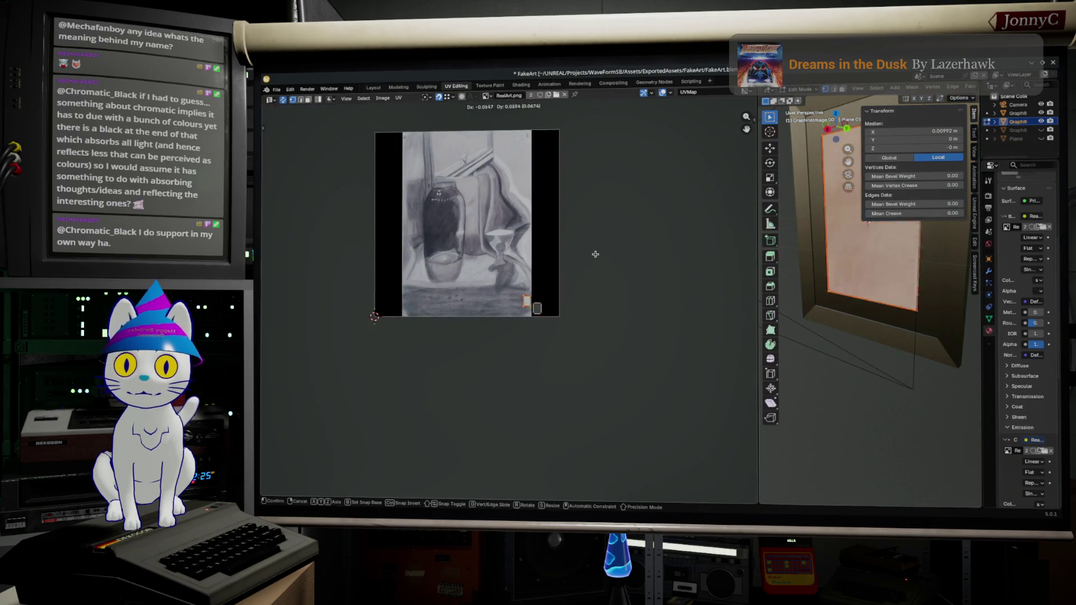
Roughly scale and move the plane's UV island over the RealArt.png drawing
key(Return)
key(s)
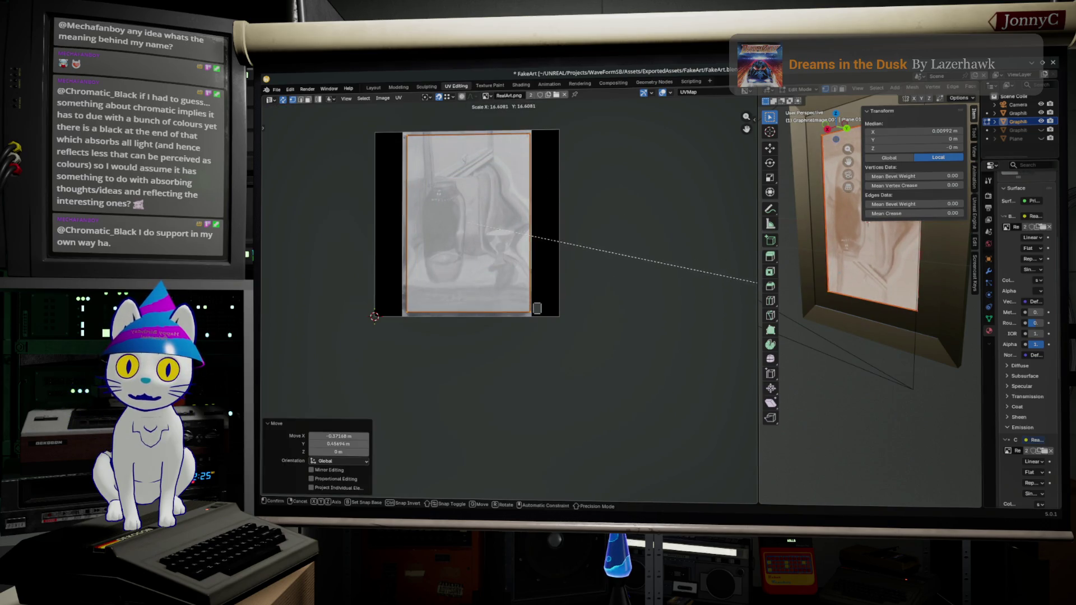
key(Return)
key(g)
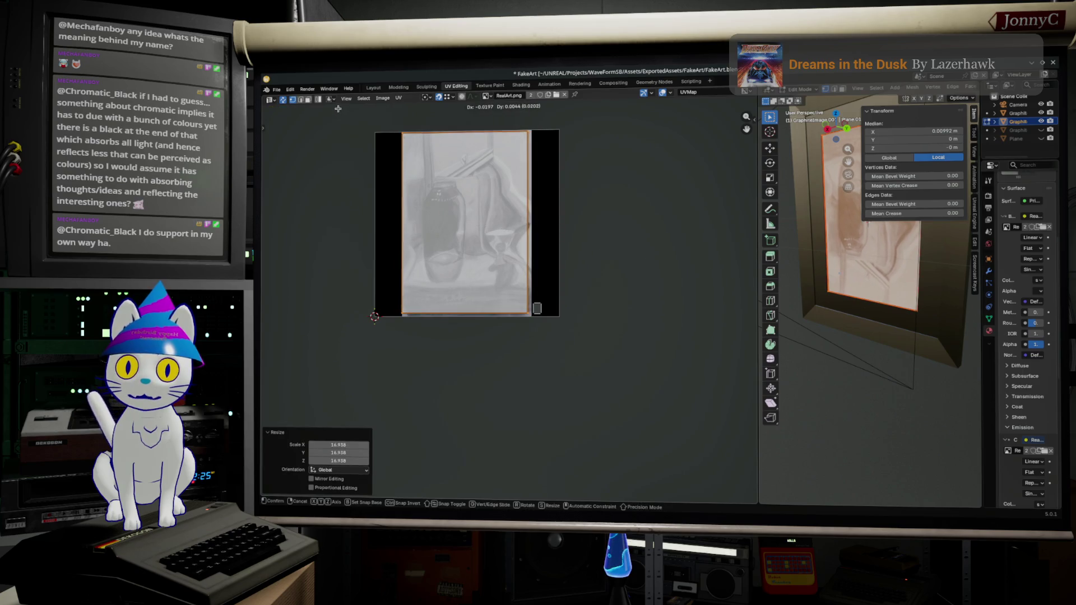
key(Return)
key(s)
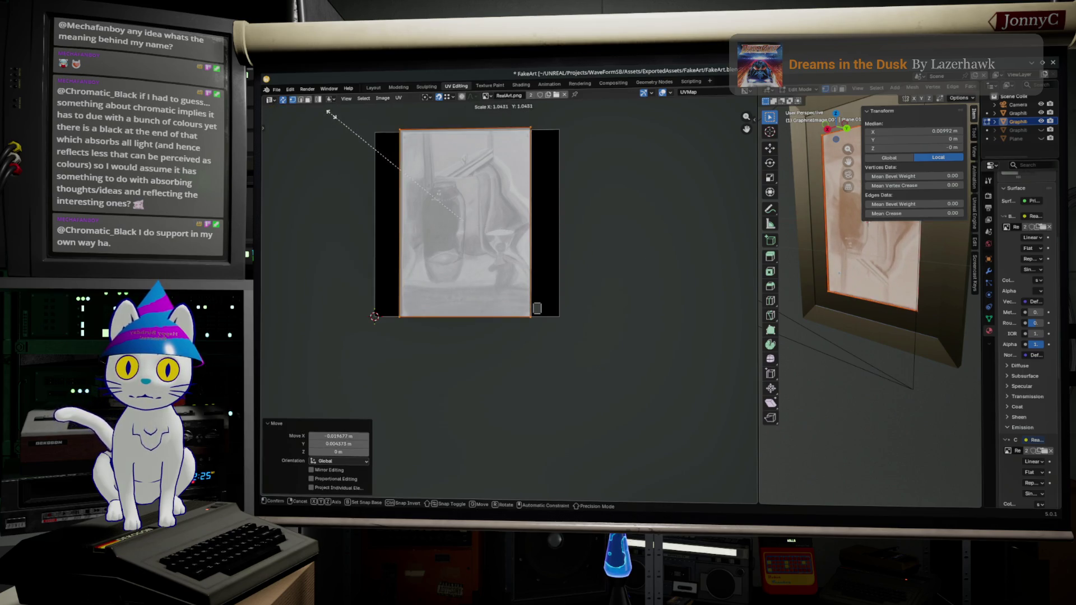
key(Return)
key(g)
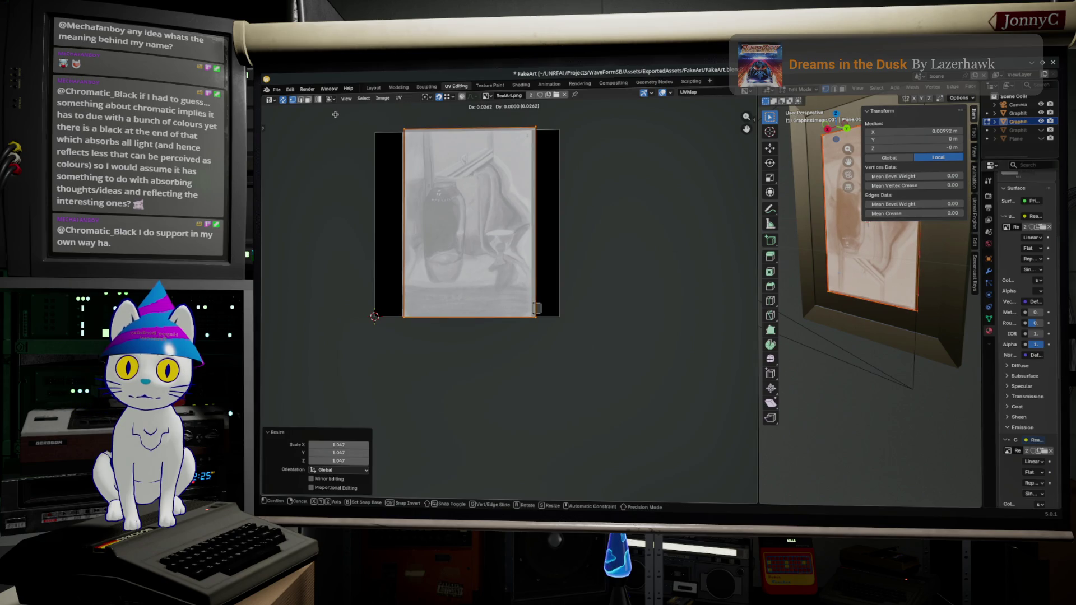
key(Return)
key(s)
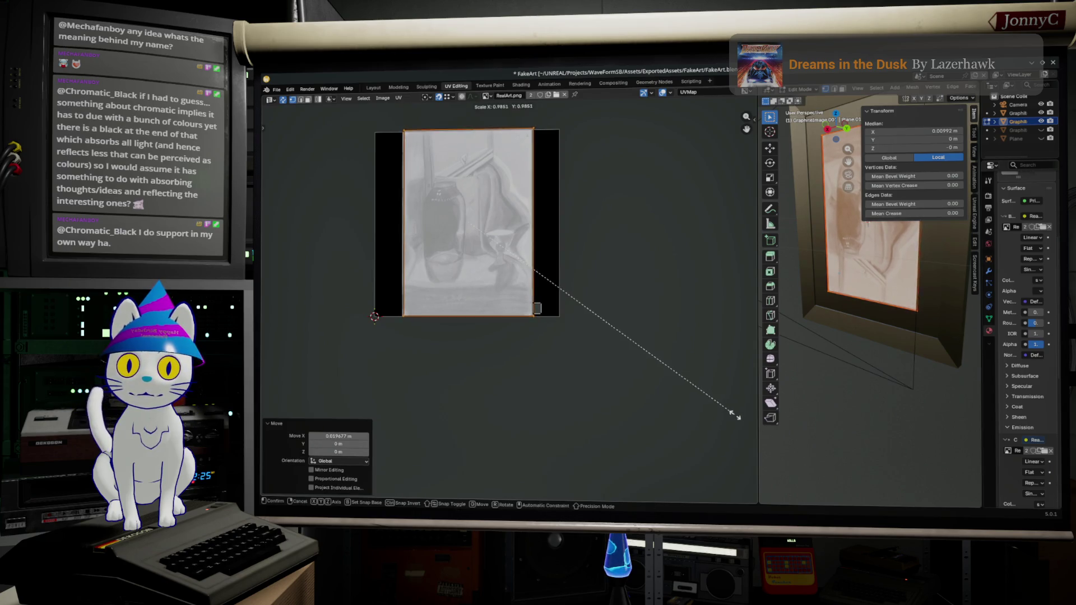
key(Escape)
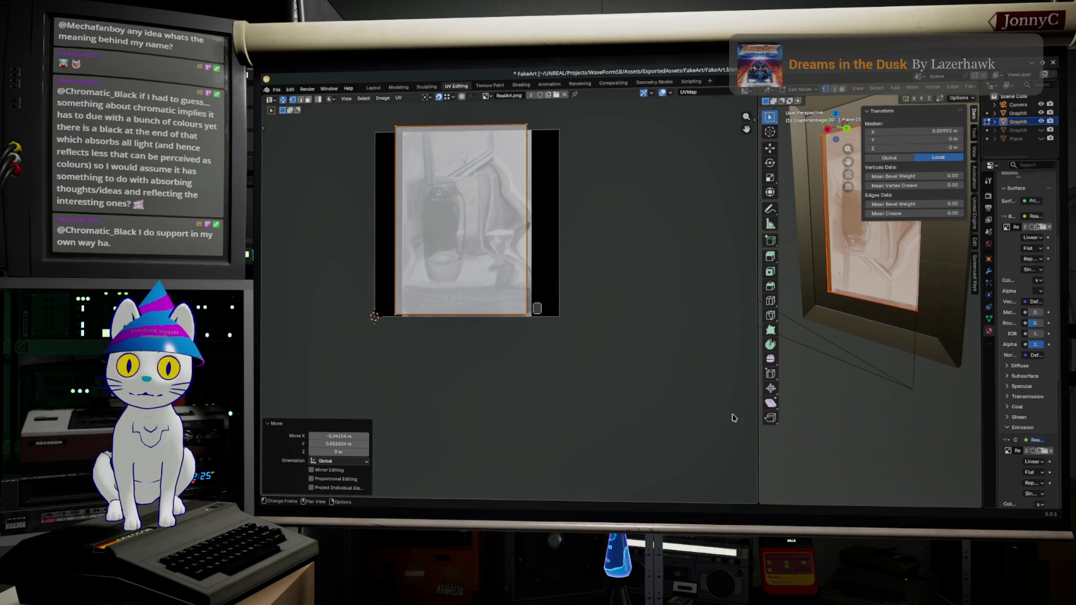
key(ctrl+z)
Fine-tune the UV island with small scales and nudges toward the drawing's border
key(s)
click(727, 426)
key(g)
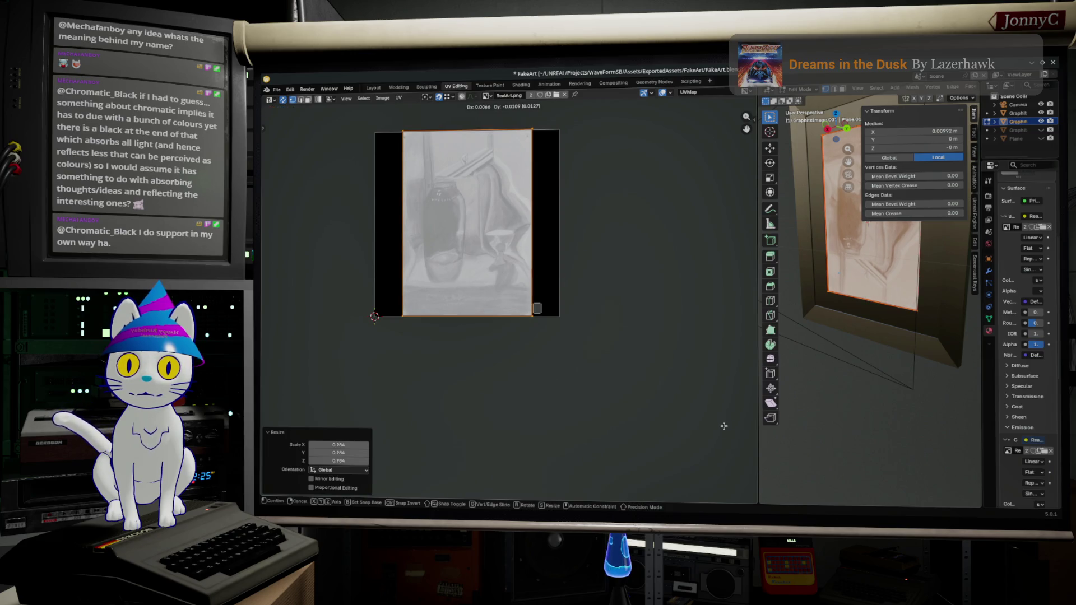
click(718, 427)
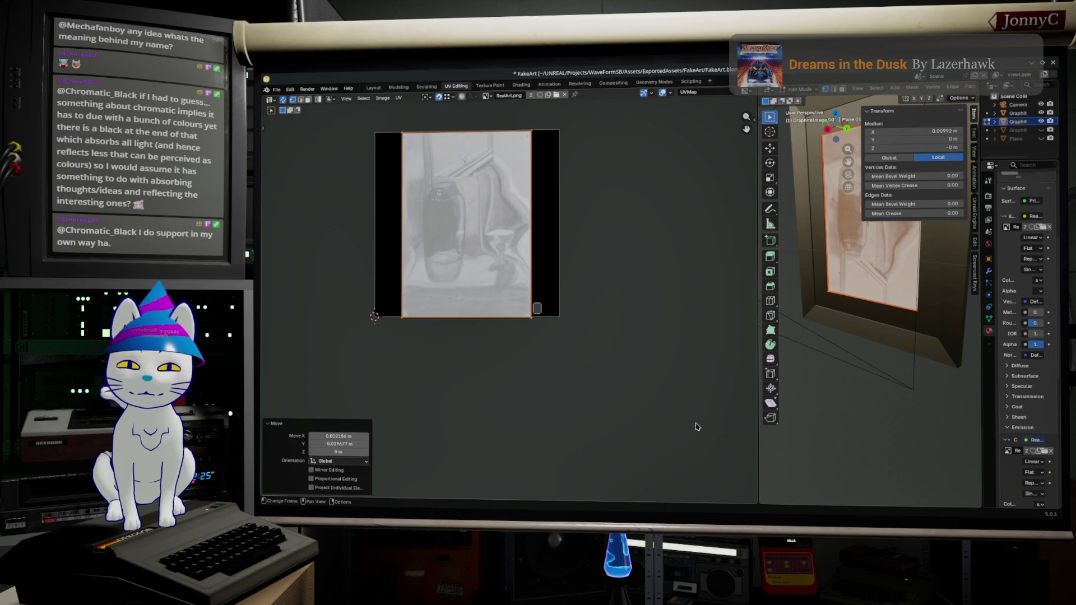
scroll(567, 392, up, 2)
scroll(632, 372, up, 2)
key(s)
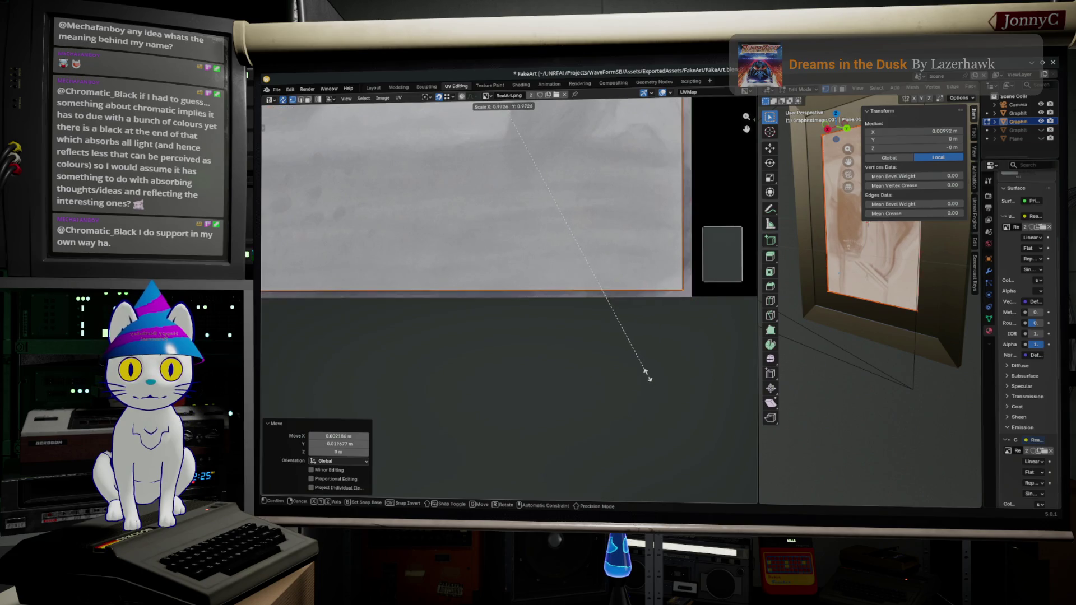
click(658, 379)
key(g)
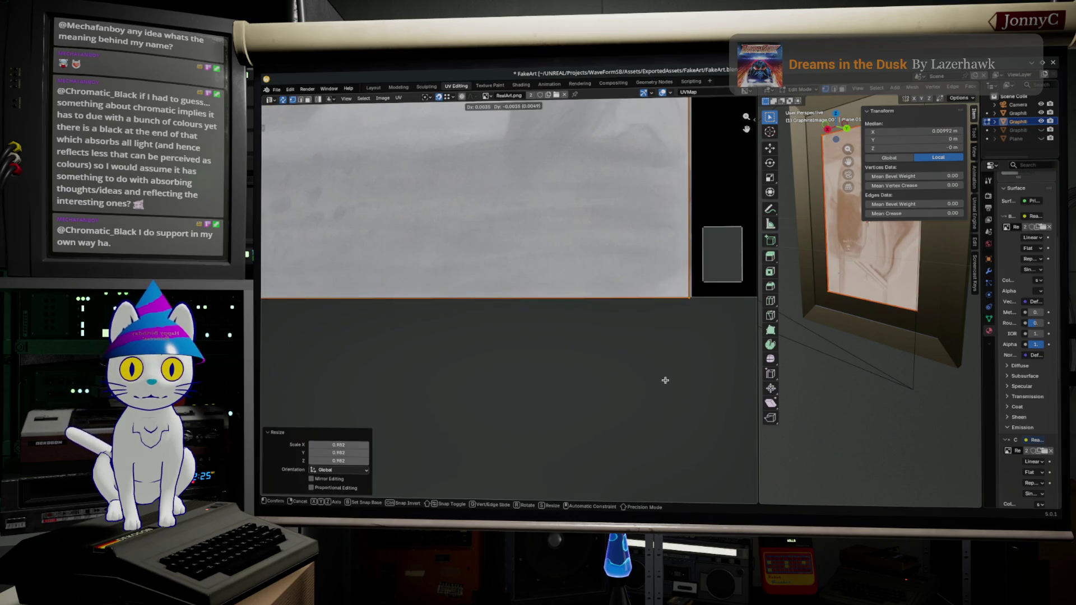
click(666, 378)
scroll(664, 380, down, 3)
Zoom to the drawing's edge and scale and shift the UV outline to meet it
mouse_move(647, 331)
middle_down()
mouse_move(651, 482)
mouse_move(636, 261)
middle_up()
scroll(651, 482, up, 3)
key(s)
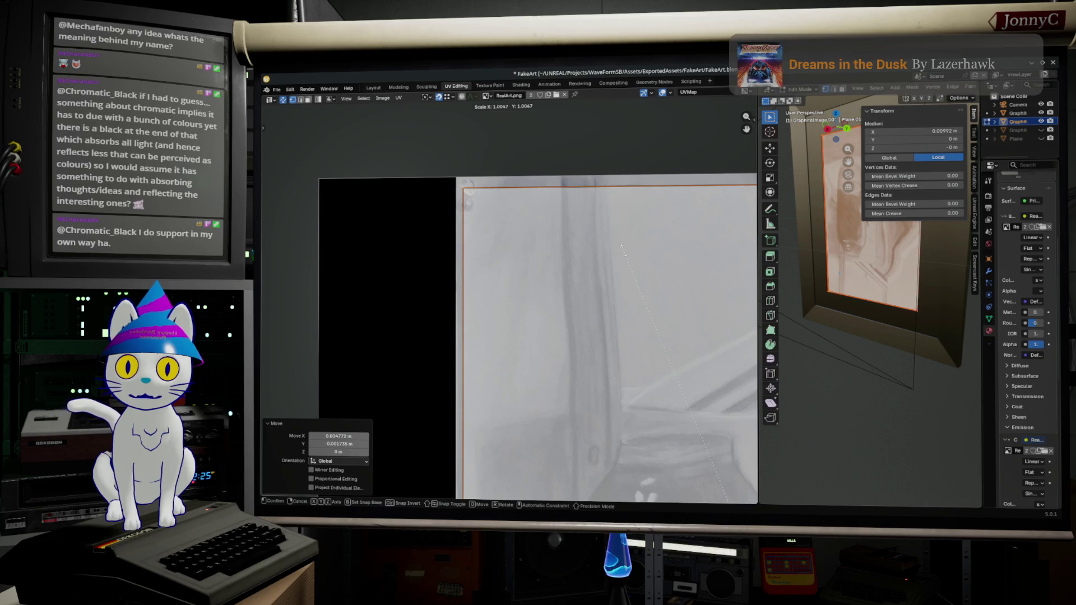
click(621, 250)
key(g)
click(616, 241)
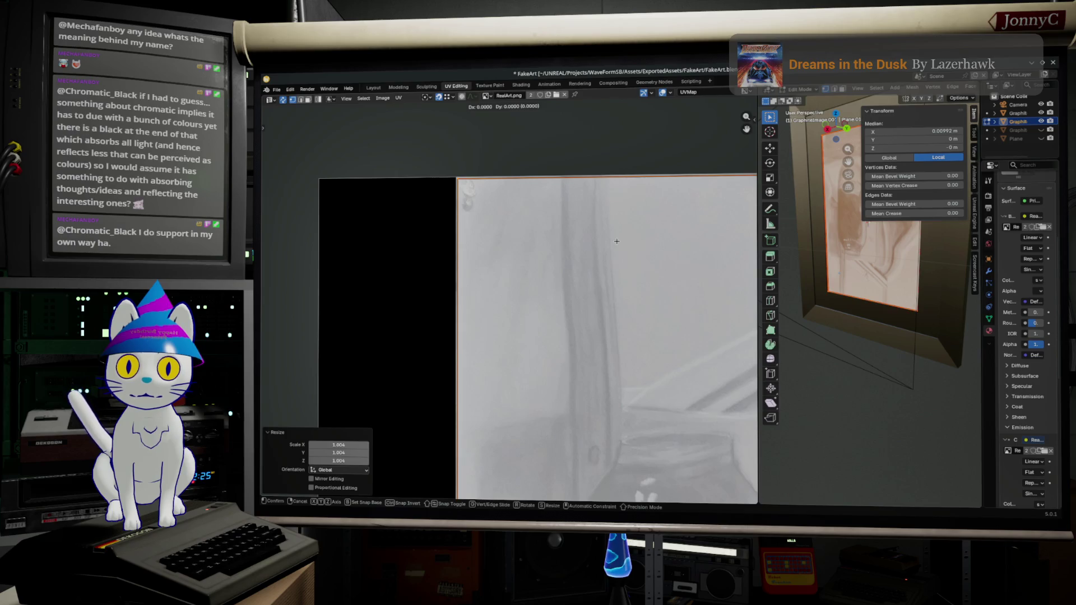
click(616, 241)
scroll(628, 276, down, 2)
scroll(567, 421, up, 2)
scroll(567, 424, up, 1)
scroll(567, 424, up, 2)
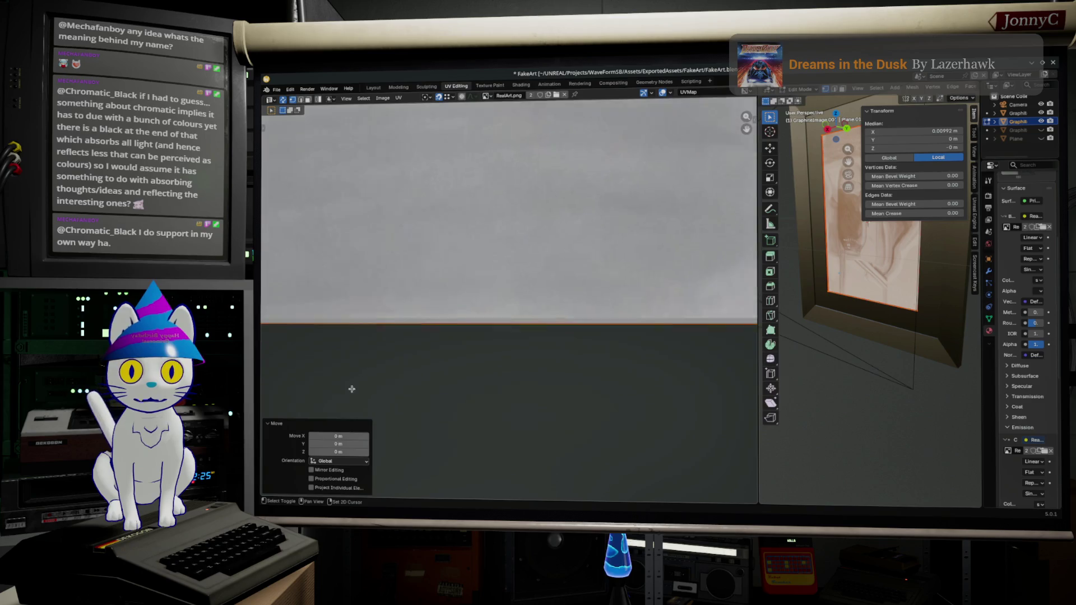
scroll(490, 428, down, 3)
middle_drag(490, 428, 552, 434)
scroll(526, 399, up, 2)
key(g)
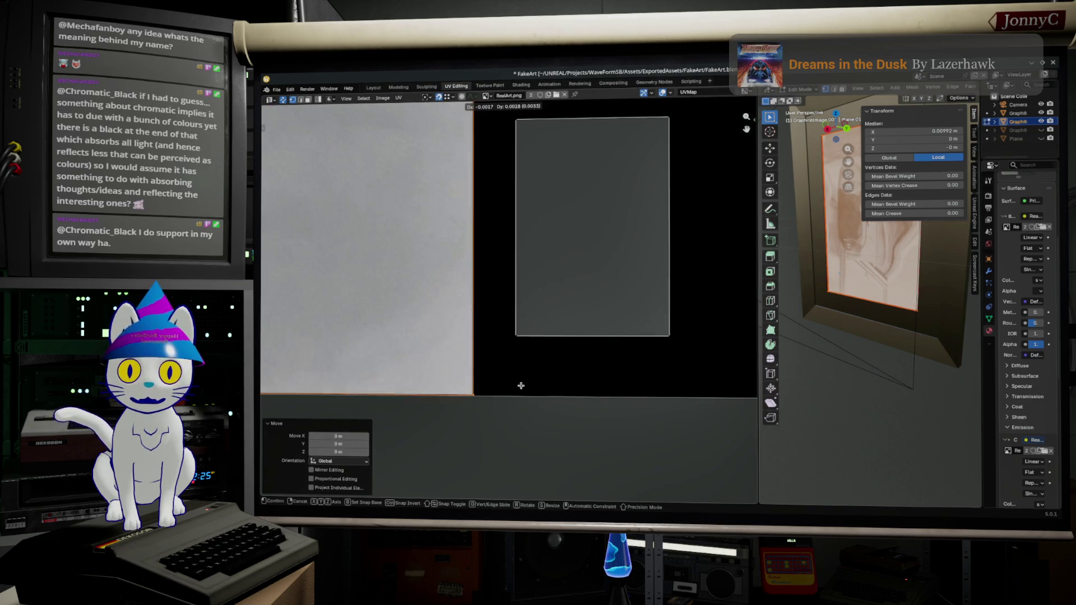
click(518, 384)
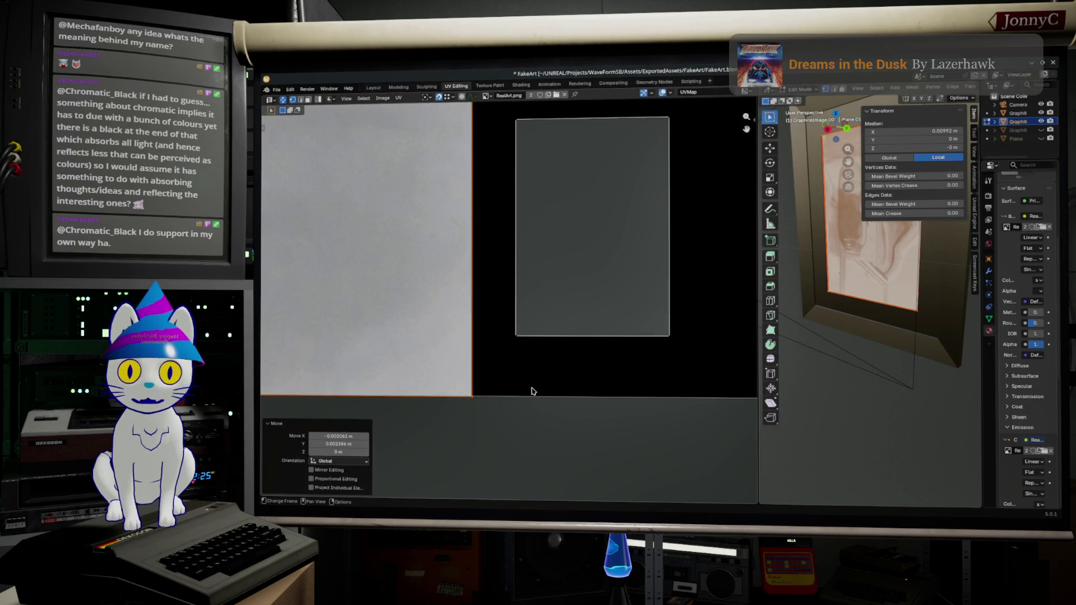
scroll(415, 154, down, 3)
Align the UV outline at the drawing's lower corner and select its corner vertex
middle_drag(465, 155, 683, 340)
scroll(725, 463, up, 2)
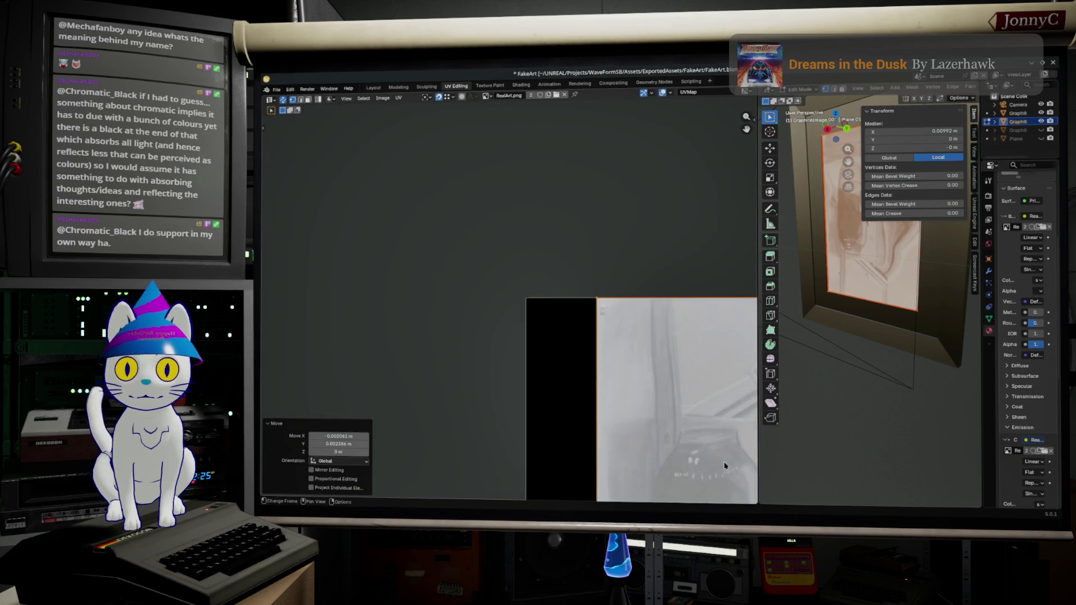
scroll(700, 355, up, 2)
scroll(504, 319, up, 2)
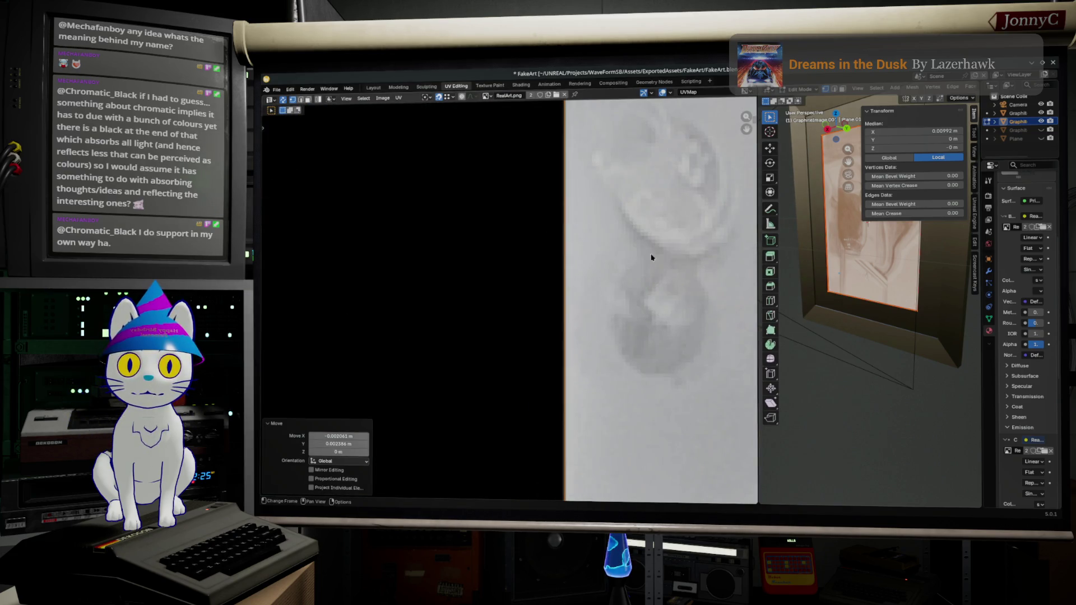
scroll(639, 262, down, 3)
scroll(595, 388, up, 2)
key(s)
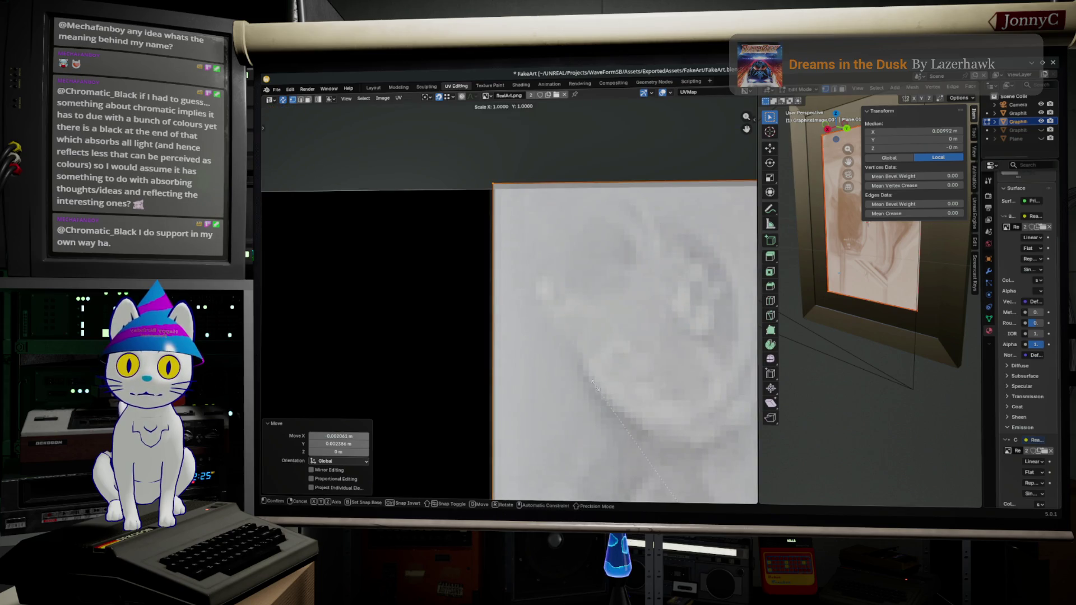
key(Escape)
key(g)
click(605, 396)
scroll(606, 395, down, 2)
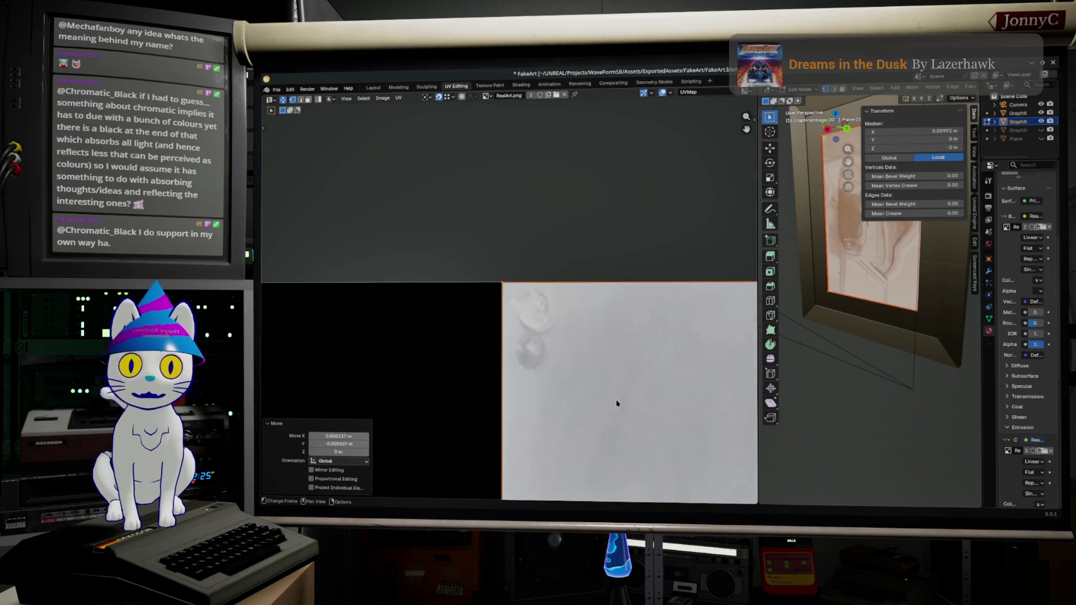
scroll(521, 311, down, 2)
scroll(354, 169, down, 3)
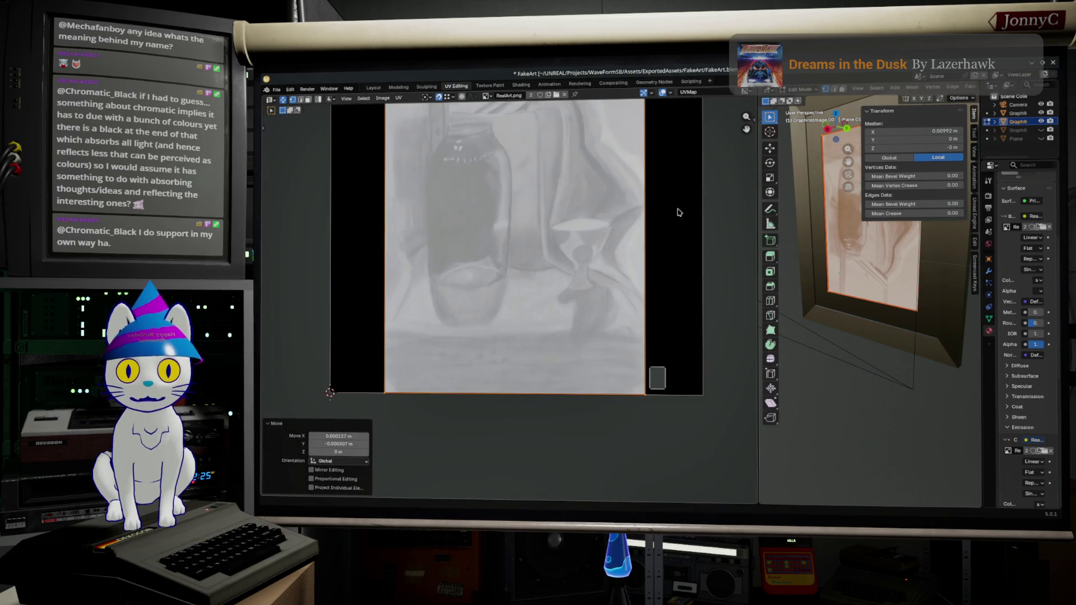
middle_drag(430, 350, 463, 331)
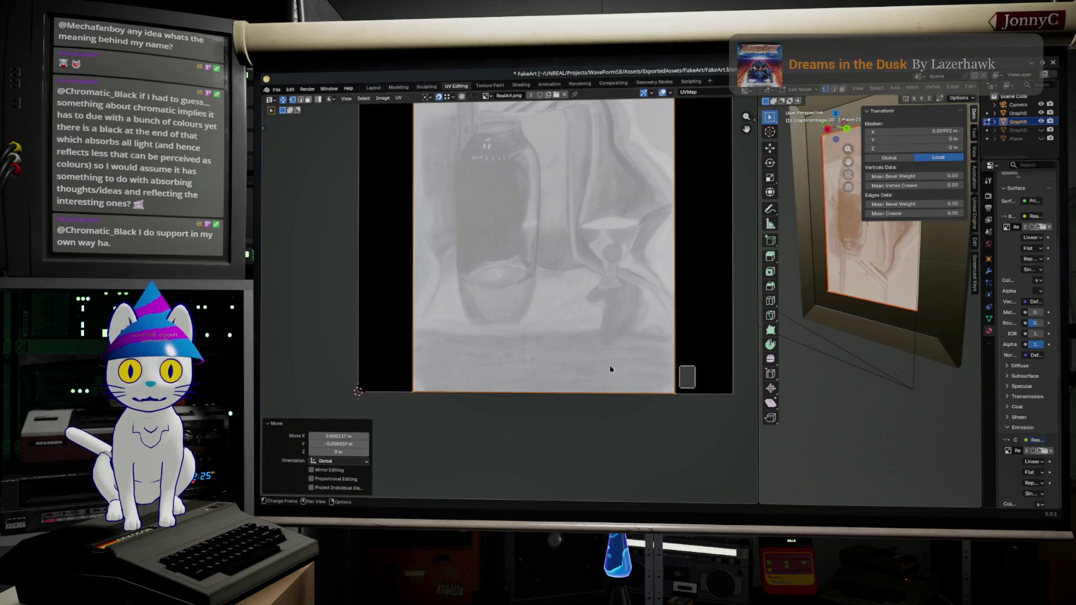
click(695, 378)
Orbit the 3D view and select the picture-frame object so its UVs show in the UV Editor
mouse_move(793, 290)
middle_down()
mouse_move(936, 273)
mouse_move(897, 351)
mouse_move(868, 333)
mouse_move(912, 371)
middle_up()
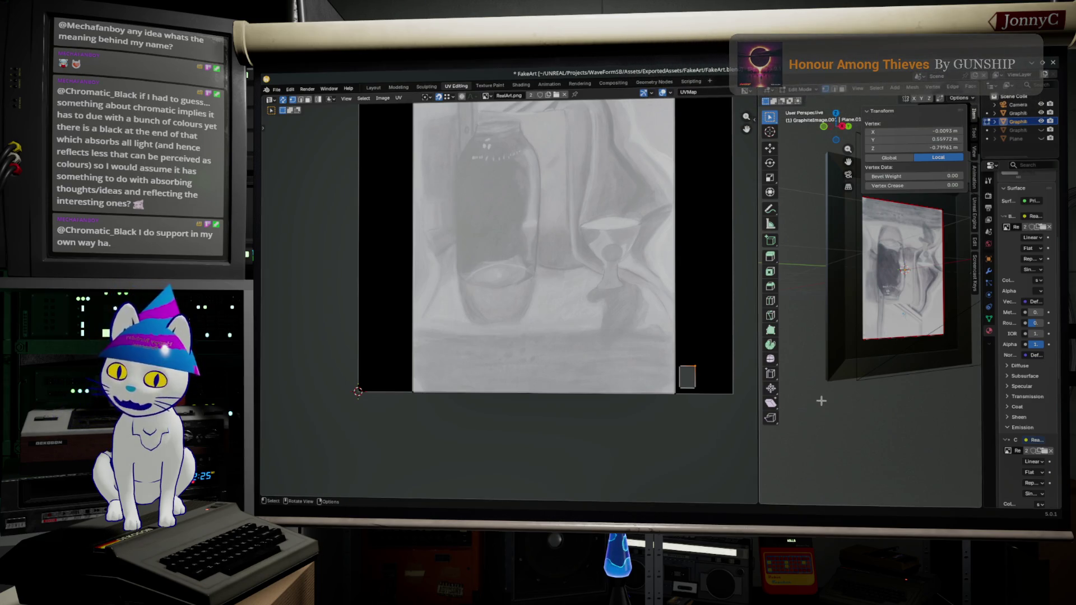
middle_drag(892, 378, 888, 385)
click(888, 369)
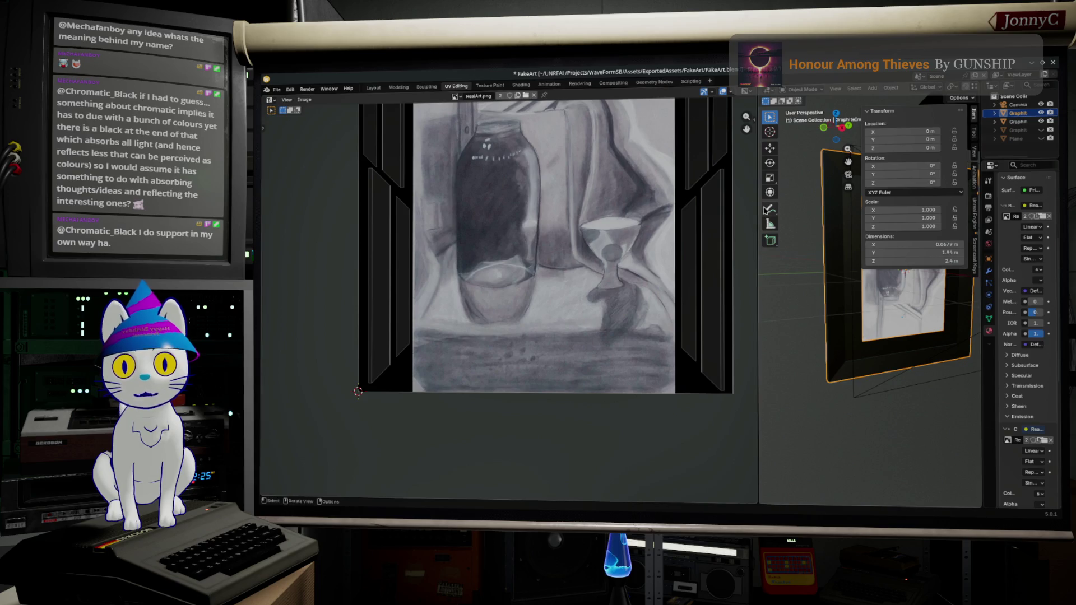
Try to join the picture plane to the frame via an F3 'join' search, which fails
drag(756, 206, 526, 206)
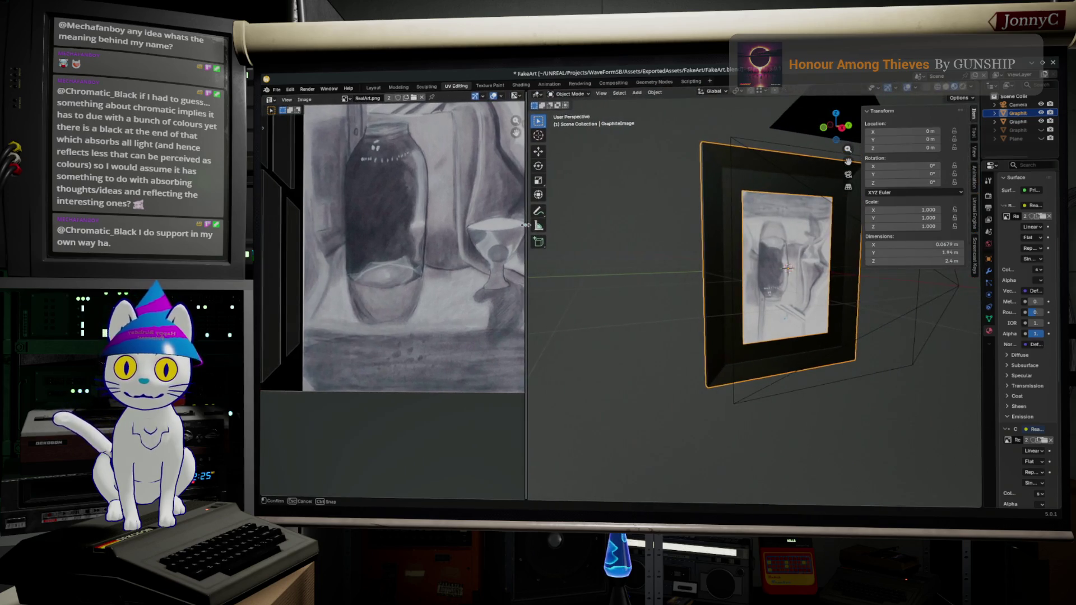
scroll(737, 266, down, 3)
scroll(756, 286, up, 3)
key(Tab)
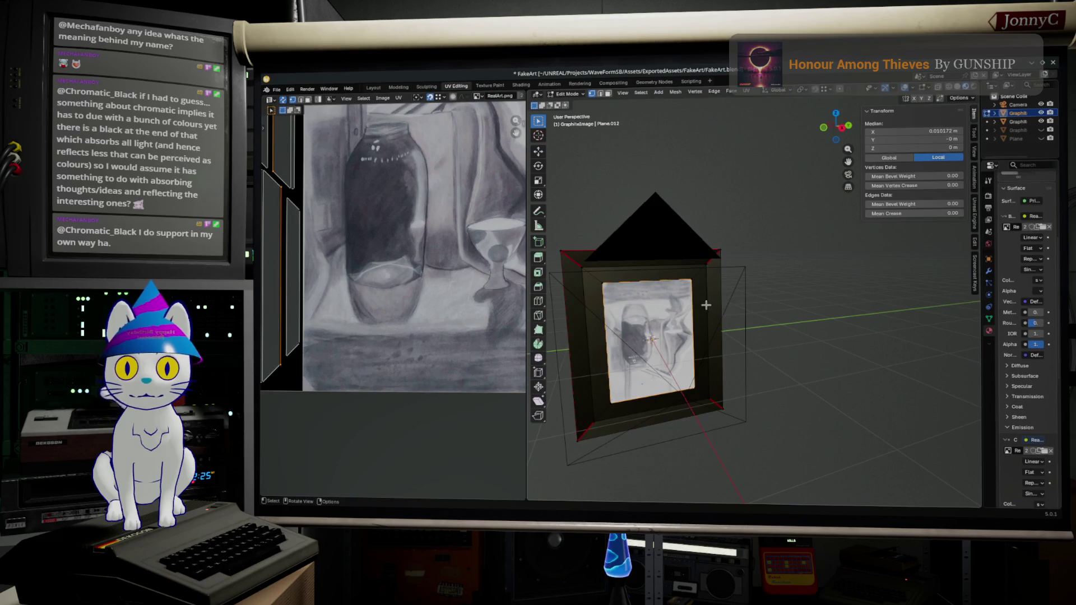
middle_drag(740, 320, 798, 303)
click(1040, 123)
click(1023, 122)
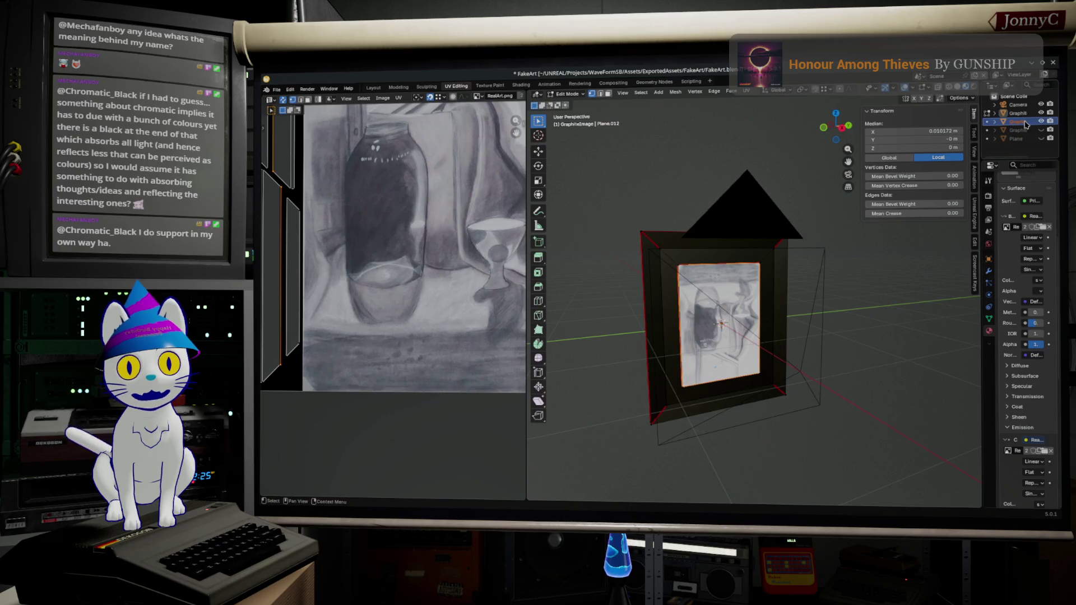
key(F3)
text(join)
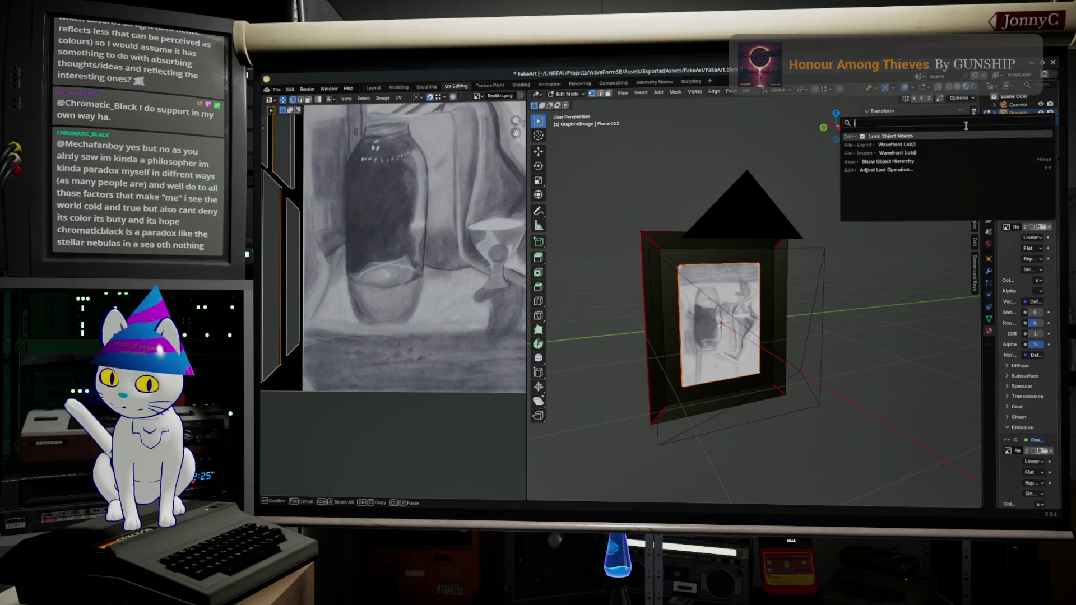
key(Return)
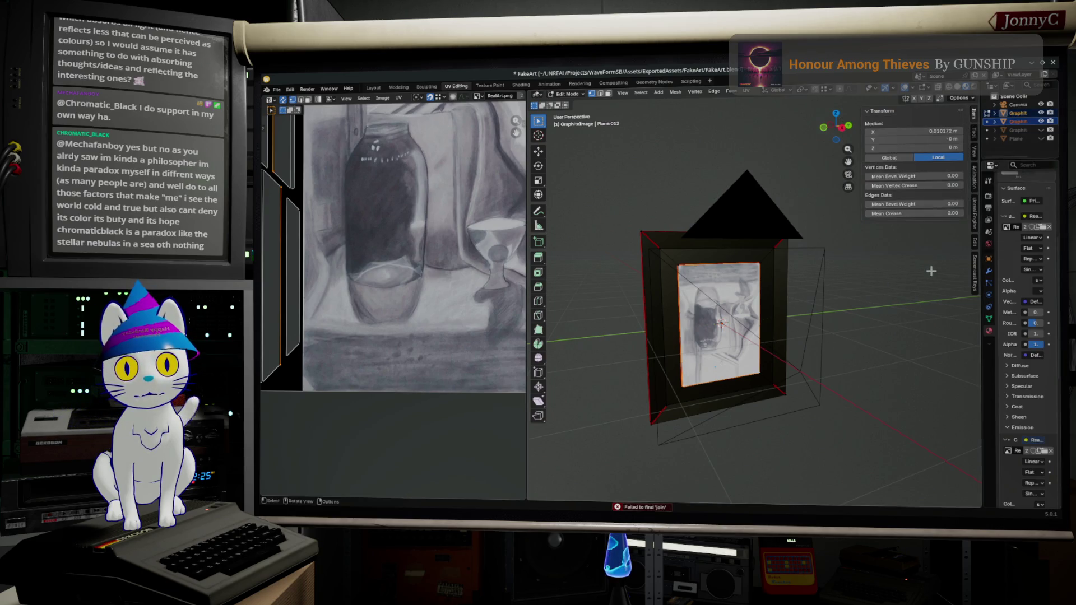
Abandon the join attempt, stay in edit mode and save FakeArt.blend
click(930, 271)
key(Tab)
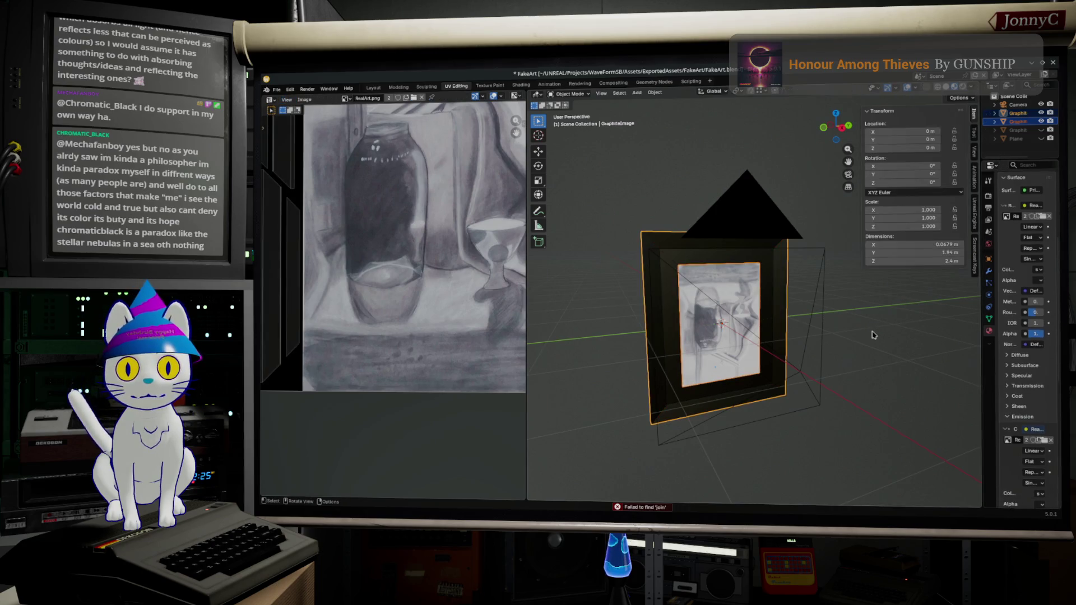
key(F3)
key(Escape)
key(Tab)
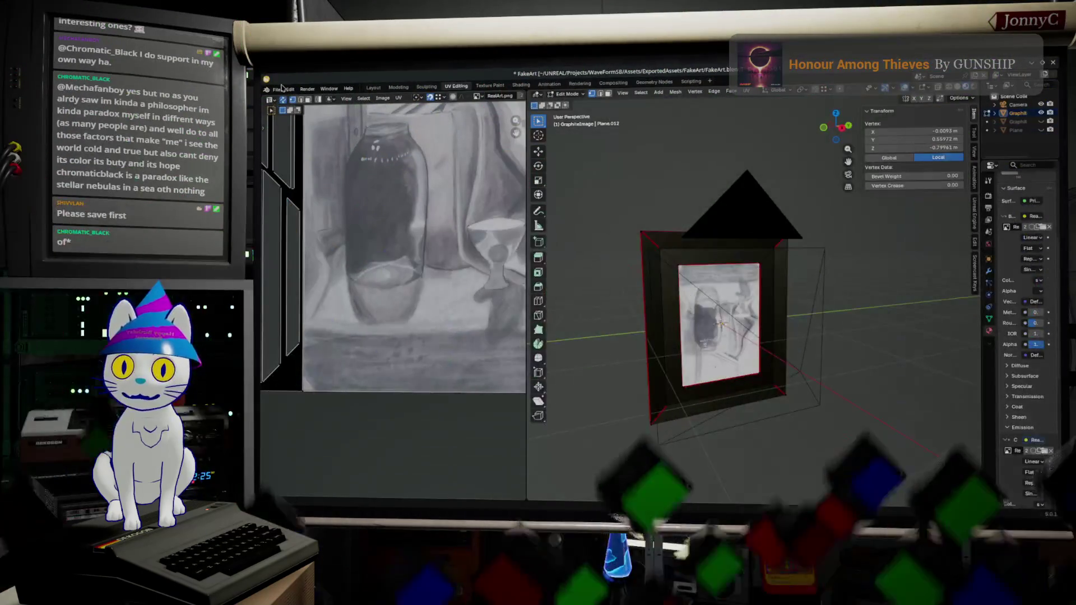
click(276, 88)
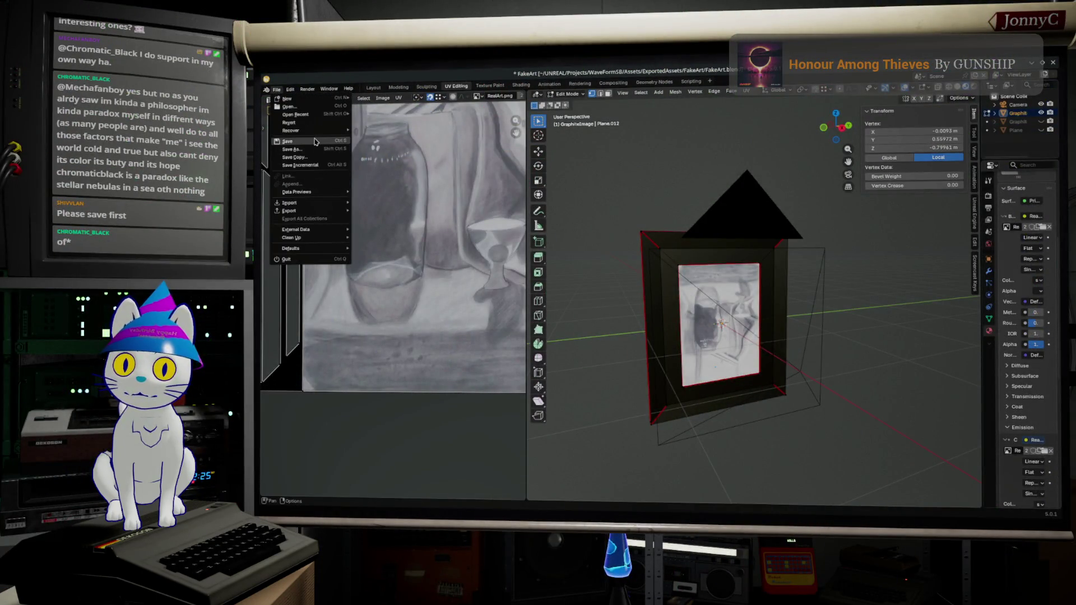
click(315, 143)
scroll(715, 328, up, 3)
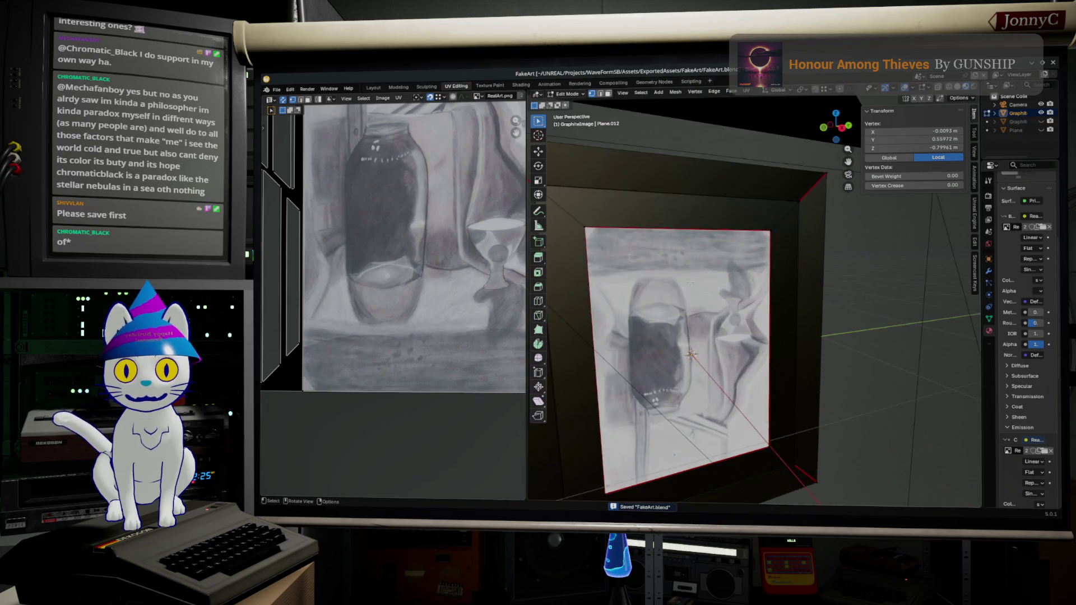
scroll(715, 328, down, 2)
Select the frame's border faces and the thin edge face loop so their UV strips show beside the sketch
key(KP_1)
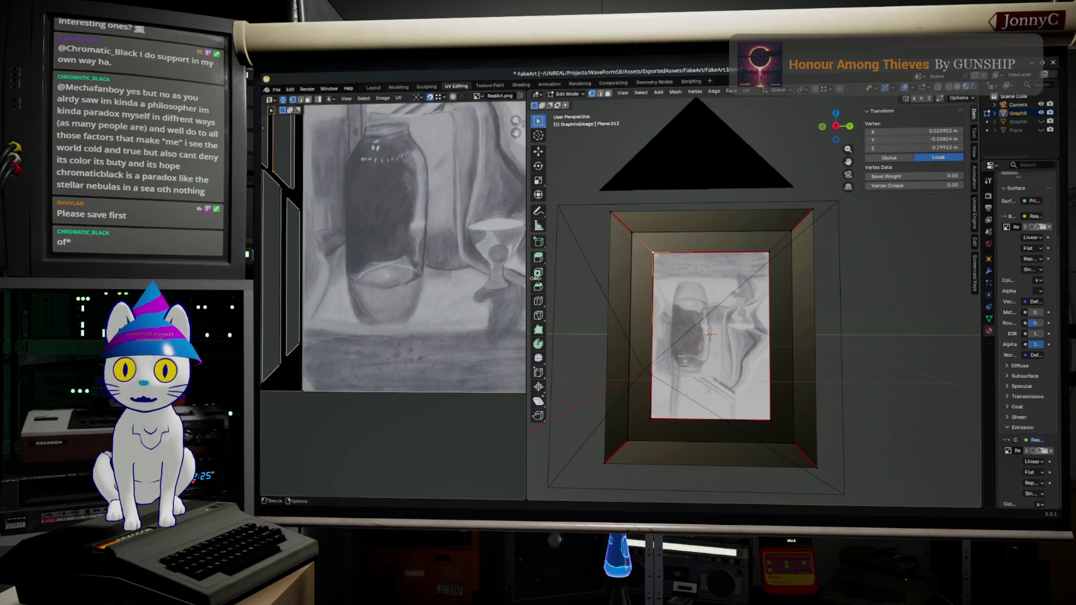
scroll(573, 272, down, 1)
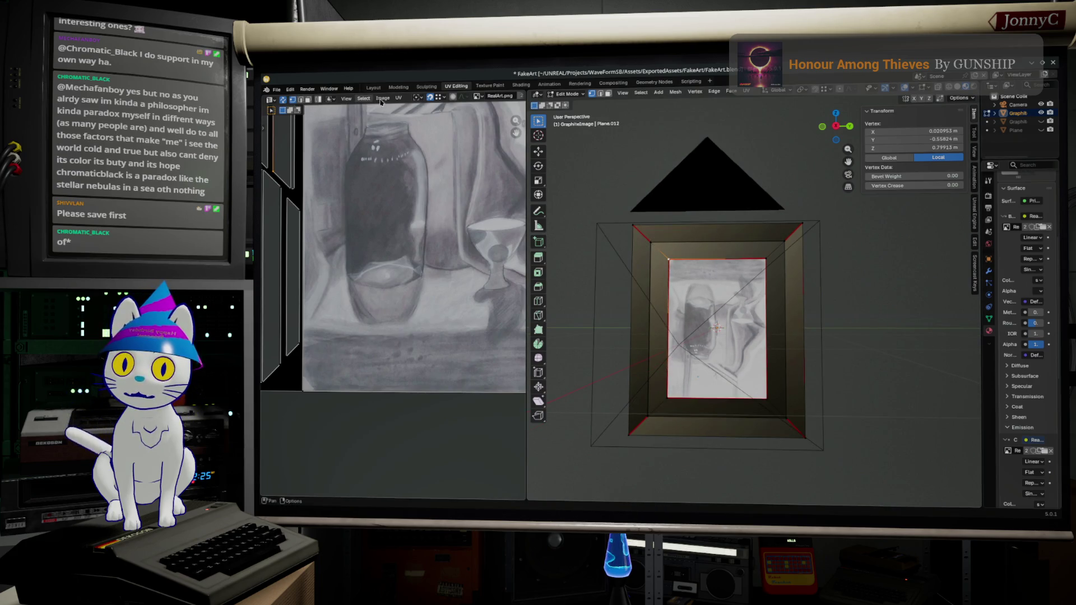
click(619, 198)
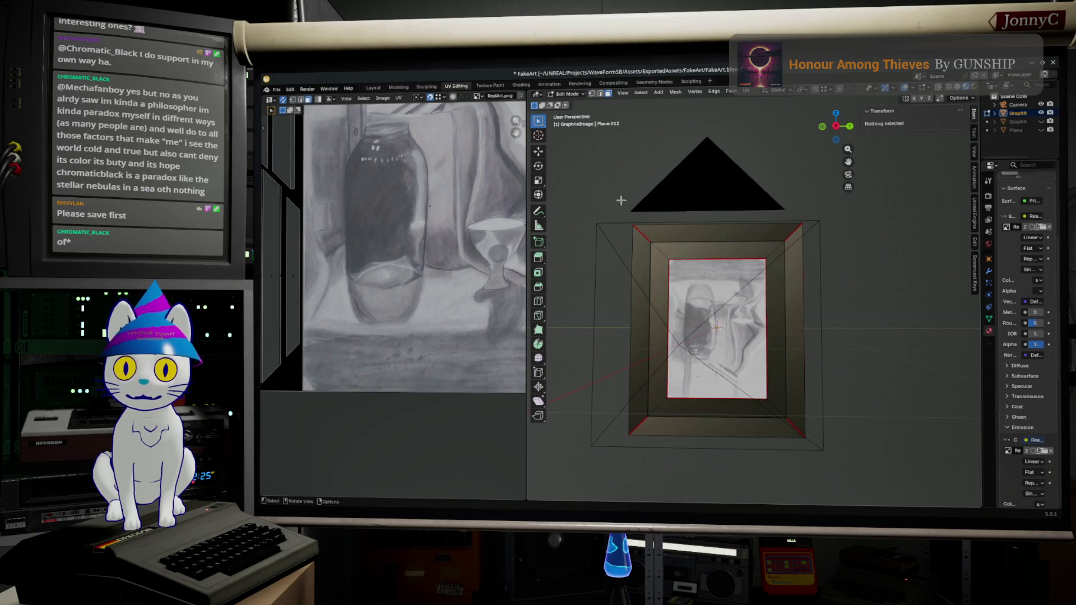
alt+click(659, 250)
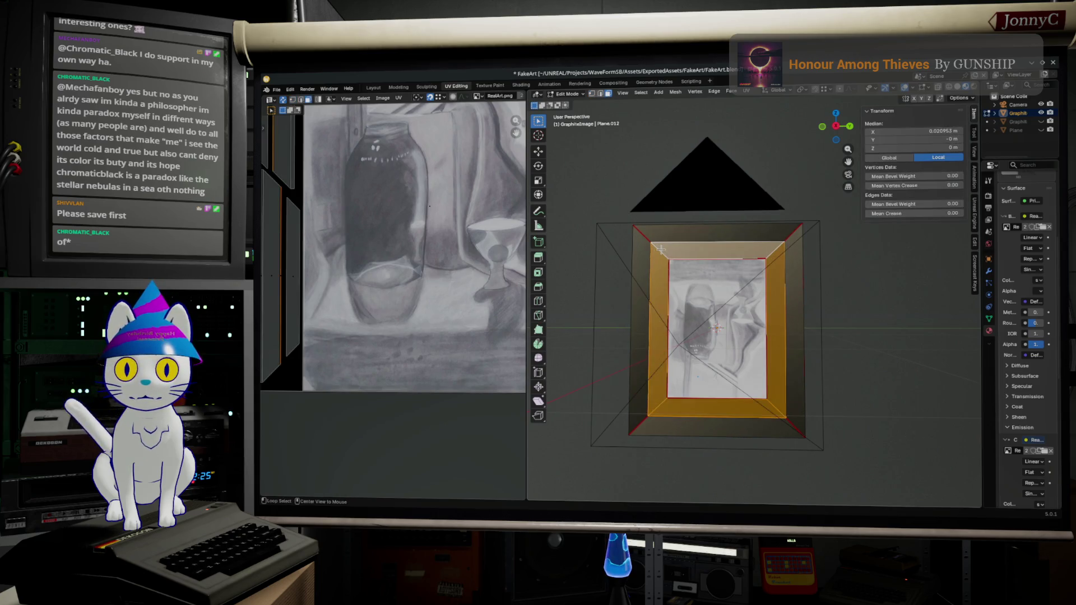
middle_drag(658, 249, 704, 277)
scroll(703, 276, up, 3)
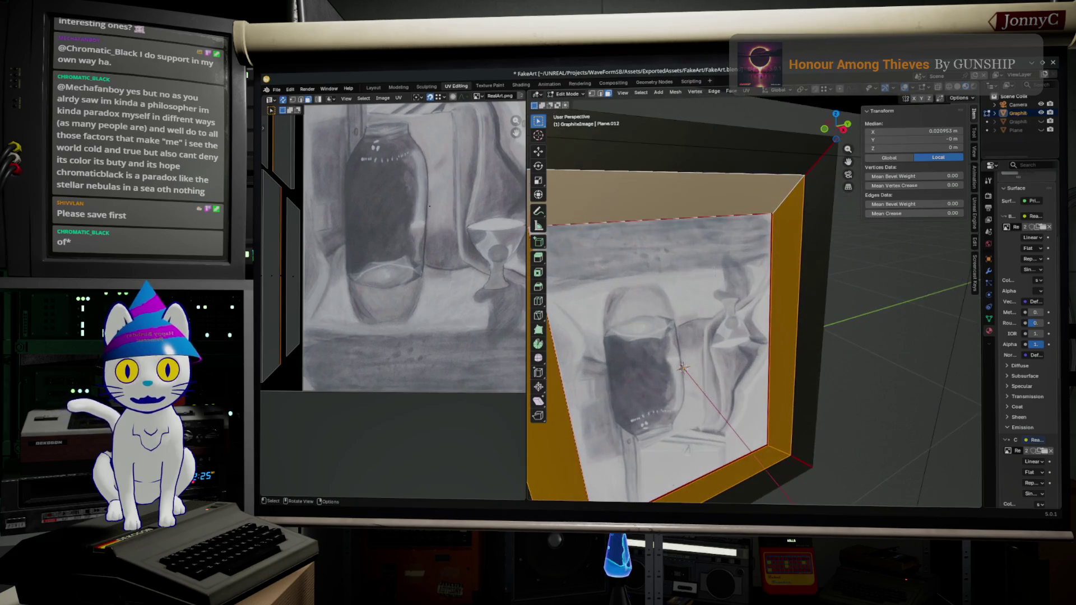
scroll(781, 265, up, 3)
scroll(782, 252, up, 3)
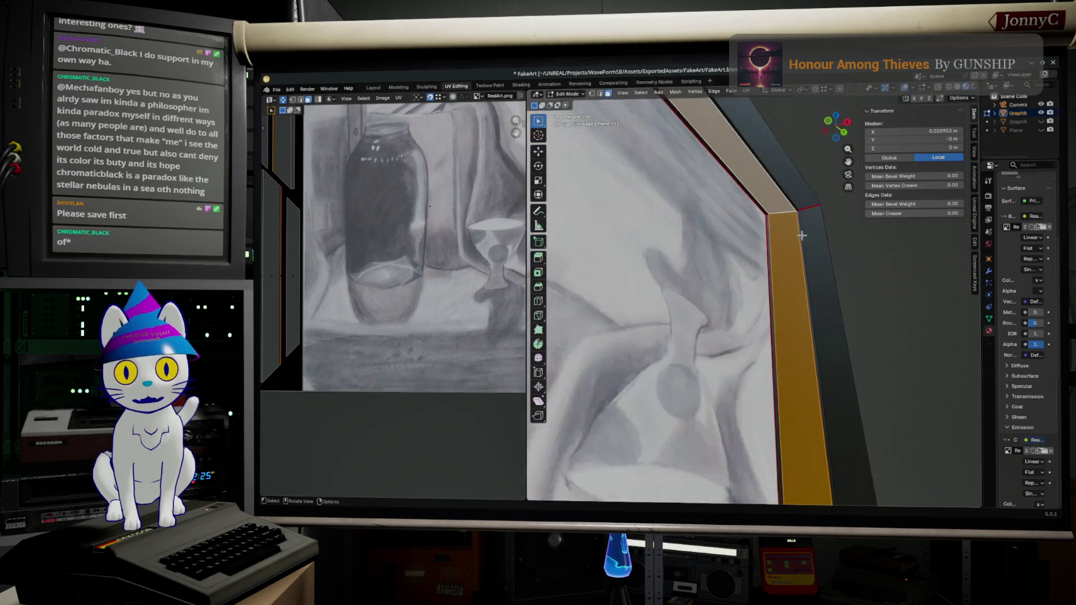
scroll(784, 210, up, 3)
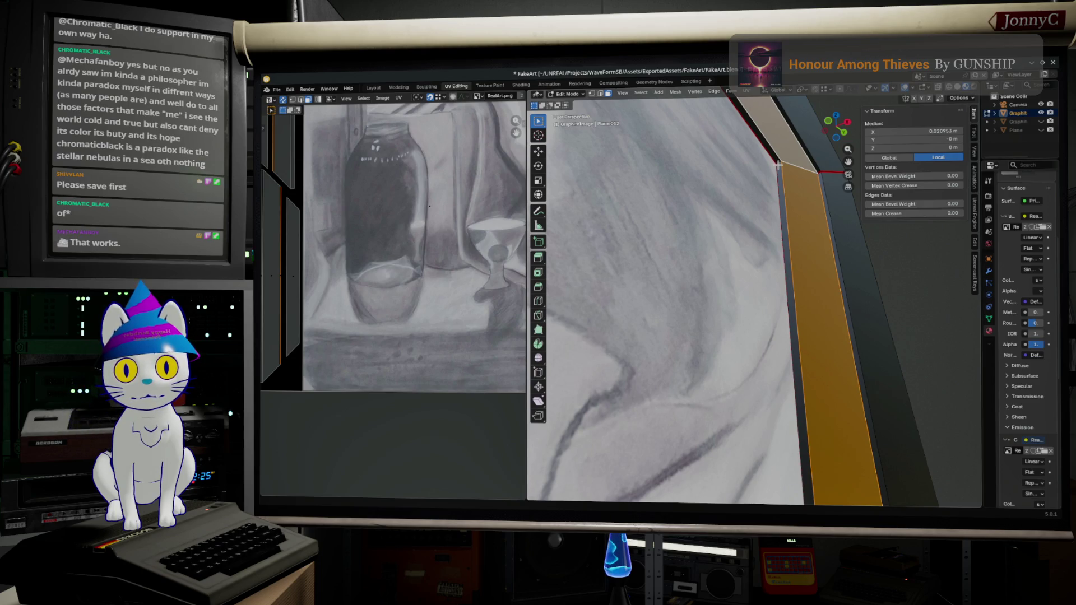
alt+click(777, 164)
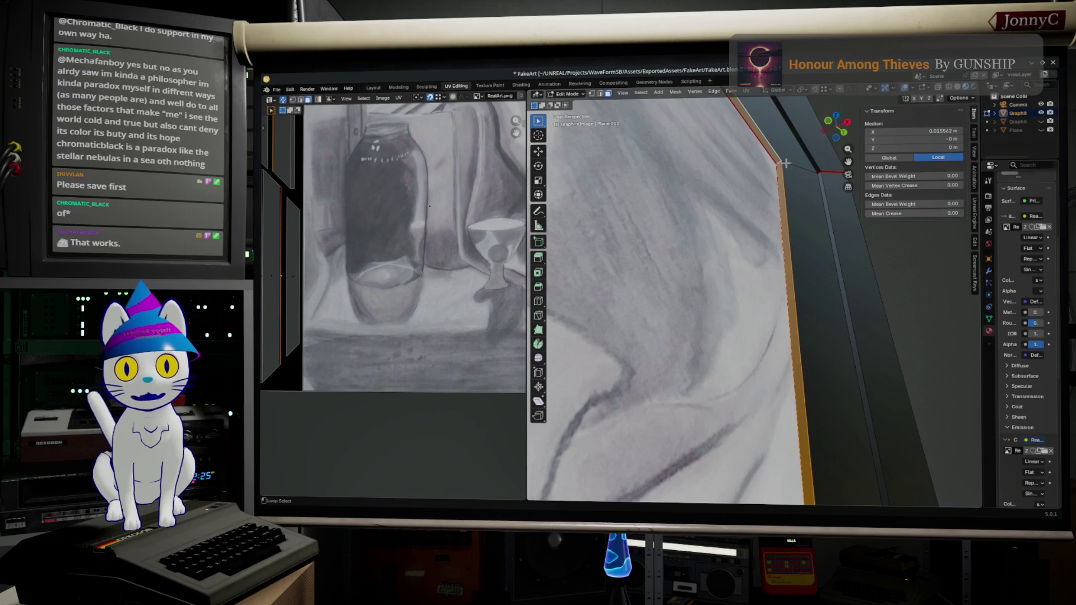
scroll(784, 163, down, 2)
scroll(784, 163, down, 2)
scroll(784, 163, down, 3)
mouse_move(784, 163)
middle_down()
mouse_move(728, 272)
mouse_move(739, 278)
middle_up()
scroll(740, 277, down, 2)
middle_drag(745, 353, 783, 342)
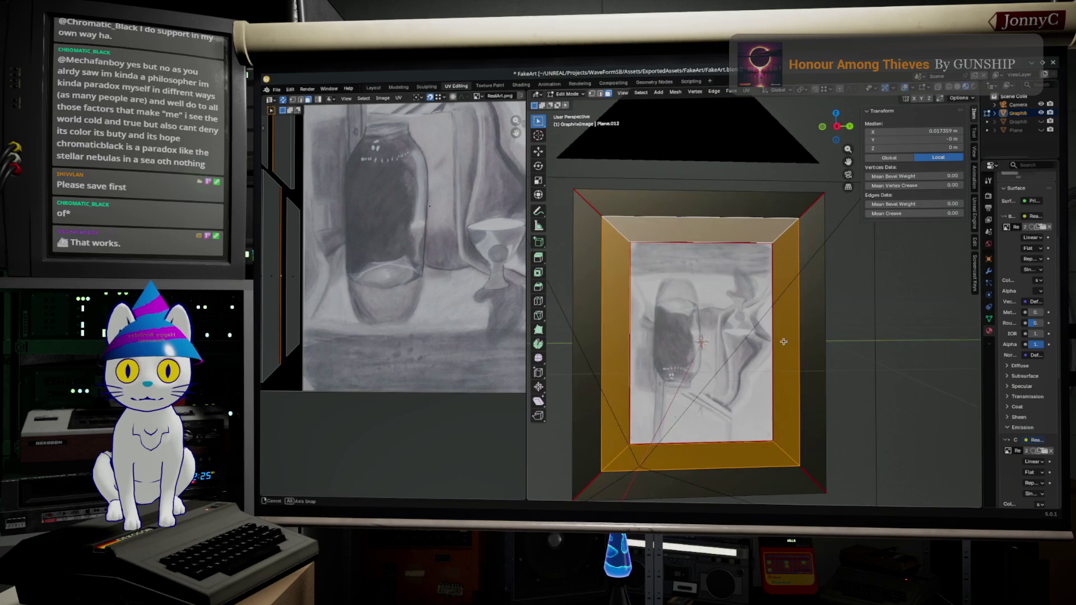
scroll(399, 256, down, 5)
scroll(484, 194, up, 3)
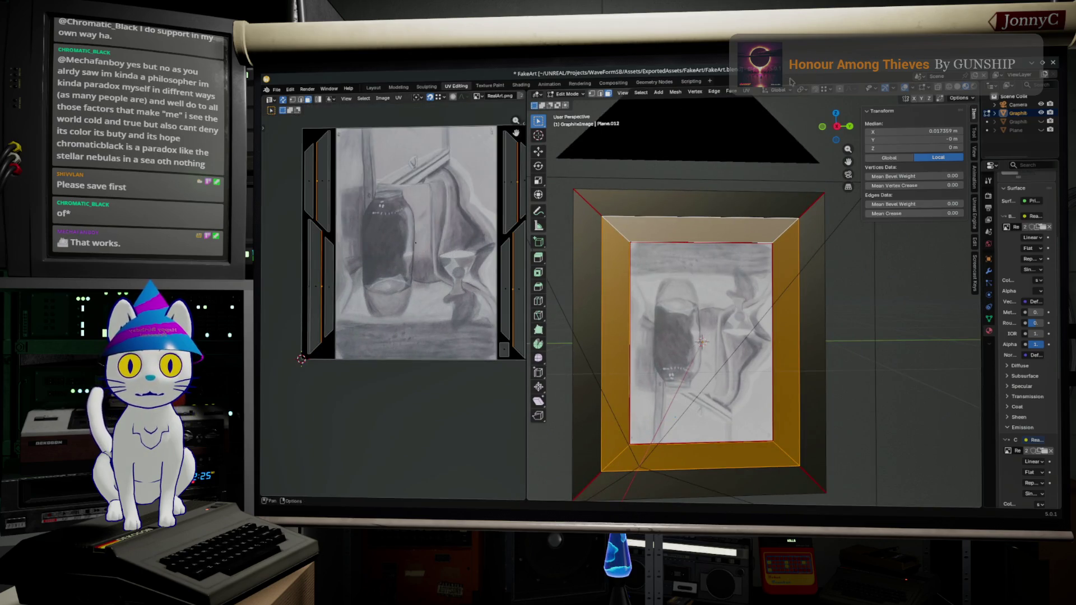
click(745, 92)
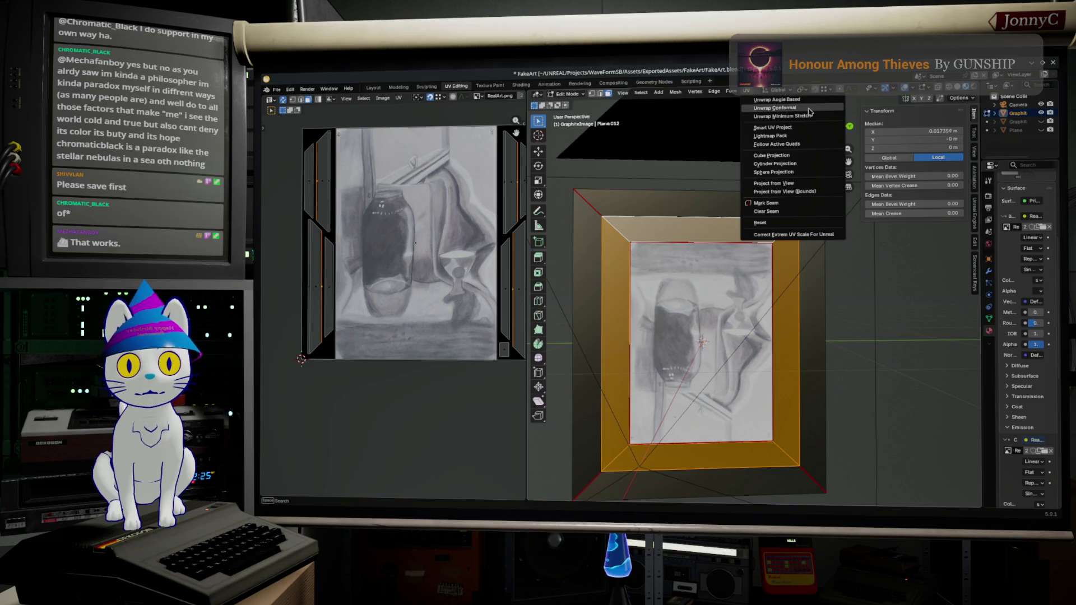
Unwrap the border faces conformally and scale/move the UV island to cover the dark frame-shaped texture area
click(790, 107)
key(s)
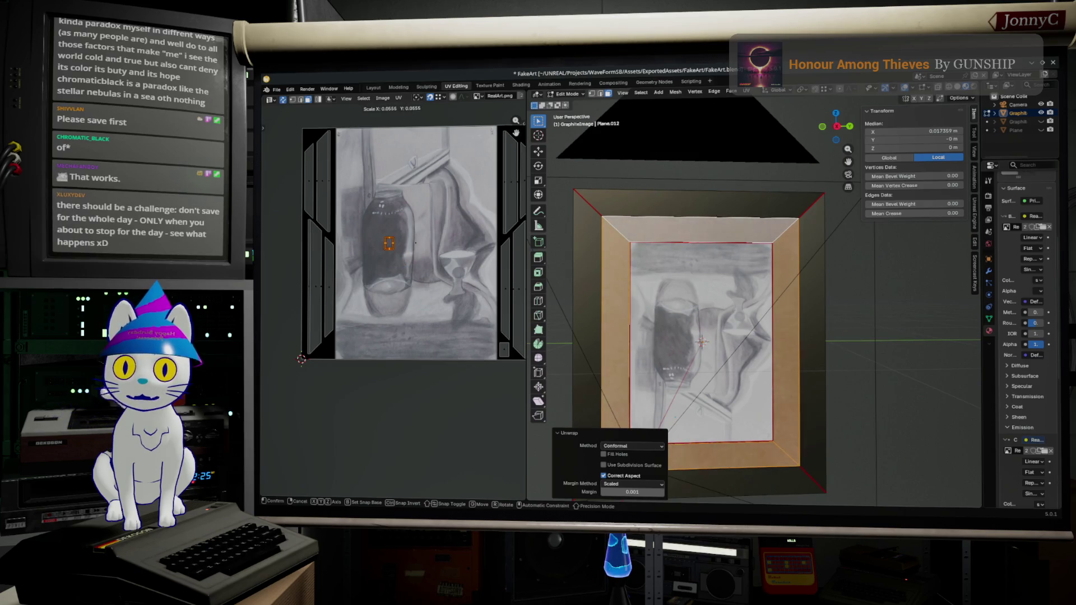
key(Return)
key(g)
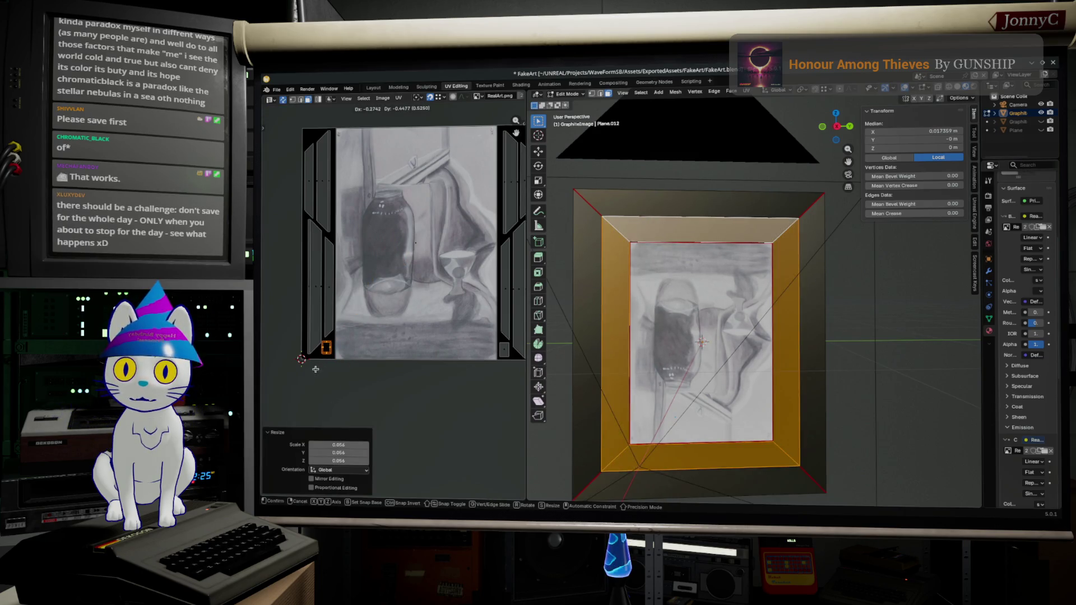
click(318, 372)
scroll(318, 372, up, 5)
scroll(467, 216, up, 3)
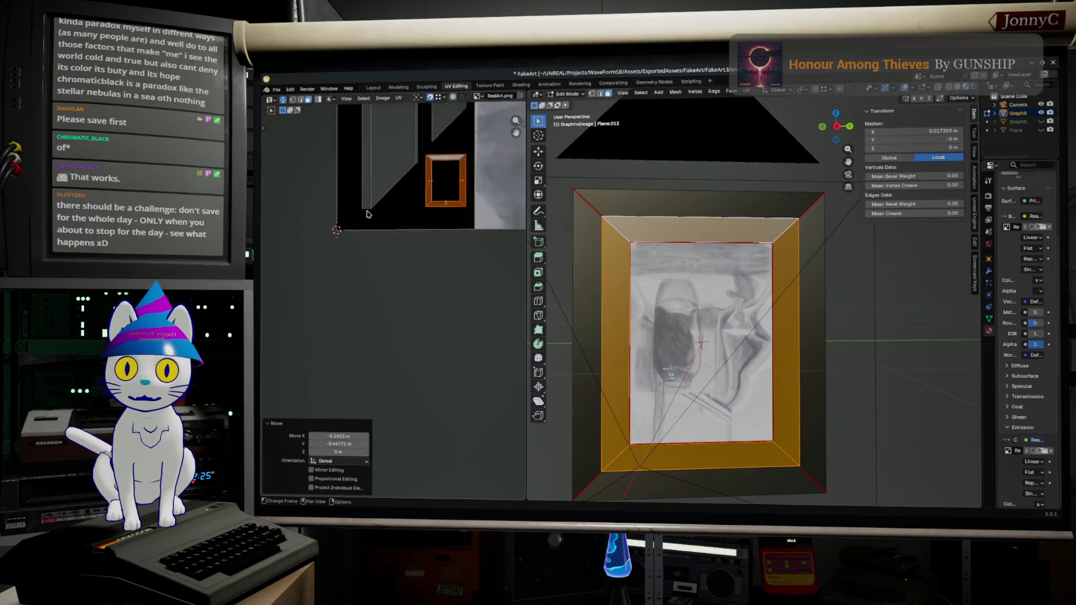
scroll(467, 216, down, 3)
key(g)
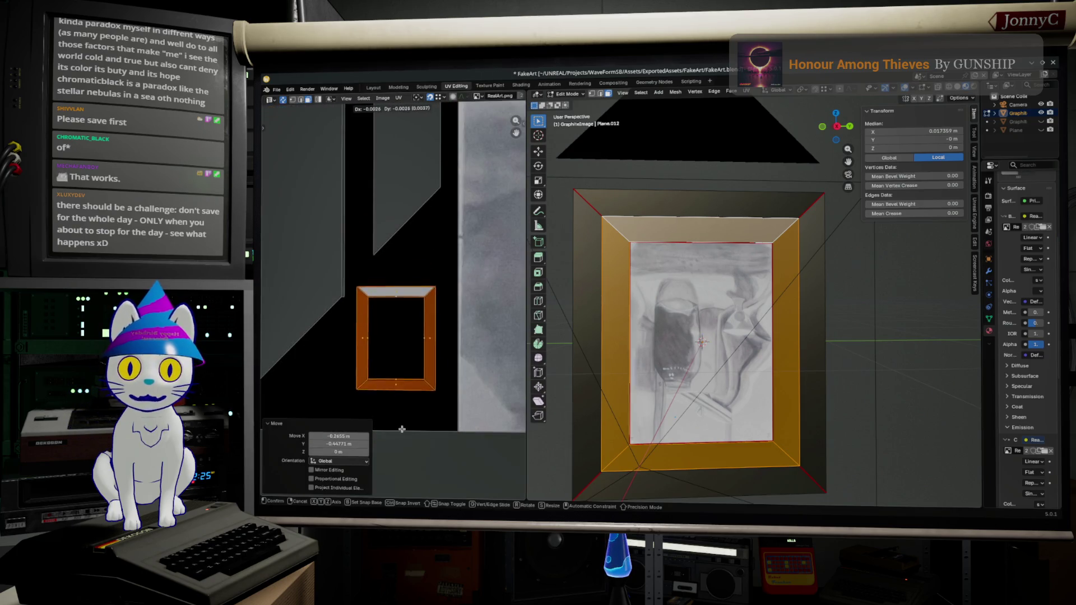
click(404, 455)
key(s)
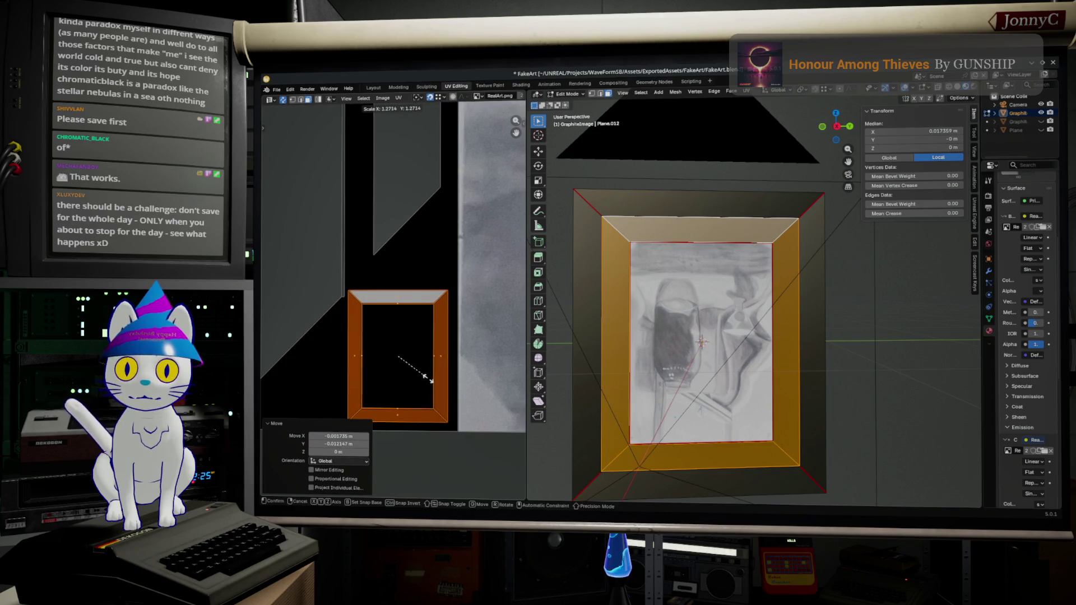
click(425, 380)
key(Tab)
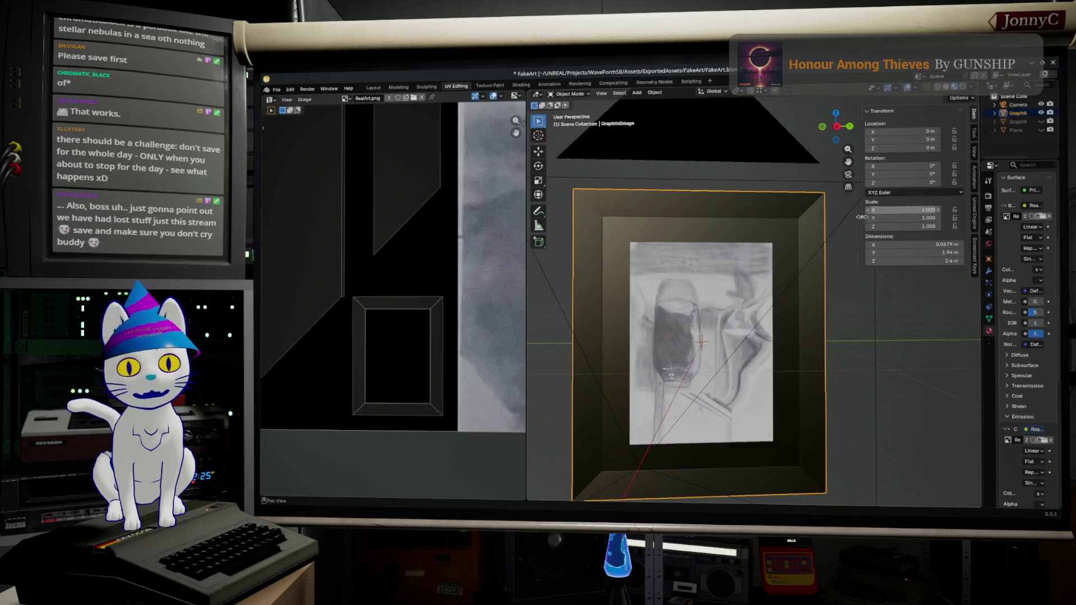
Frame the picture frame in a right-side orthographic view in edit mode
key(Tab)
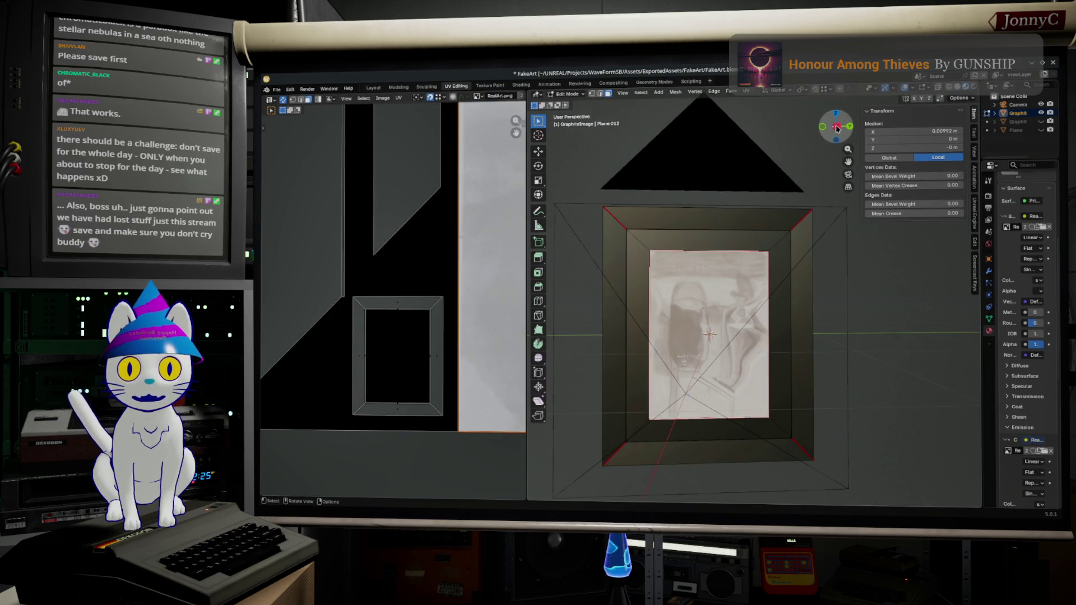
click(836, 127)
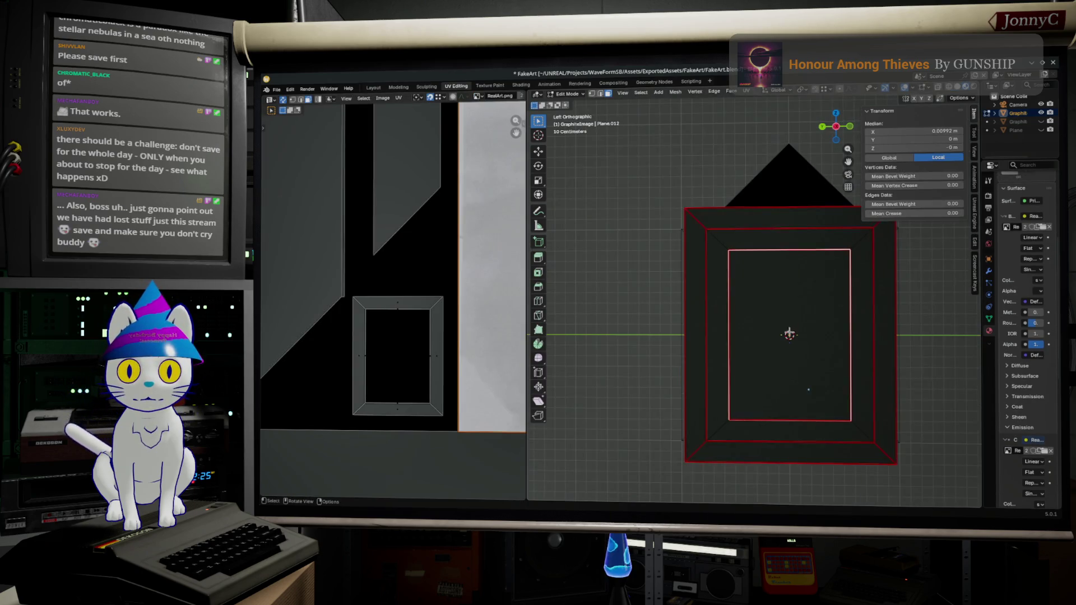
click(837, 127)
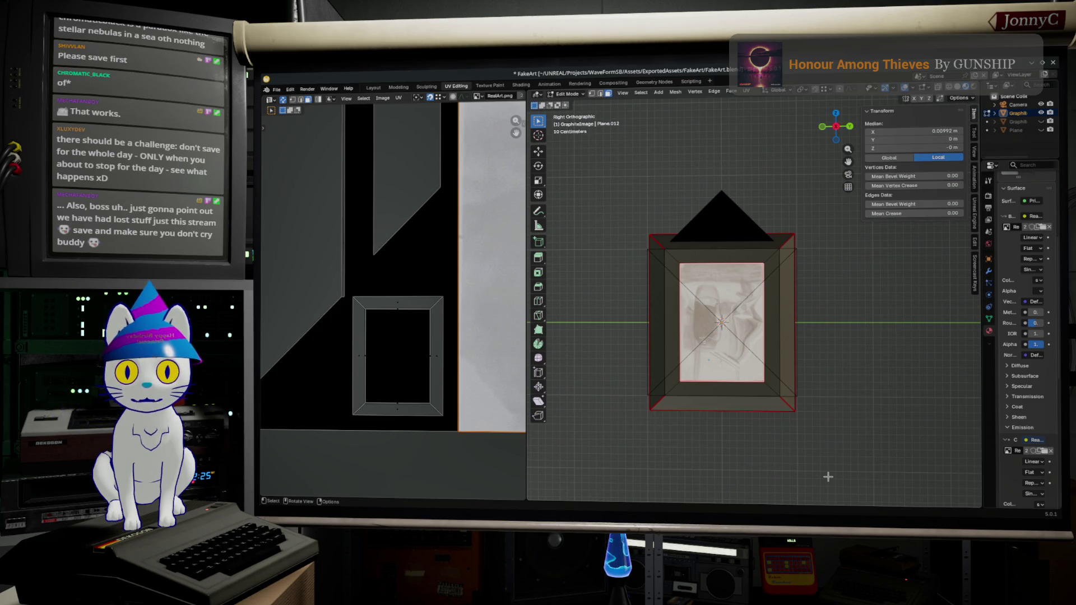
key(KP_Decimal)
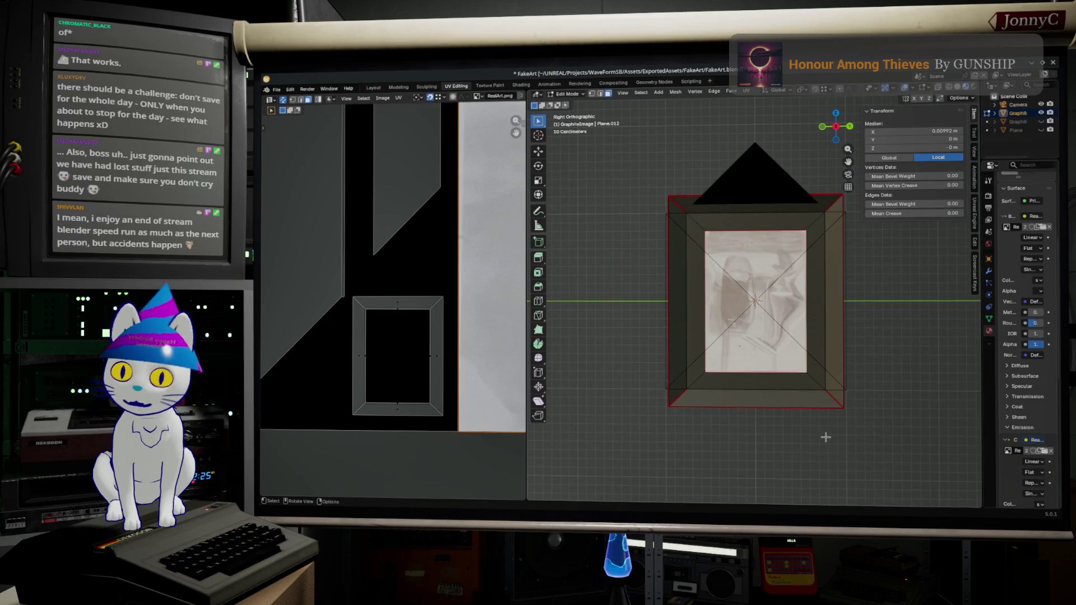
key(Tab)
key(a)
key(Tab)
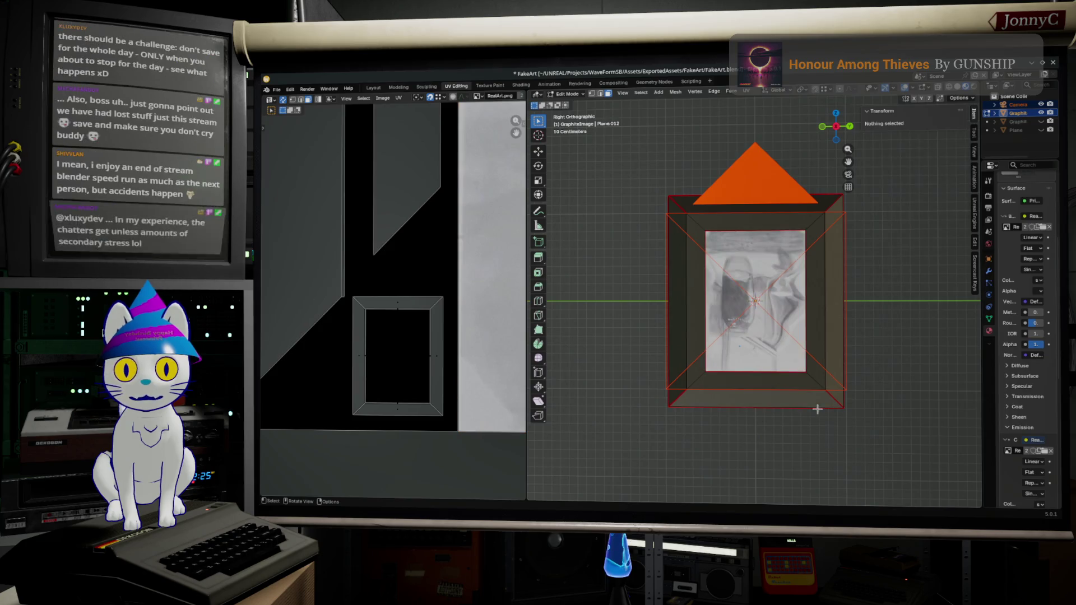
After an aborted object-mode scale, select all the frame's geometry in edit mode and start scaling it down
key(Tab)
key(s)
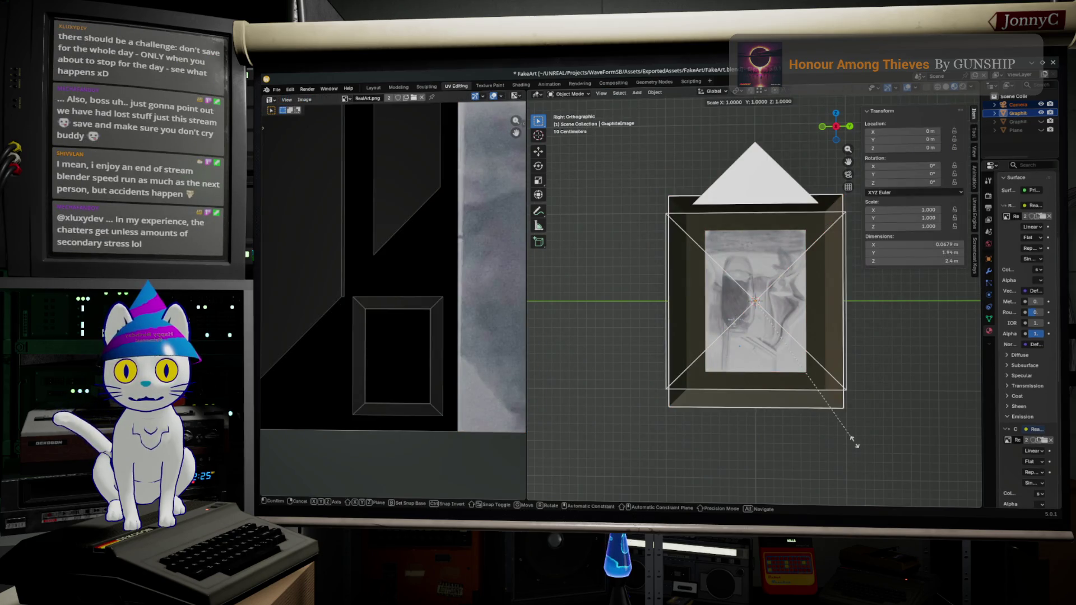
click(852, 440)
click(830, 411)
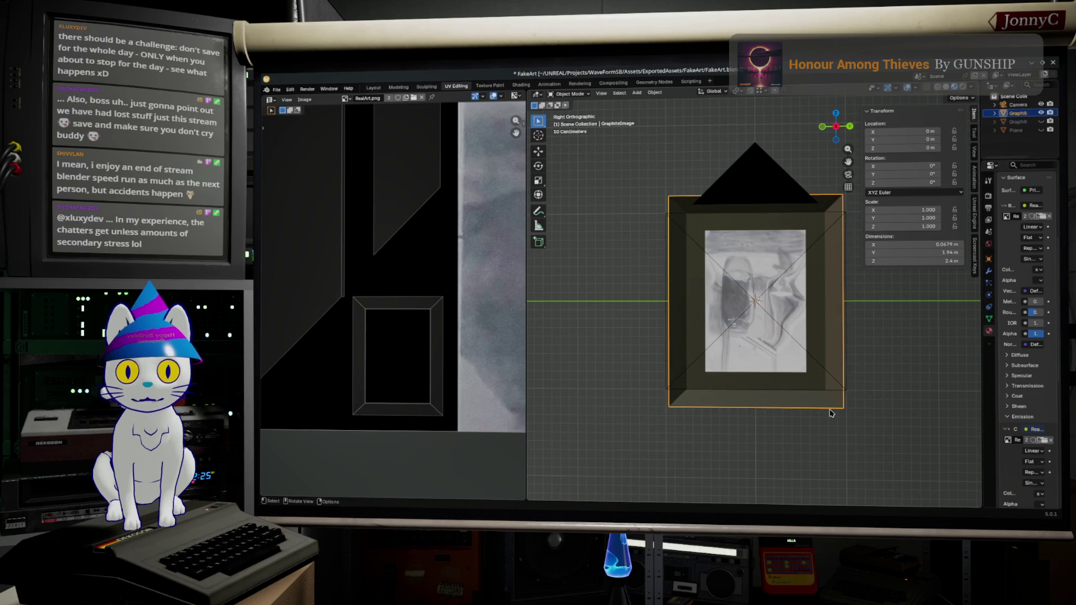
key(Tab)
key(a)
key(s)
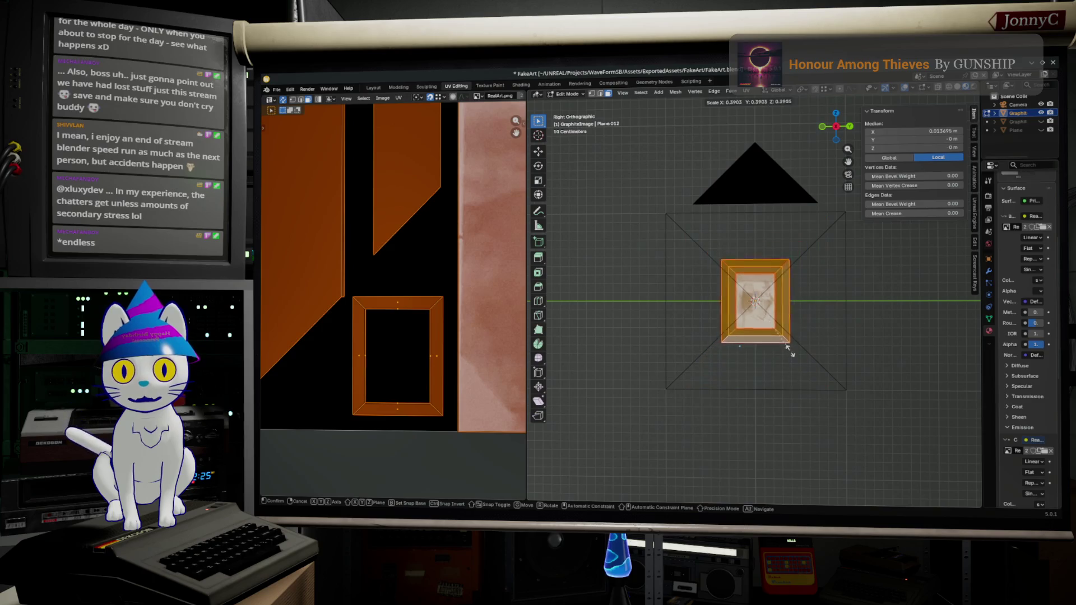
Shrink the whole frame mesh to 0.154, then enlarge it by 1.323
click(771, 311)
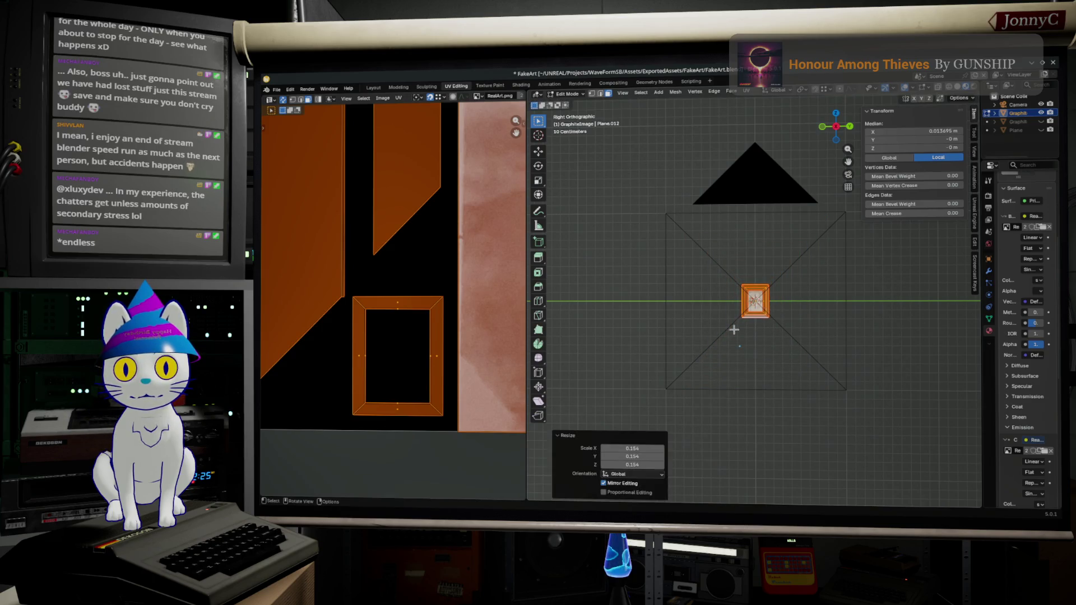
scroll(760, 332, up, 4)
scroll(765, 348, up, 5)
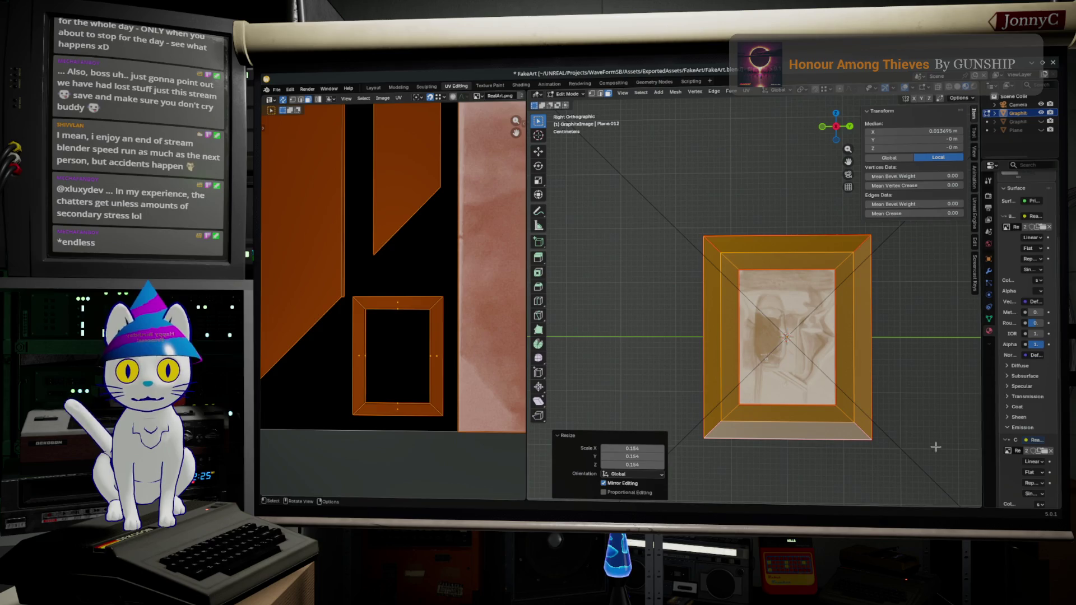
scroll(881, 422, down, 2)
scroll(881, 422, down, 4)
scroll(881, 422, up, 3)
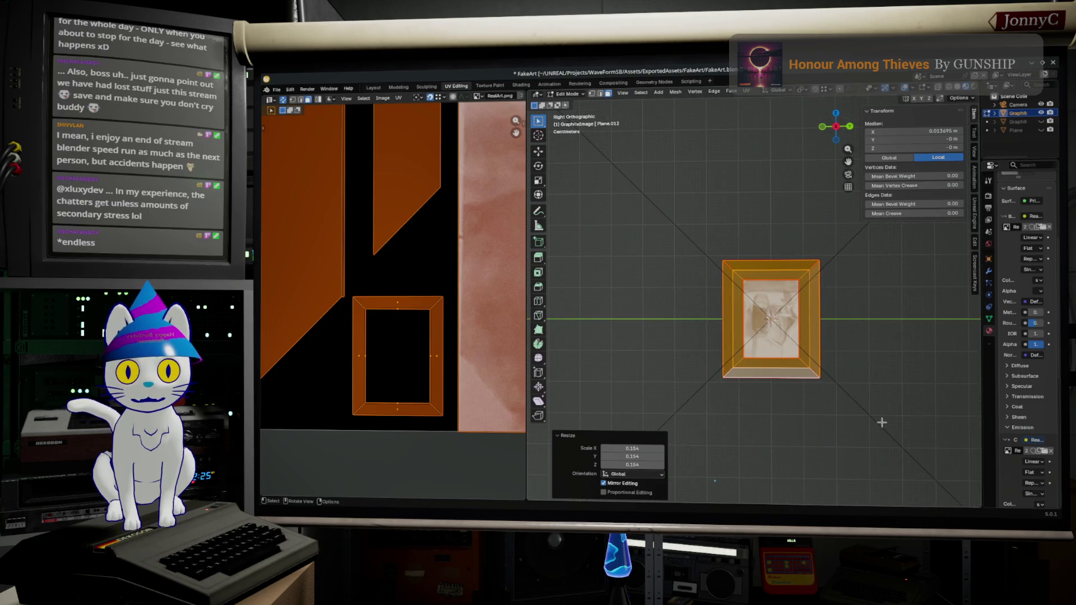
key(s)
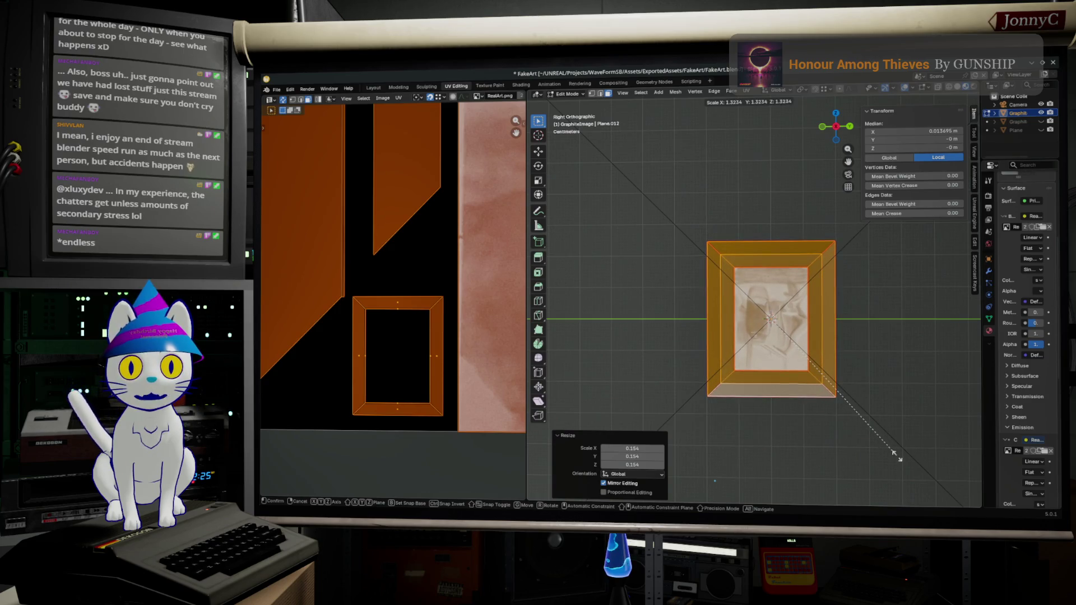
click(894, 452)
shift+middle_drag(844, 419, 861, 432)
scroll(861, 432, up, 2)
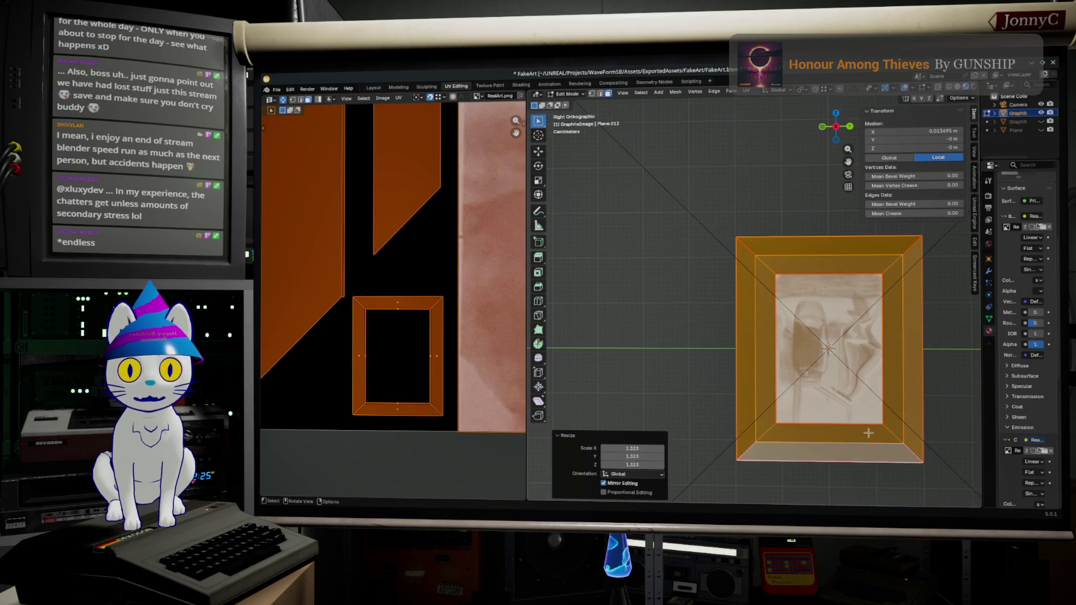
Save FakeArt.blend
click(275, 91)
click(294, 145)
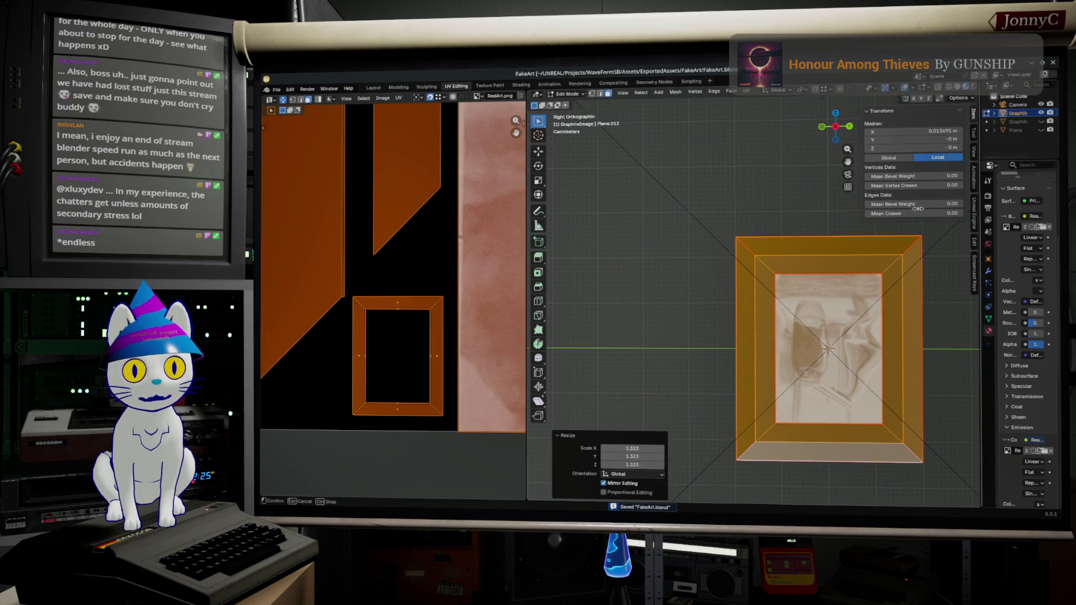
drag(980, 202, 763, 203)
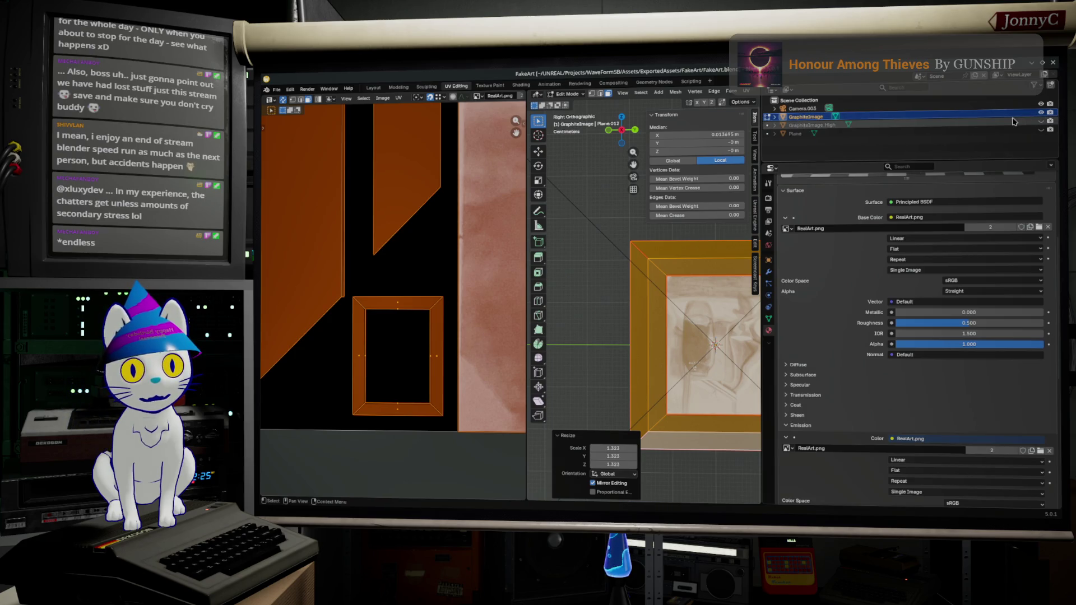
Set GraphiteImage's export type to Export recursive in the Unreal Engine exporter panel, then switch to Unreal
click(757, 227)
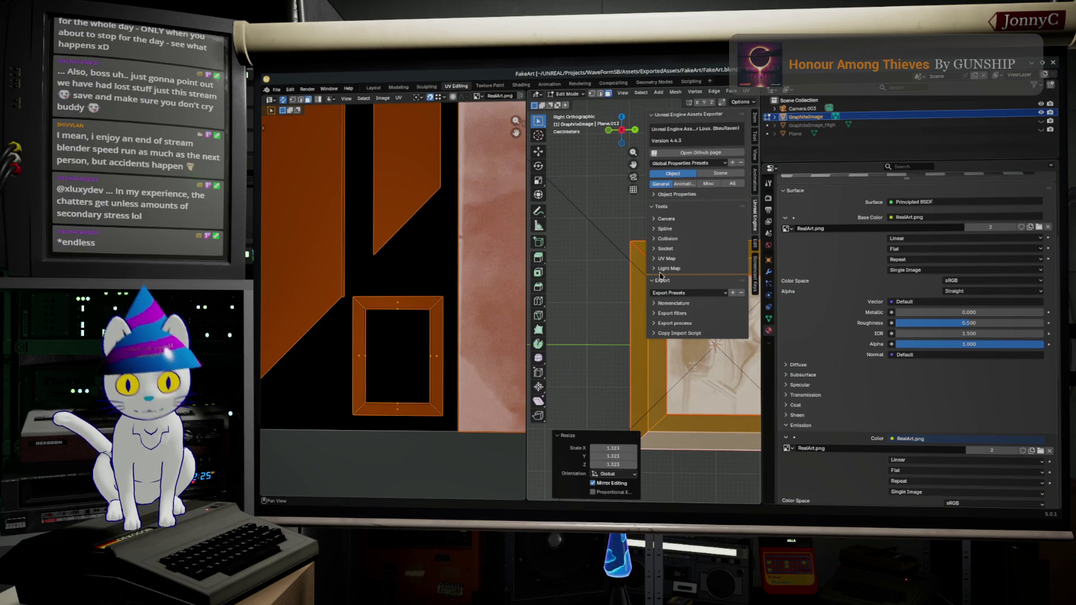
click(656, 194)
click(702, 217)
click(704, 235)
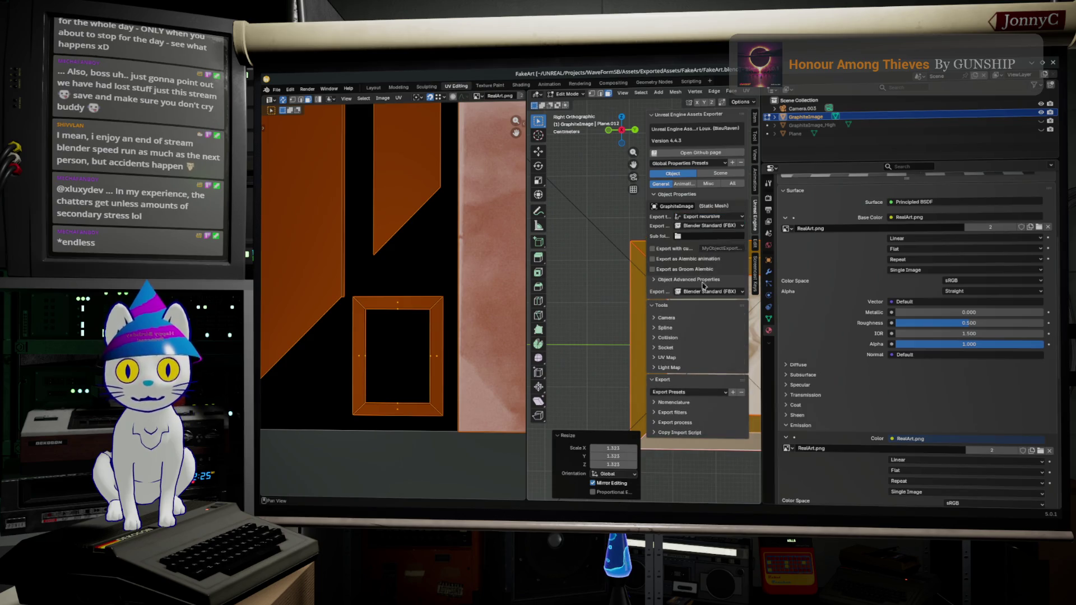
click(673, 401)
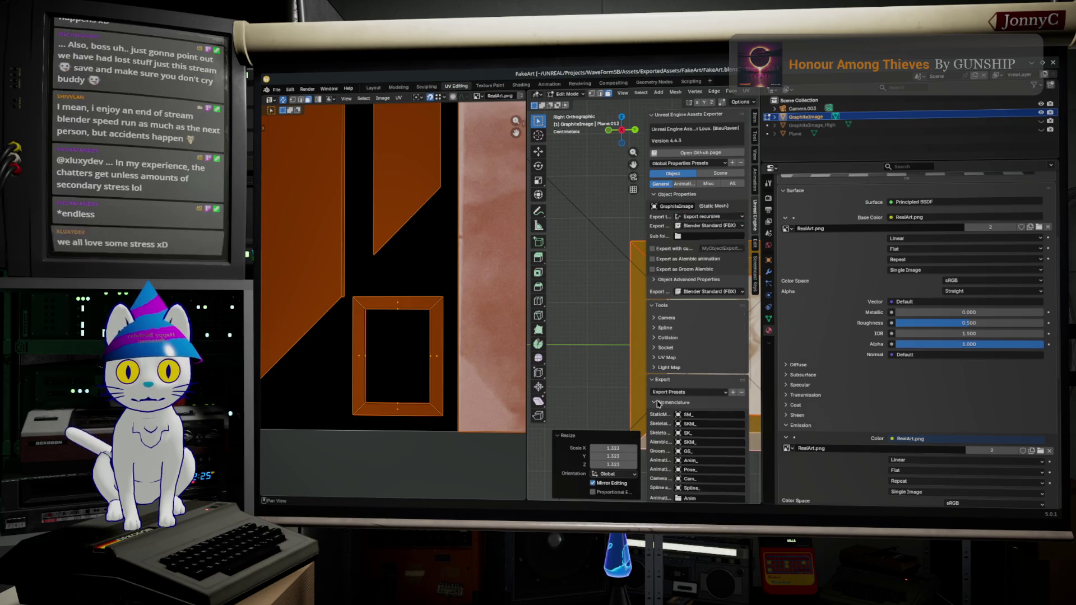
scroll(698, 416, down, 3)
scroll(708, 424, down, 2)
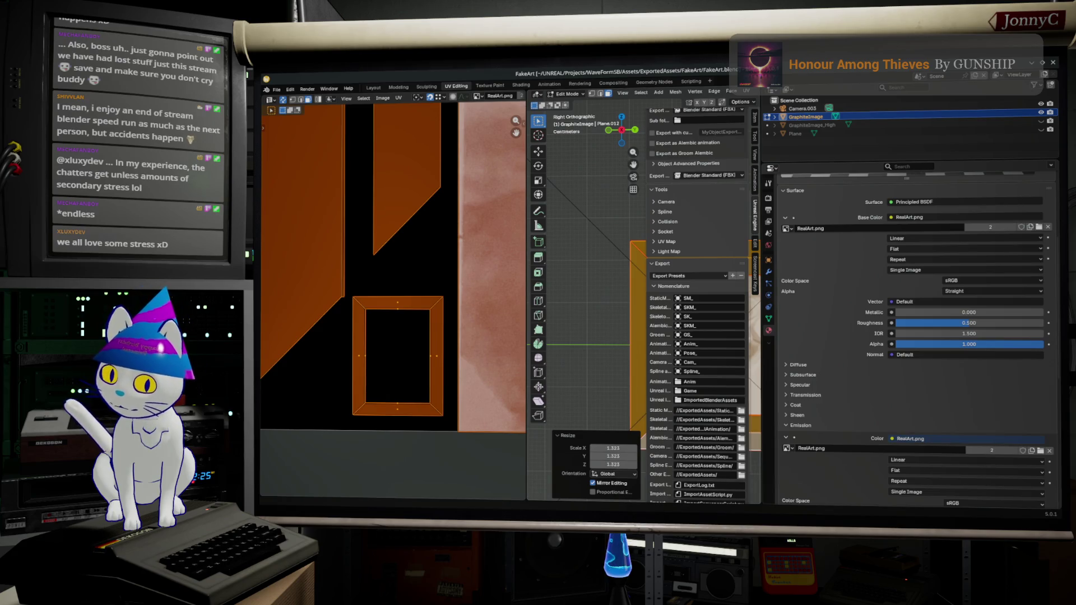
key(alt+Tab)
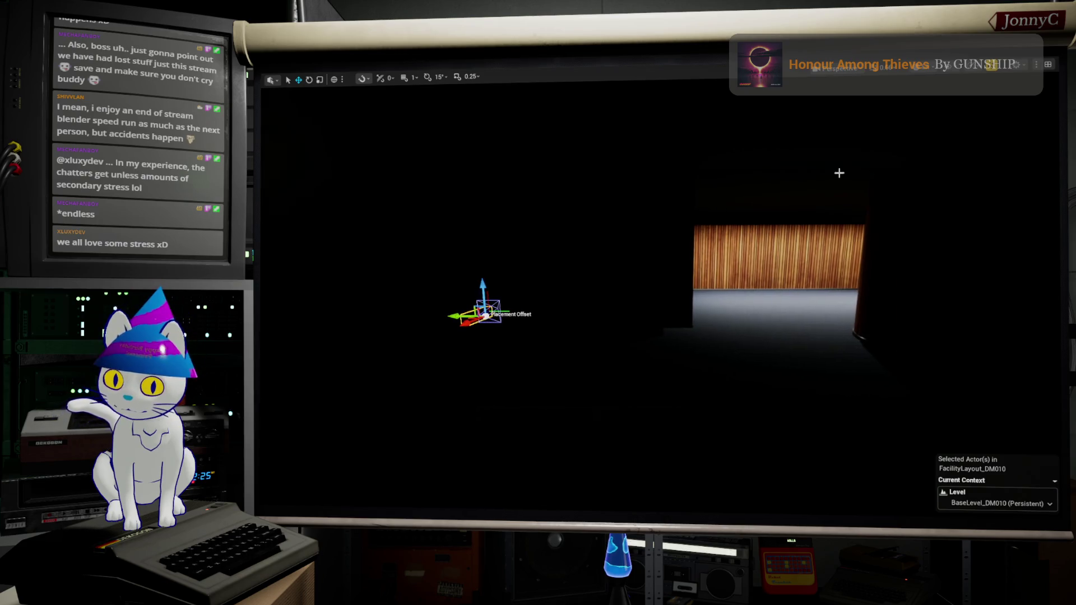
scroll(320, 389, up, 2)
scroll(318, 391, up, 2)
scroll(314, 391, up, 2)
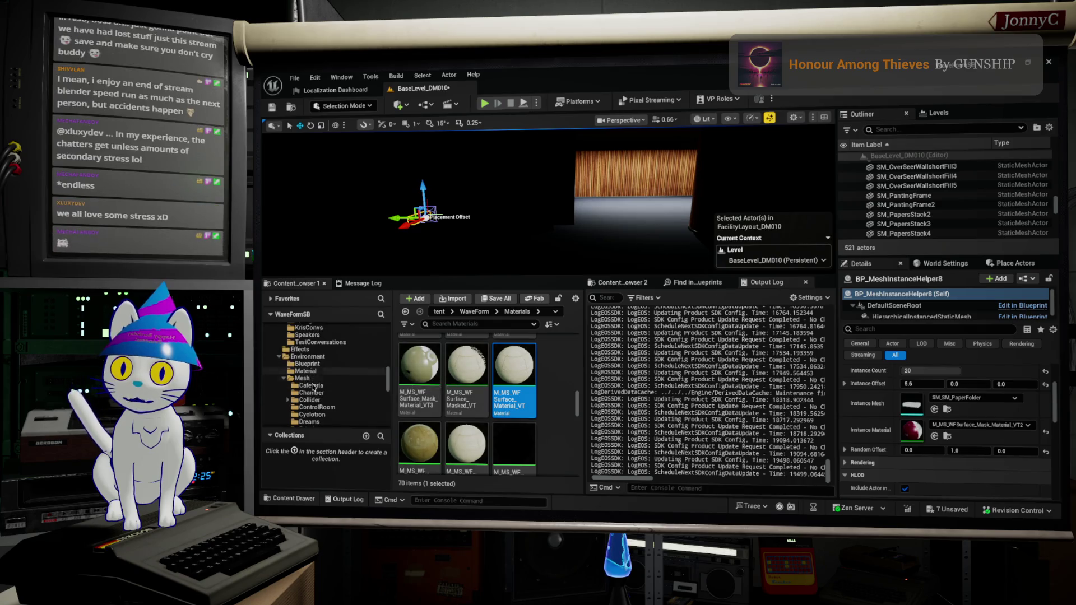
scroll(315, 382, down, 2)
scroll(318, 374, down, 2)
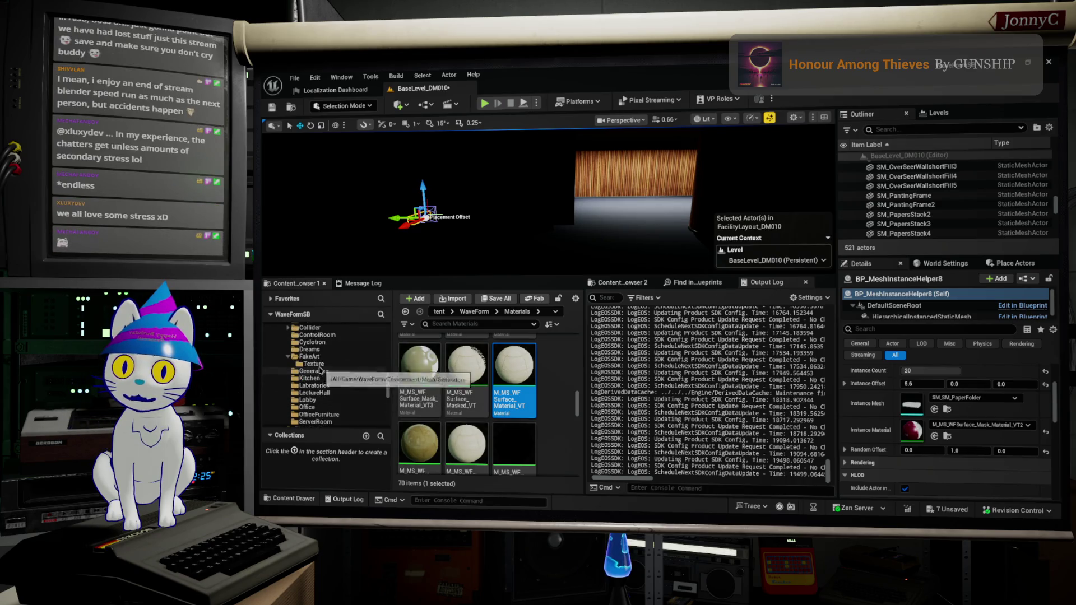
click(319, 358)
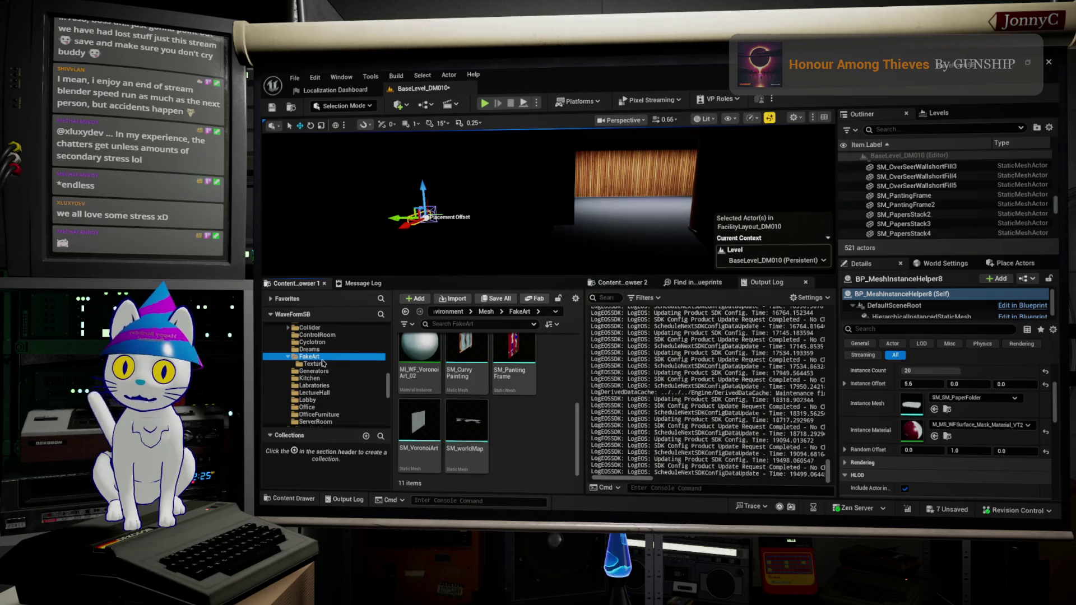
right_click(322, 362)
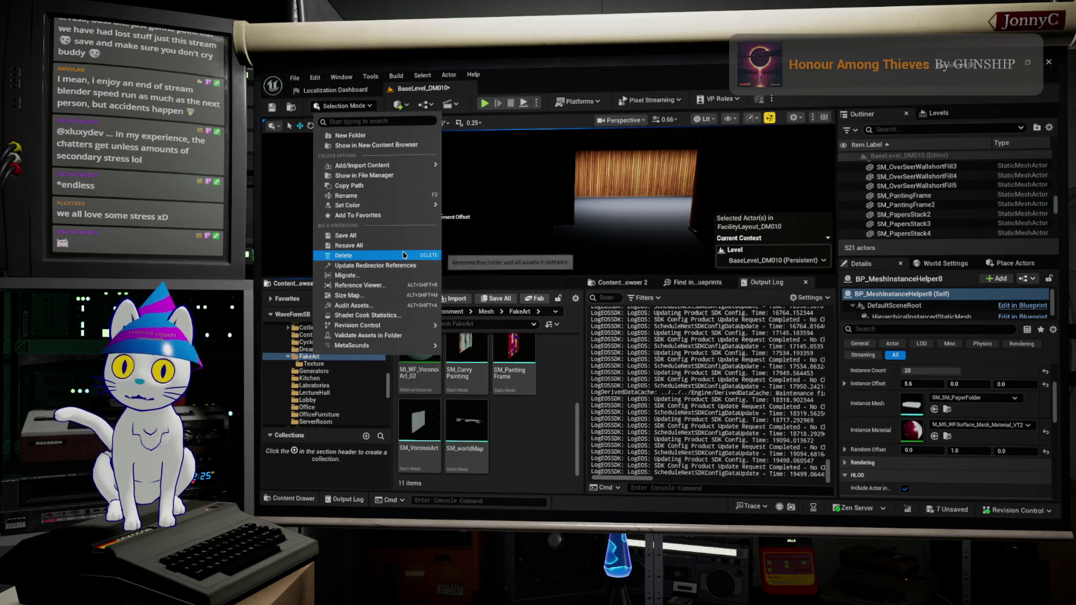
click(399, 184)
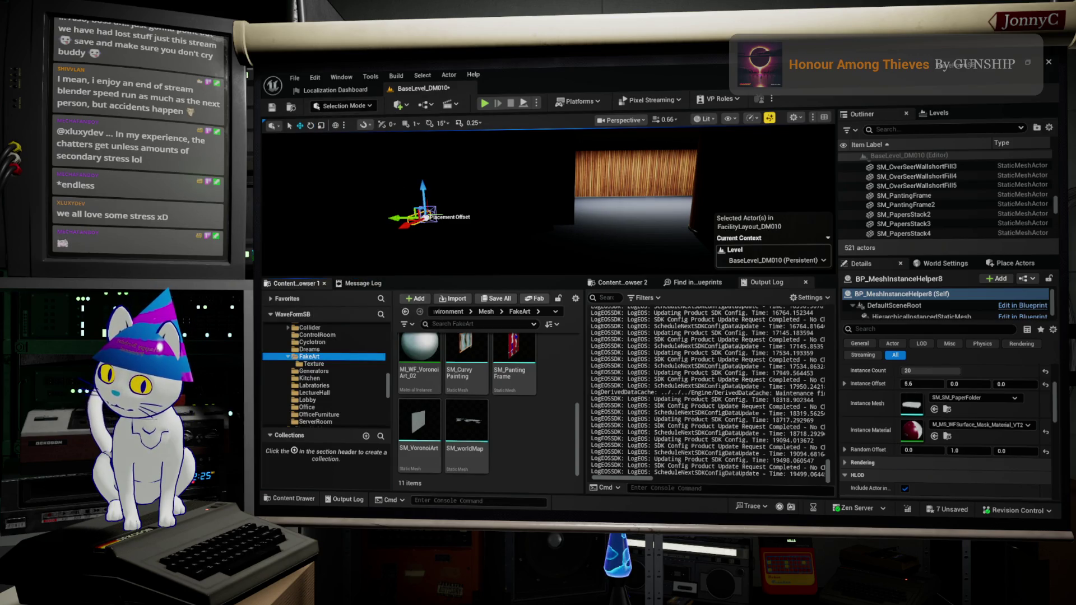
key(alt+Tab)
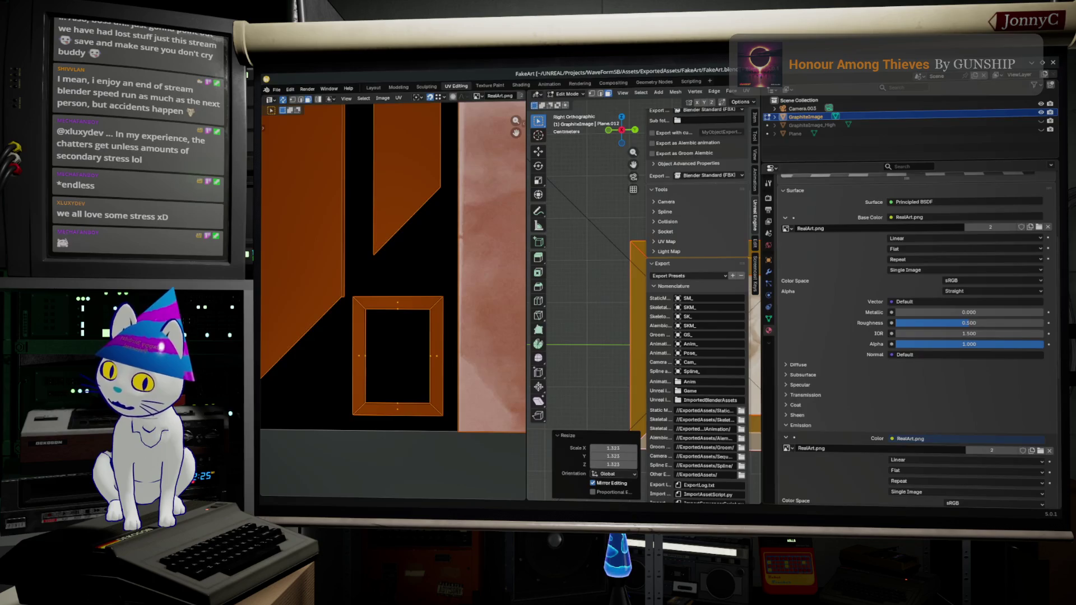
Point the Unreal import destination path at the project's environment folder
click(705, 477)
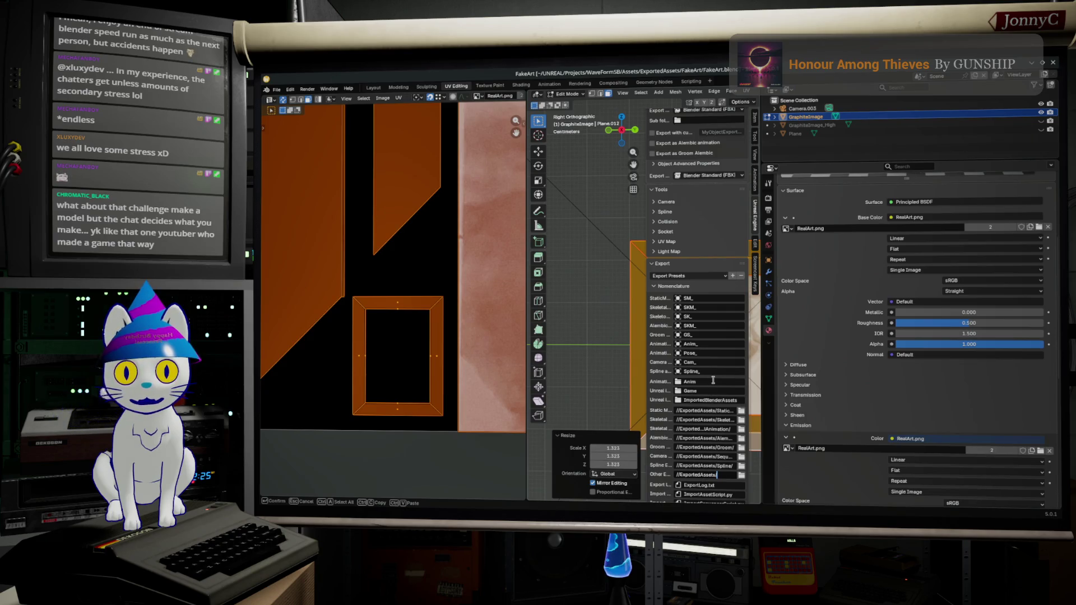
click(715, 399)
text(/Game/WaveForm/Environ)
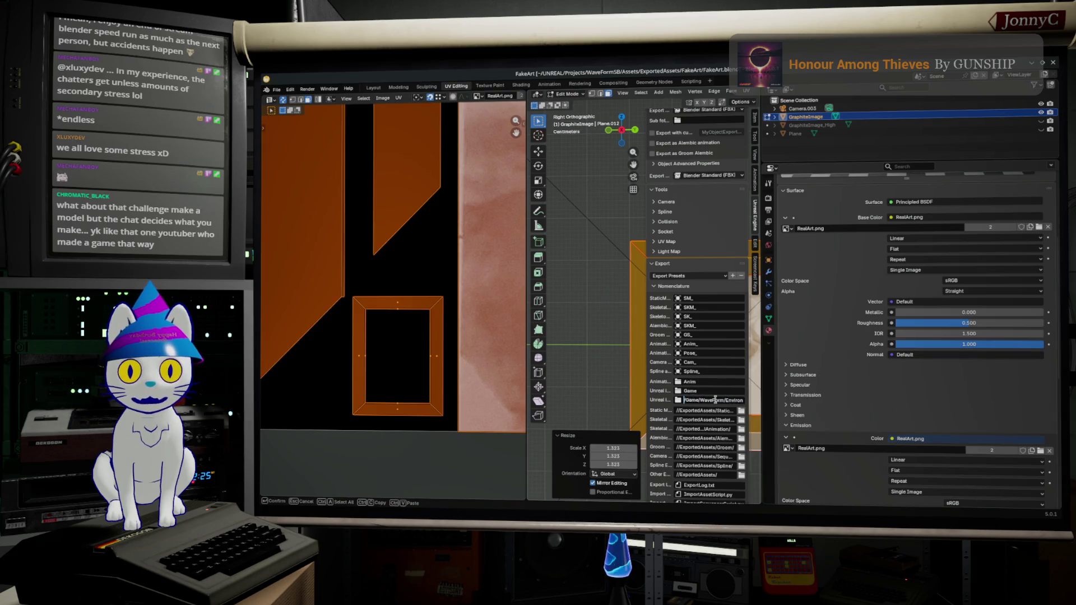
key(Return)
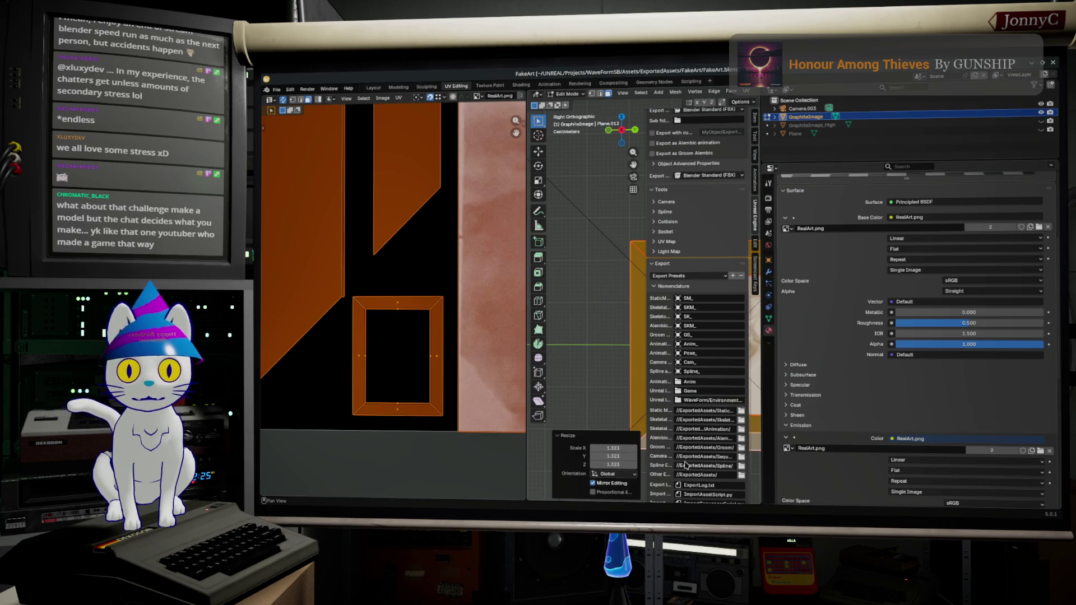
scroll(691, 449, down, 2)
scroll(631, 343, down, 3)
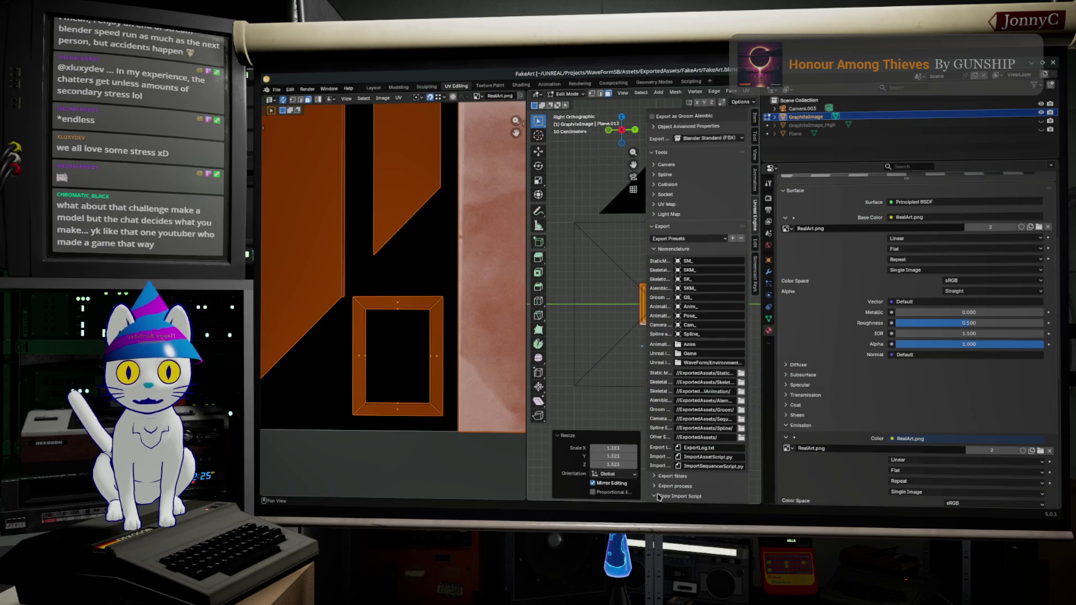
Export the graphite image asset for Unreal and copy its import script command
click(655, 486)
scroll(654, 486, down, 5)
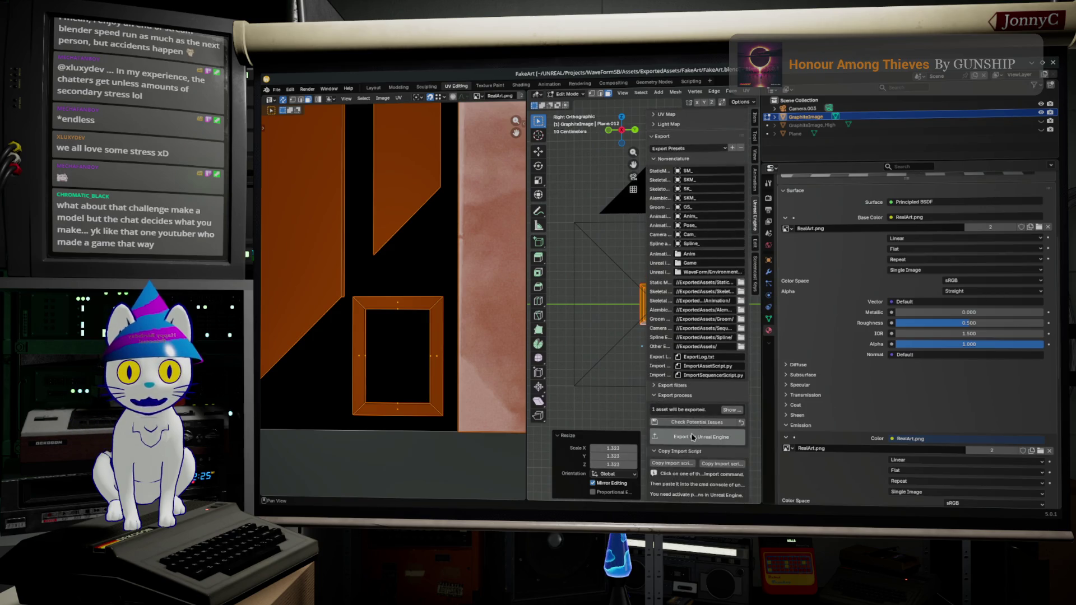
click(691, 436)
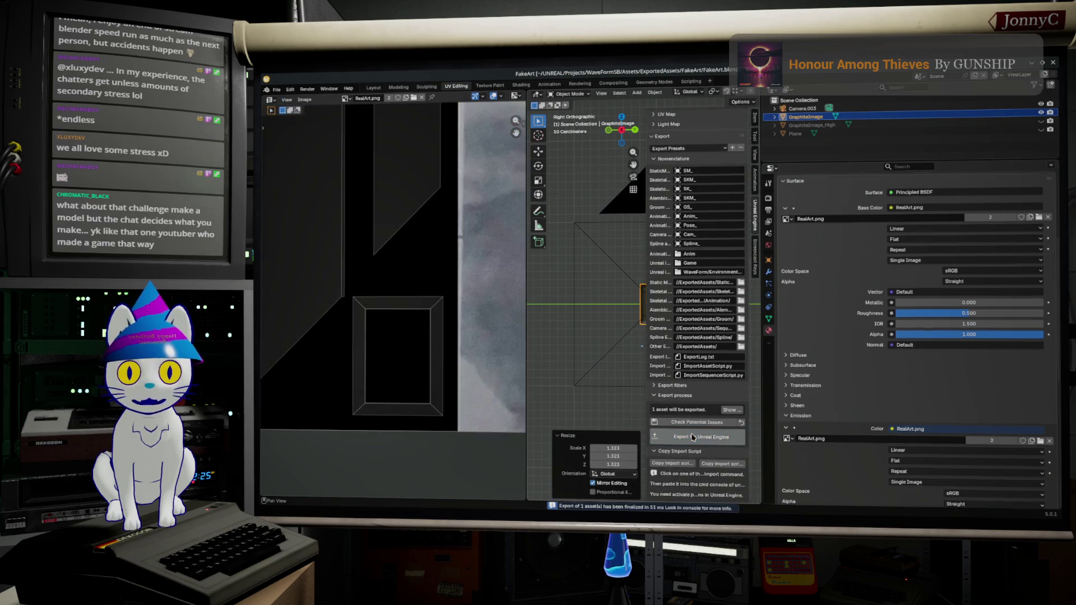
click(679, 464)
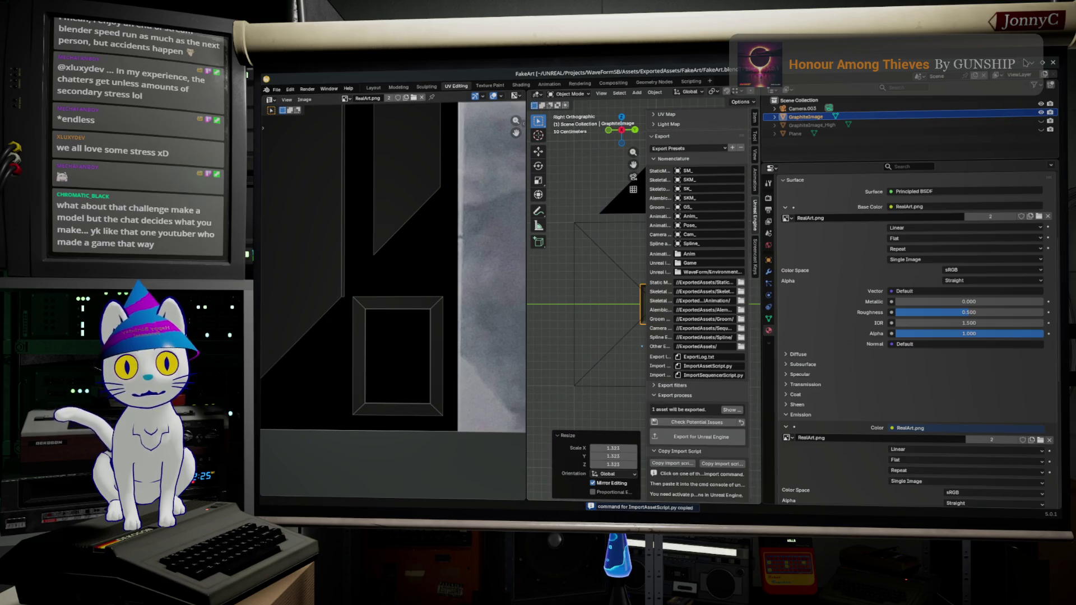
key(alt+Tab)
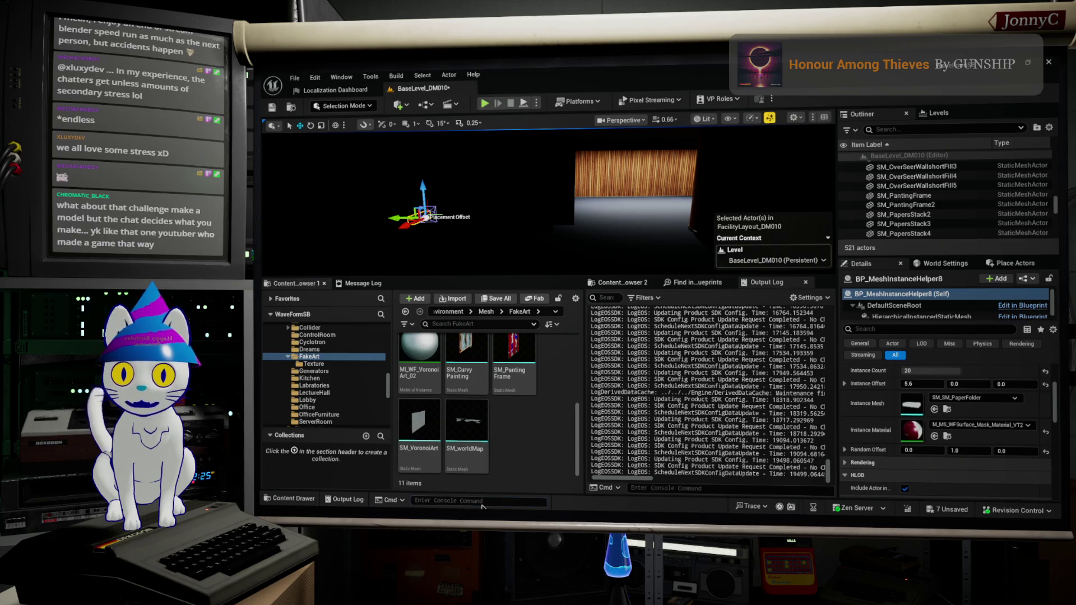
Run the pasted import command to create SM_GraphiteImage and inspect it in the static mesh editor
key(ctrl+v)
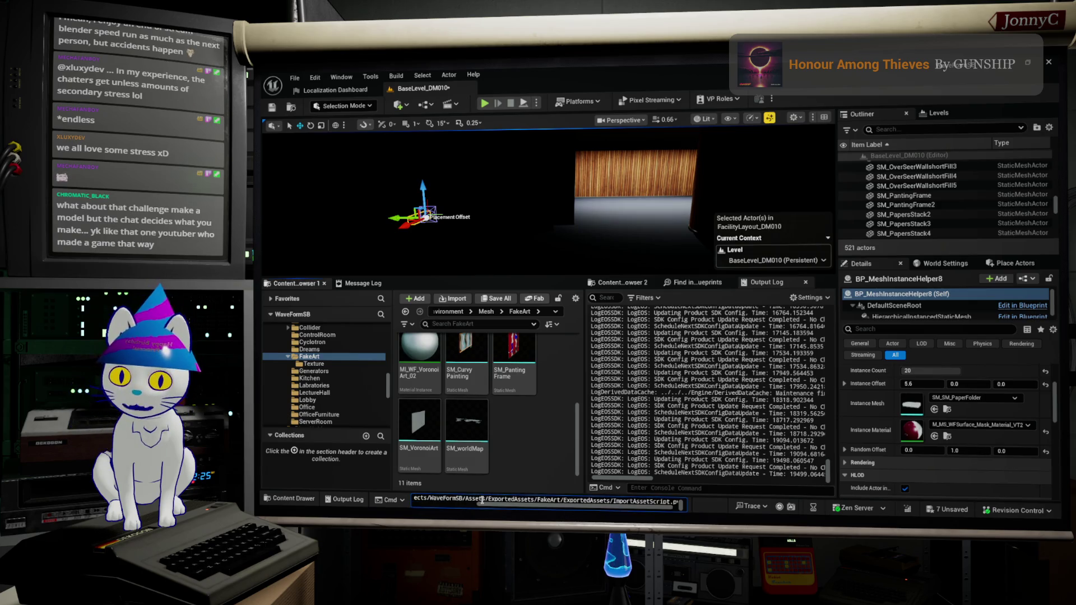
key(Return)
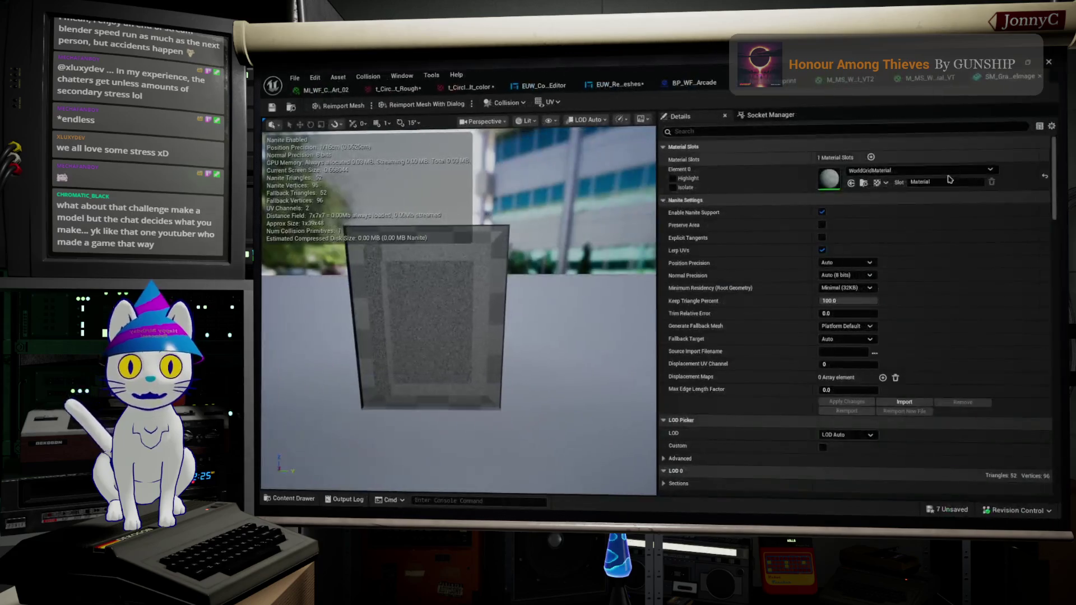
drag(457, 311, 387, 311)
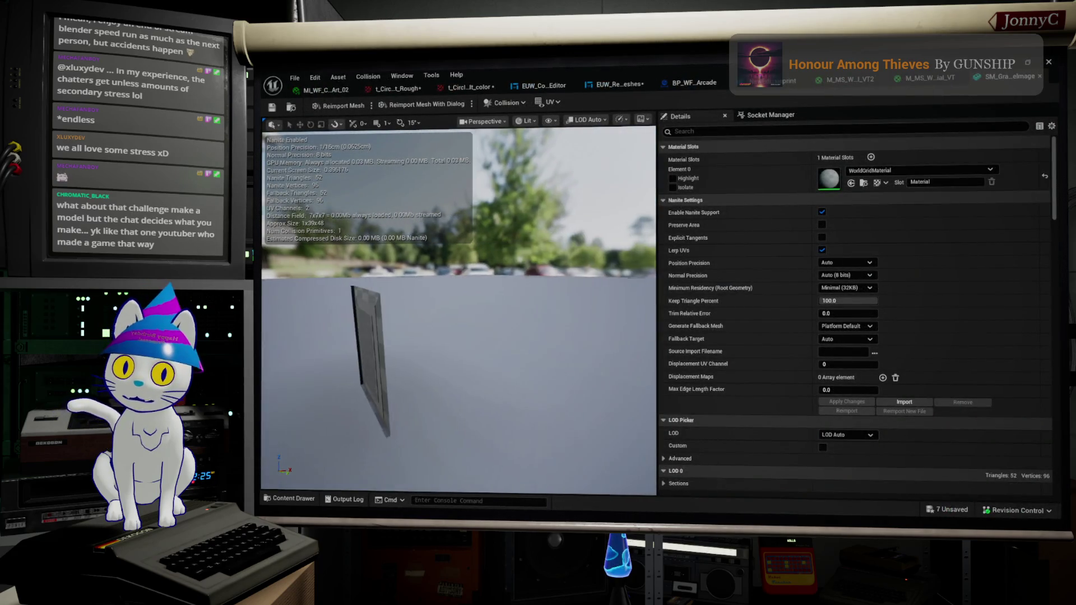
drag(458, 311, 421, 311)
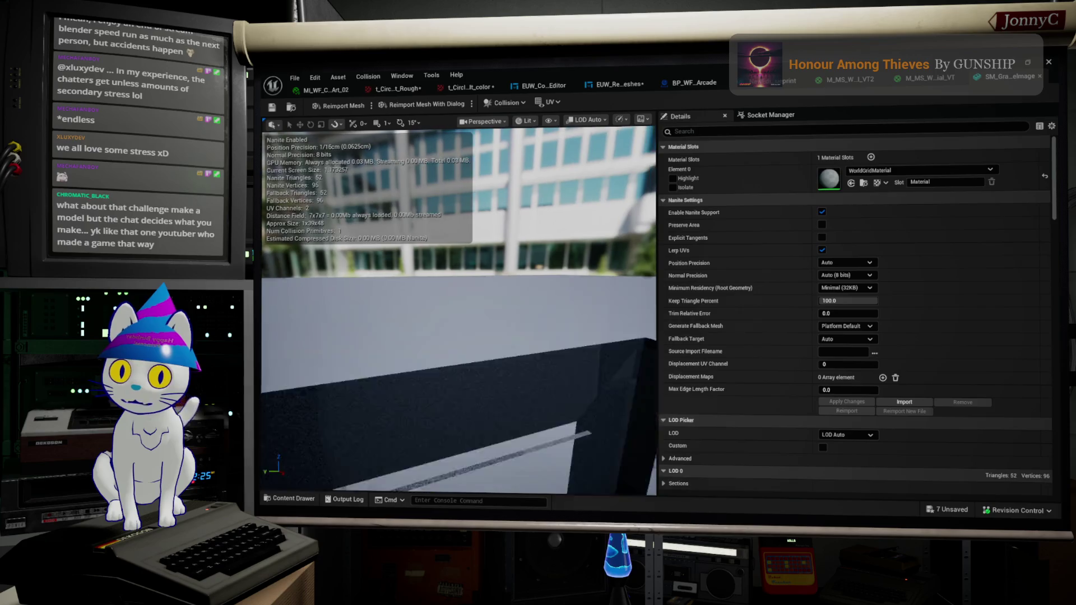
drag(445, 208, 403, 208)
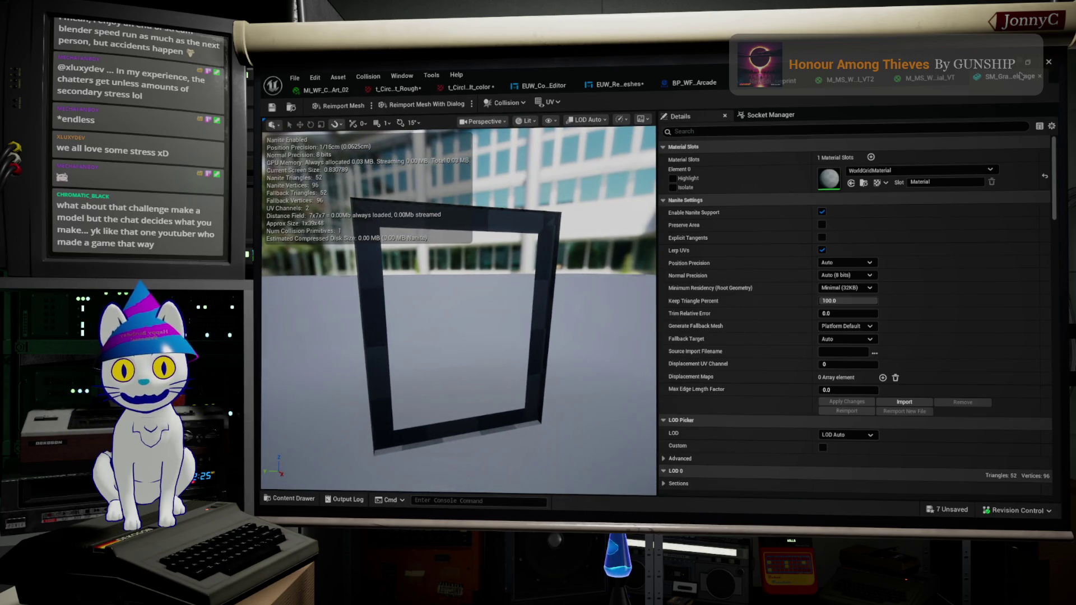
key(alt+Tab)
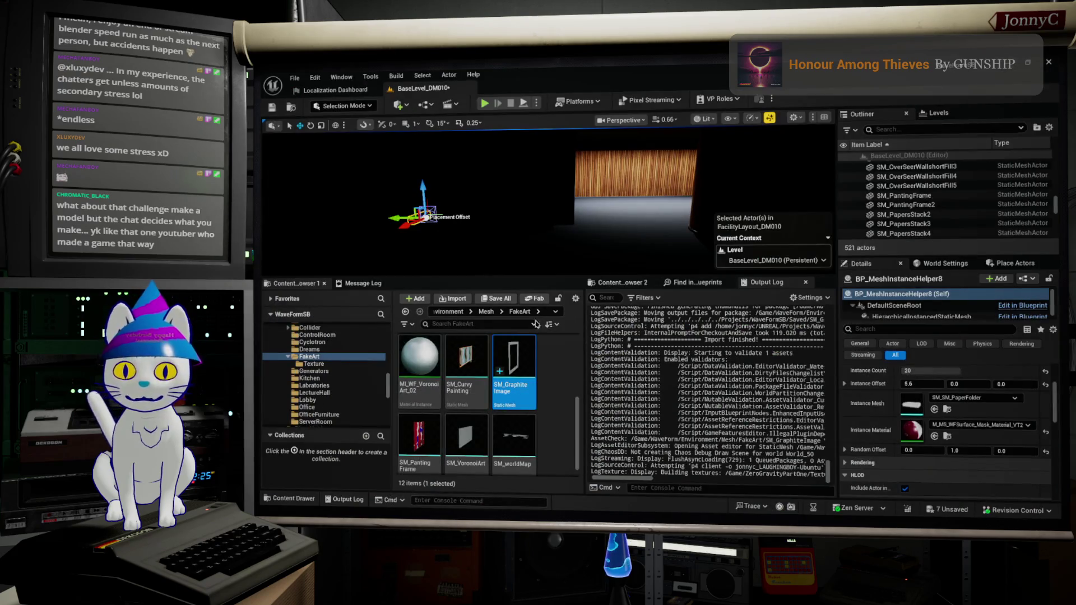
key(alt+Tab)
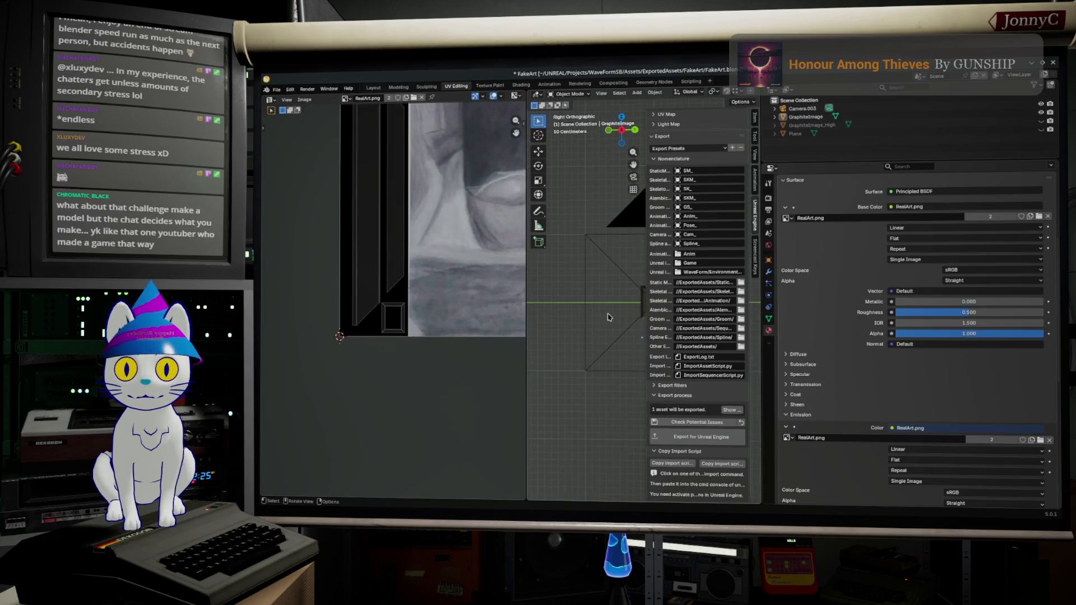
Recalculate the graphite image plane's normals to face inside
shift+middle_drag(585, 301, 546, 325)
click(546, 326)
key(Tab)
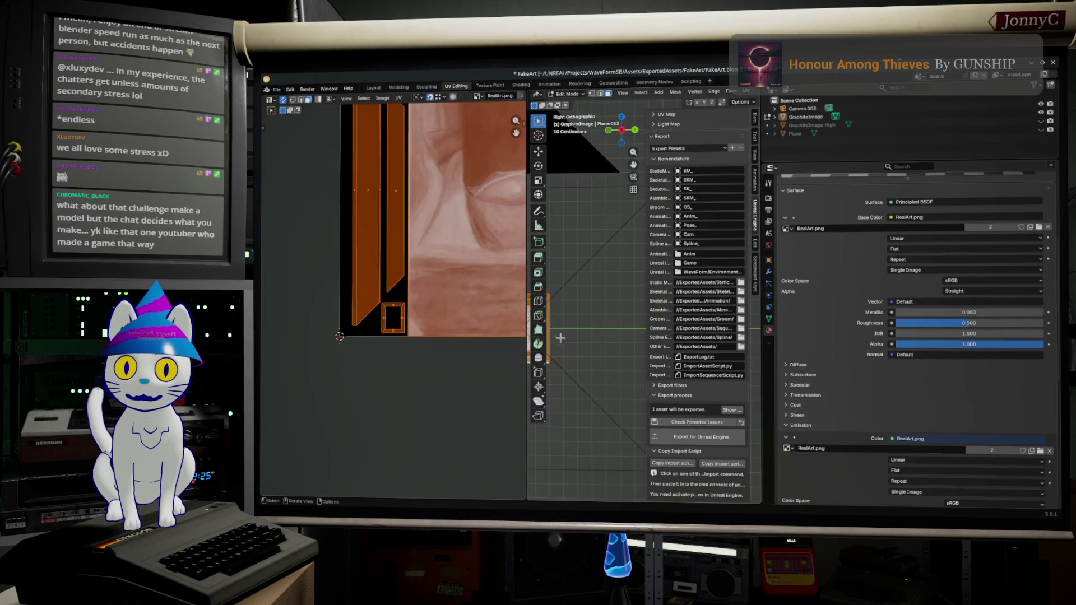
key(KP_Decimal)
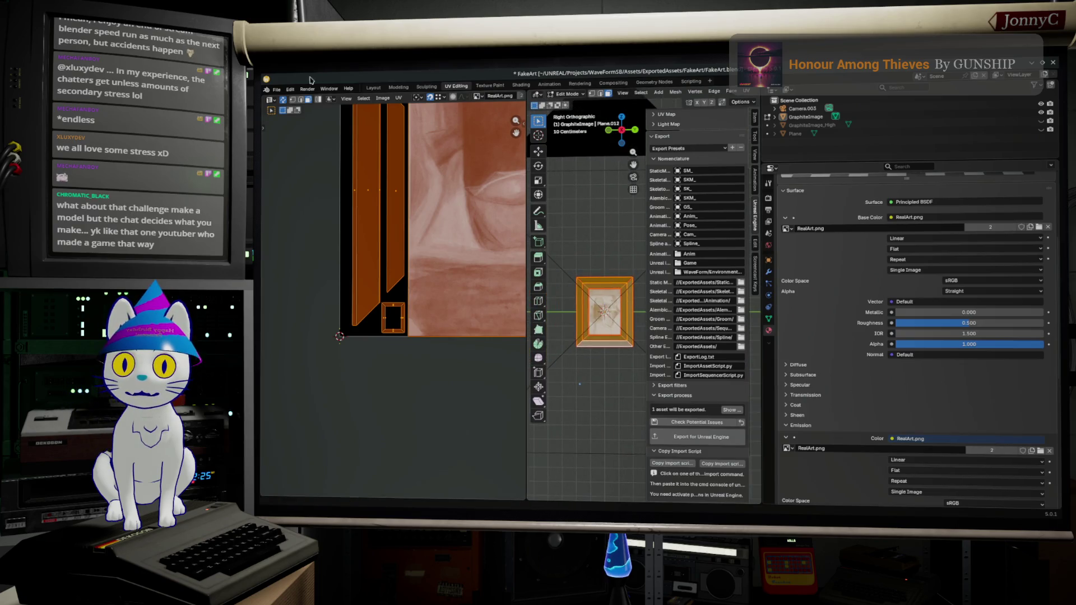
click(685, 93)
mouse_move(691, 232)
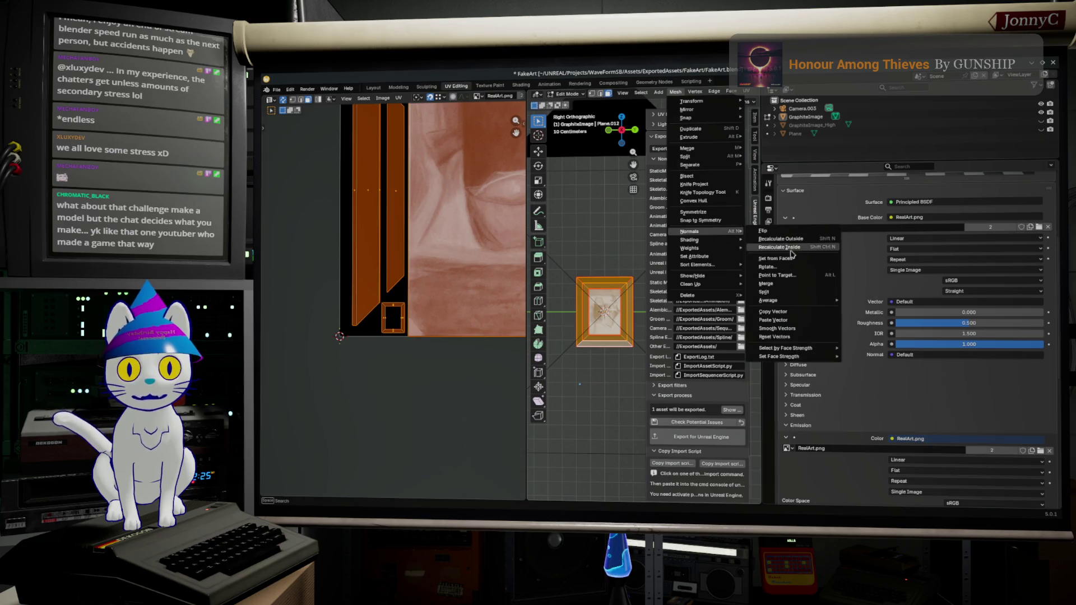
click(803, 241)
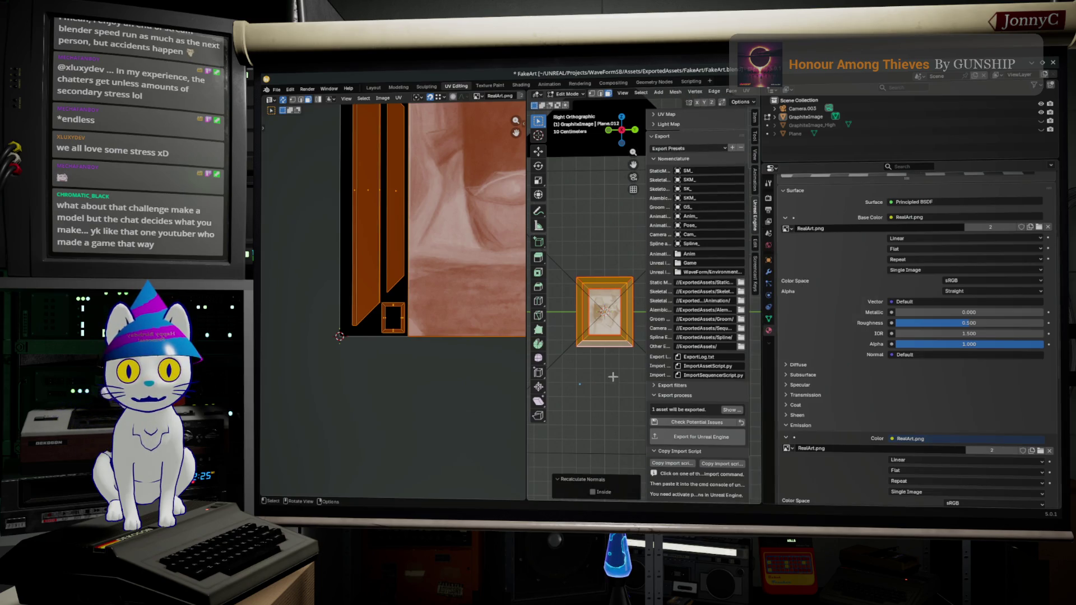
key(Tab)
Re-export the graphite image asset to Unreal and bring up its static mesh editor
click(702, 436)
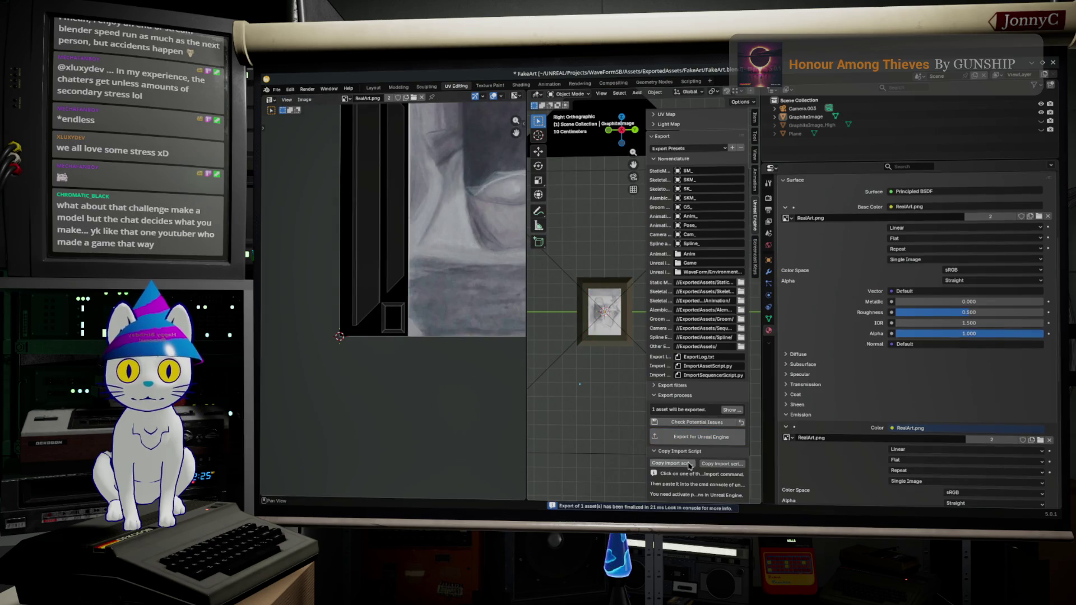
key(alt+Tab)
click(414, 80)
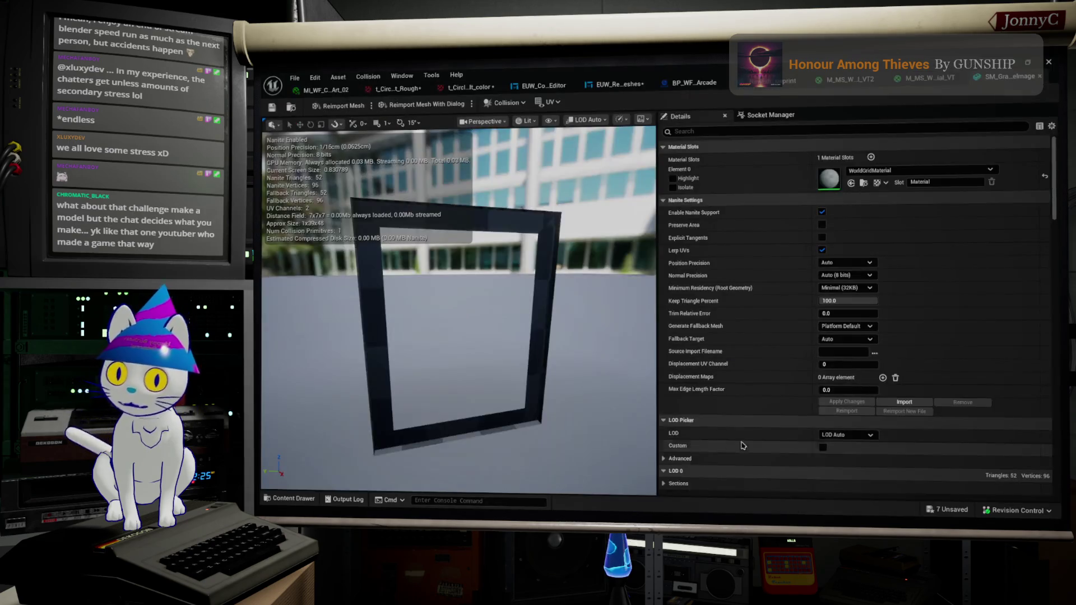
Reimport SM_GraphiteImage and orbit to confirm the picture panel shows inside the frame
click(340, 105)
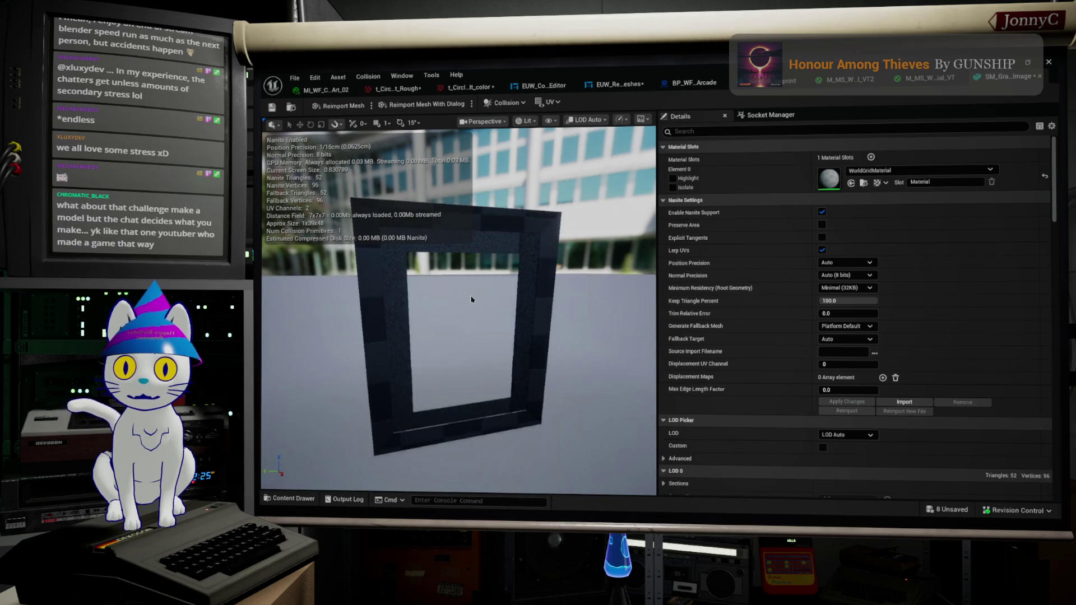
right_drag(539, 332, 539, 331)
right_drag(586, 244, 586, 243)
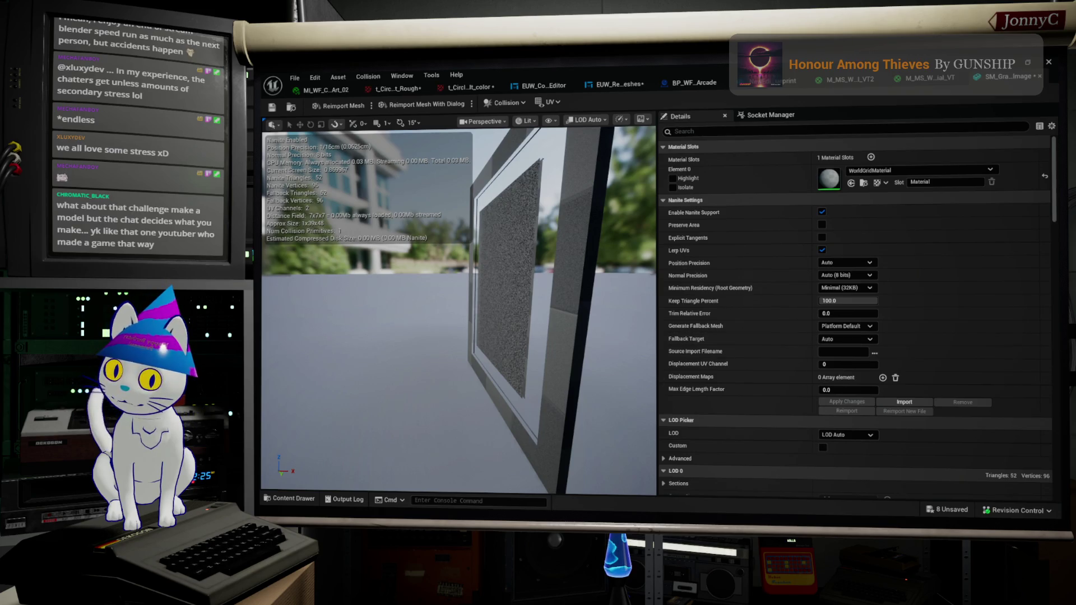
key(alt+Tab)
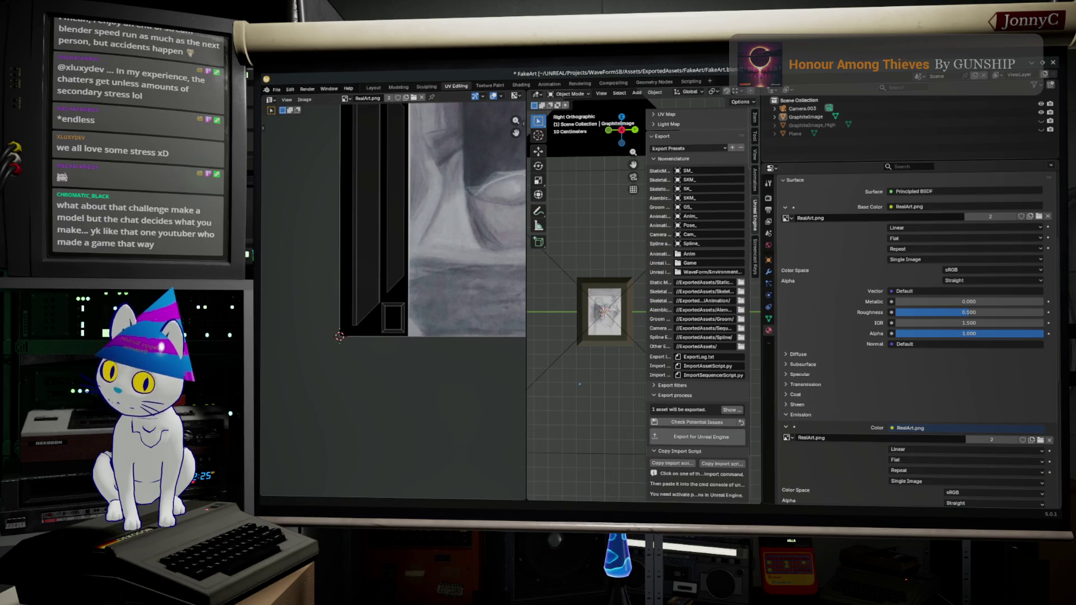
Widen the 3D viewport and orbit to a frontal close-up of the framed sketch, then switch to Unreal
middle_drag(731, 270, 673, 355)
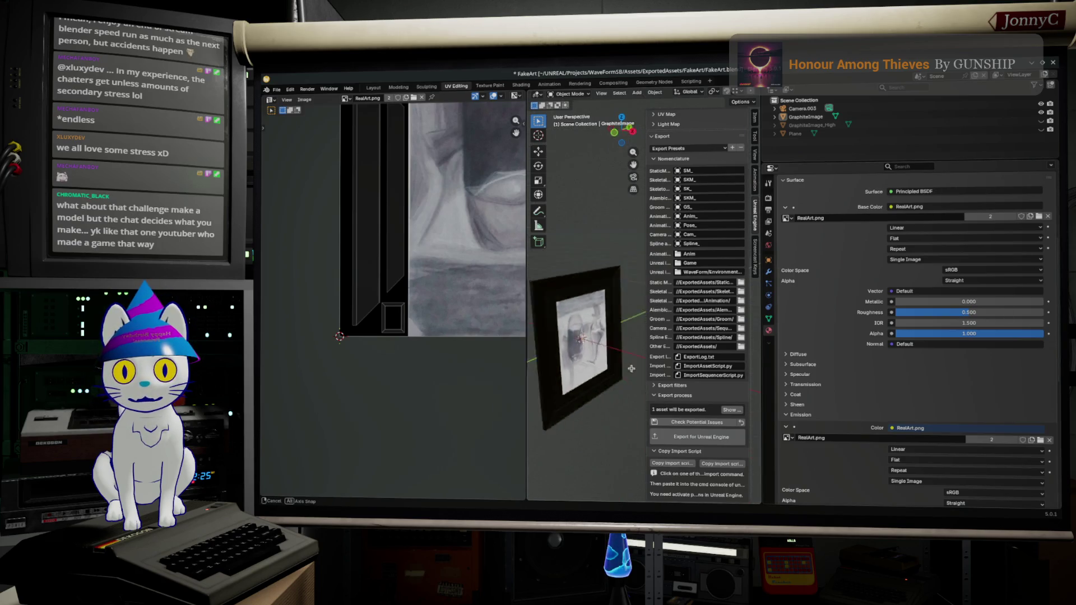
scroll(673, 355, up, 1)
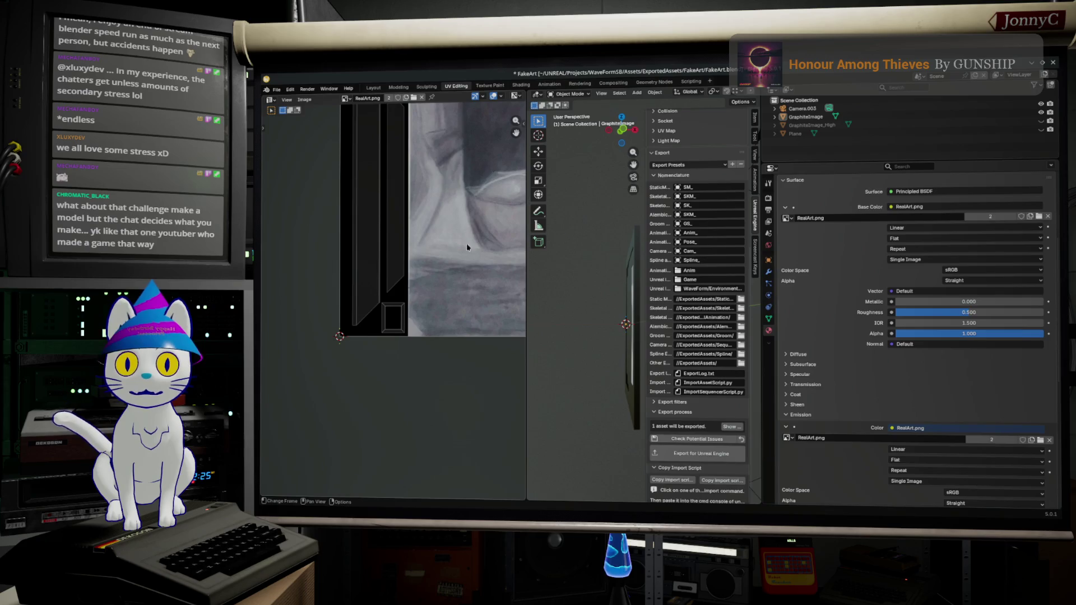
drag(762, 118, 979, 118)
middle_drag(672, 336, 661, 349)
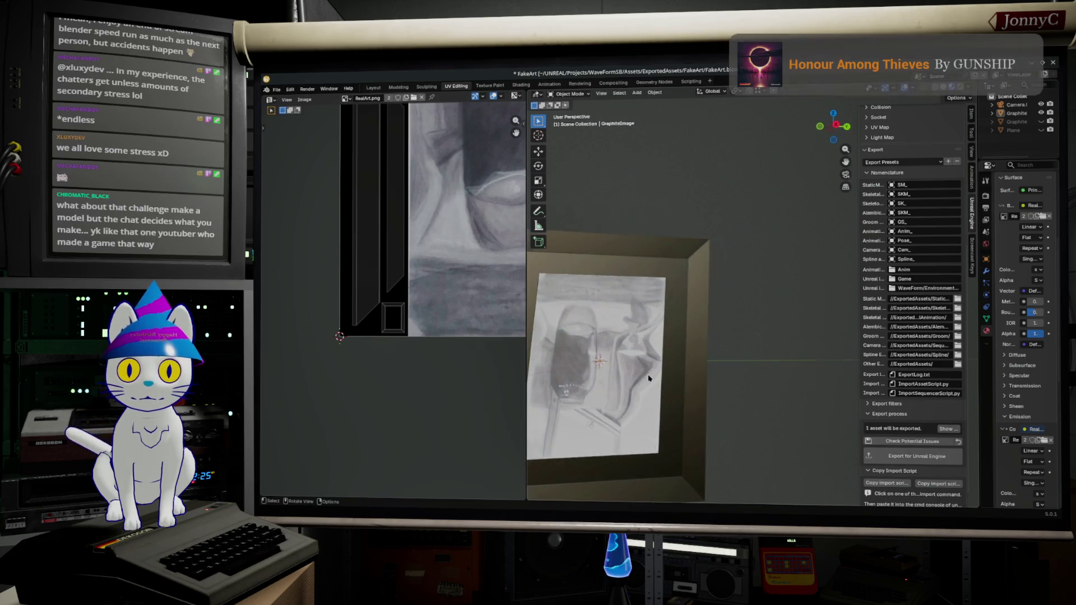
middle_drag(715, 370, 824, 162)
key(alt+Tab)
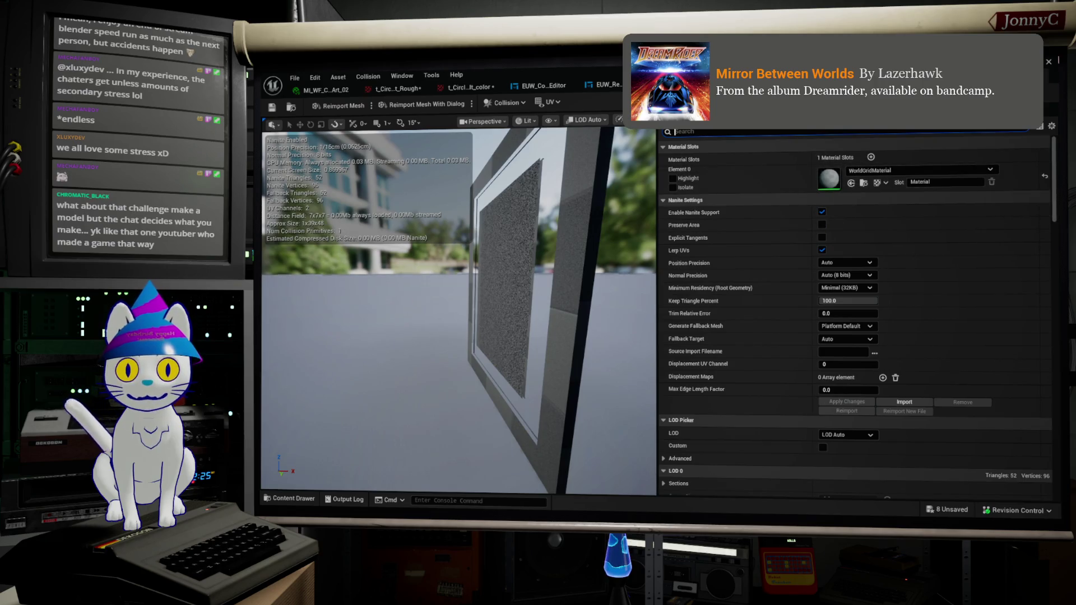
Save all modified assets, restore the mesh editor to a floating window, and return to Blender's frame view
click(295, 77)
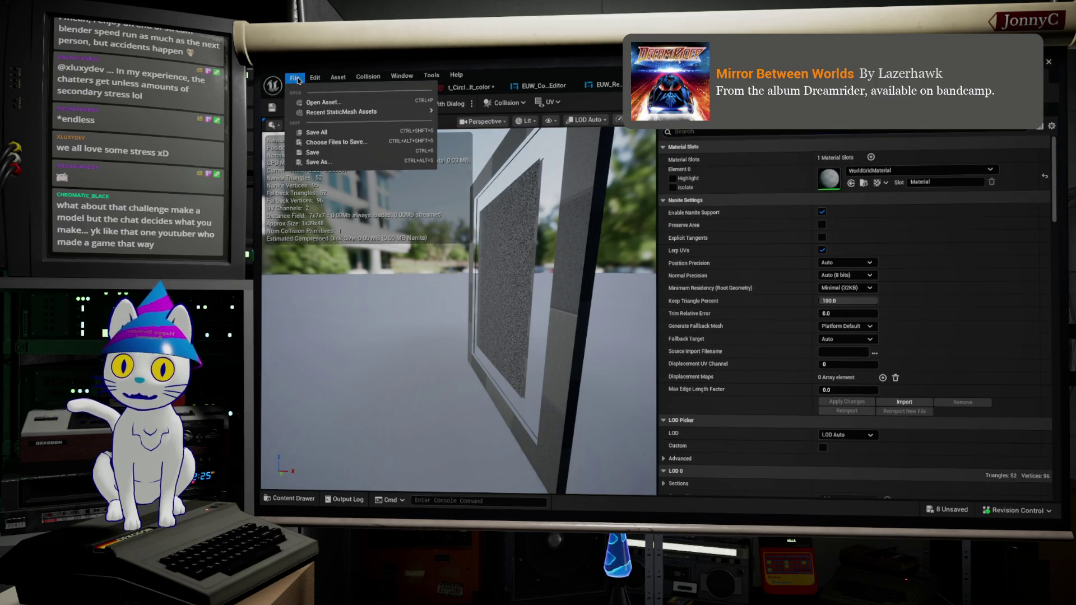
click(316, 132)
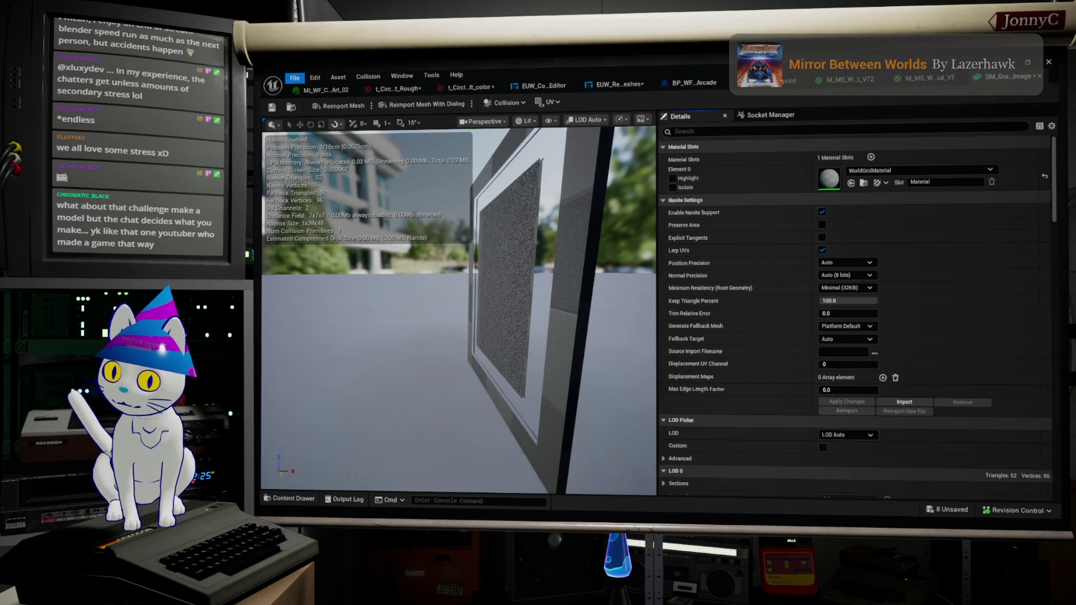
click(1009, 66)
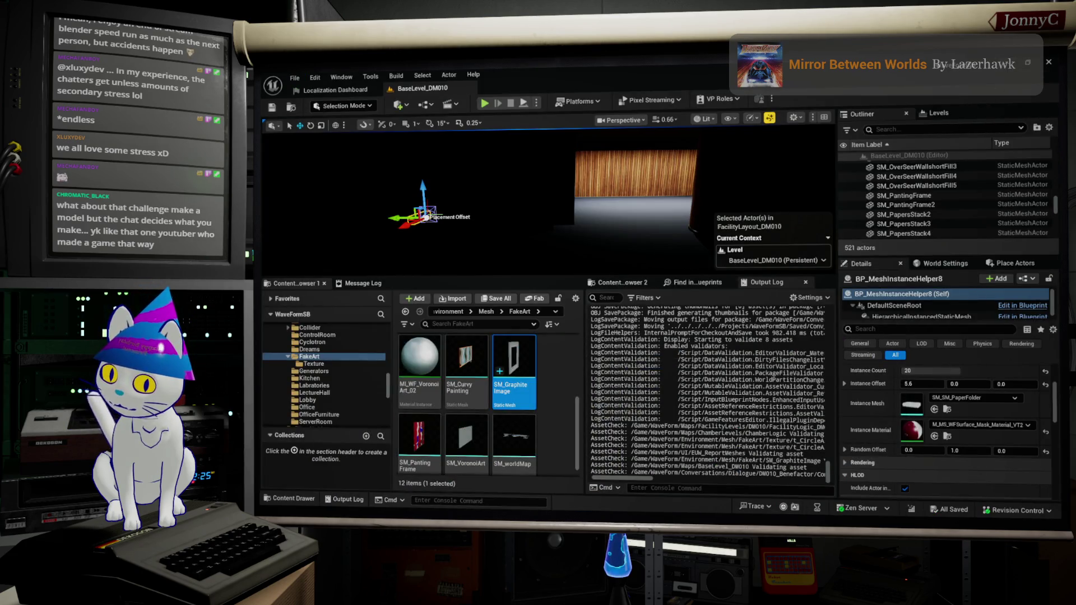
key(alt+Tab)
middle_drag(756, 364, 652, 357)
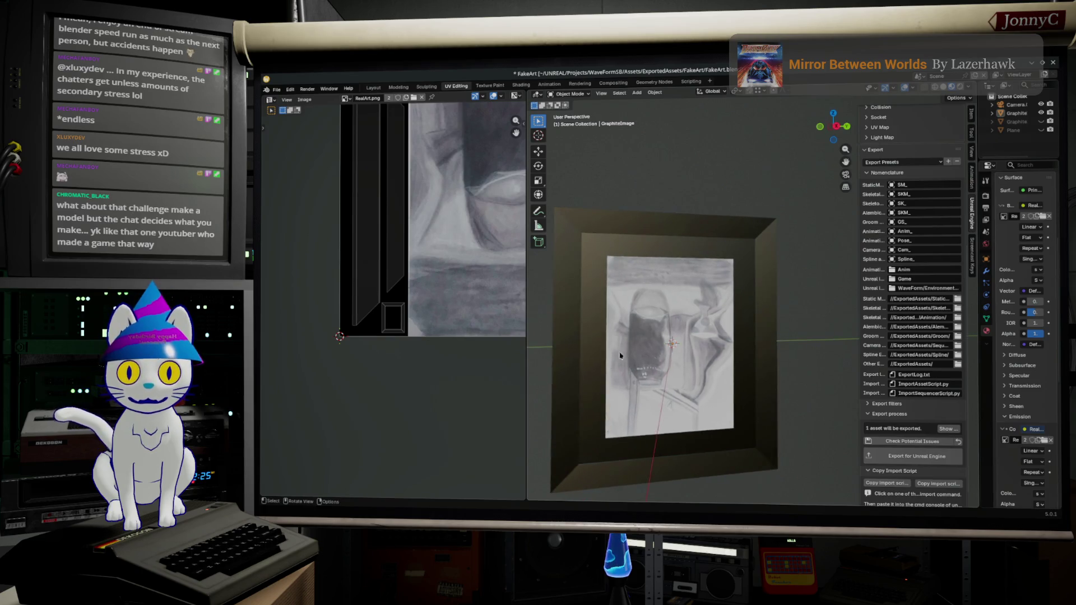
scroll(450, 267, down, 3)
In Edit Mode flip the picture face's normals and snap to the right-side orthographic view
key(Tab)
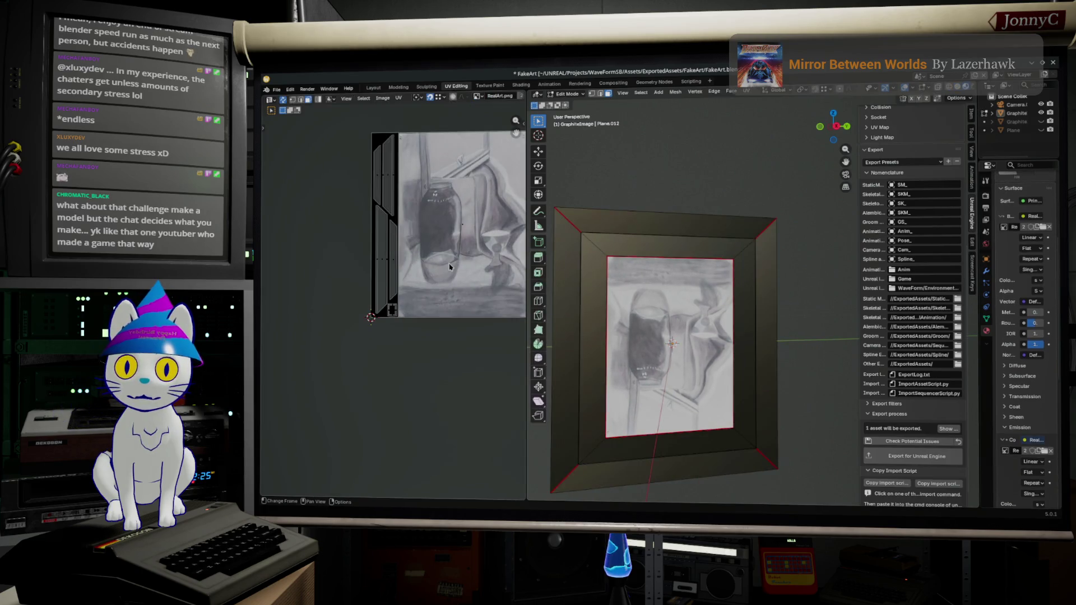
click(679, 353)
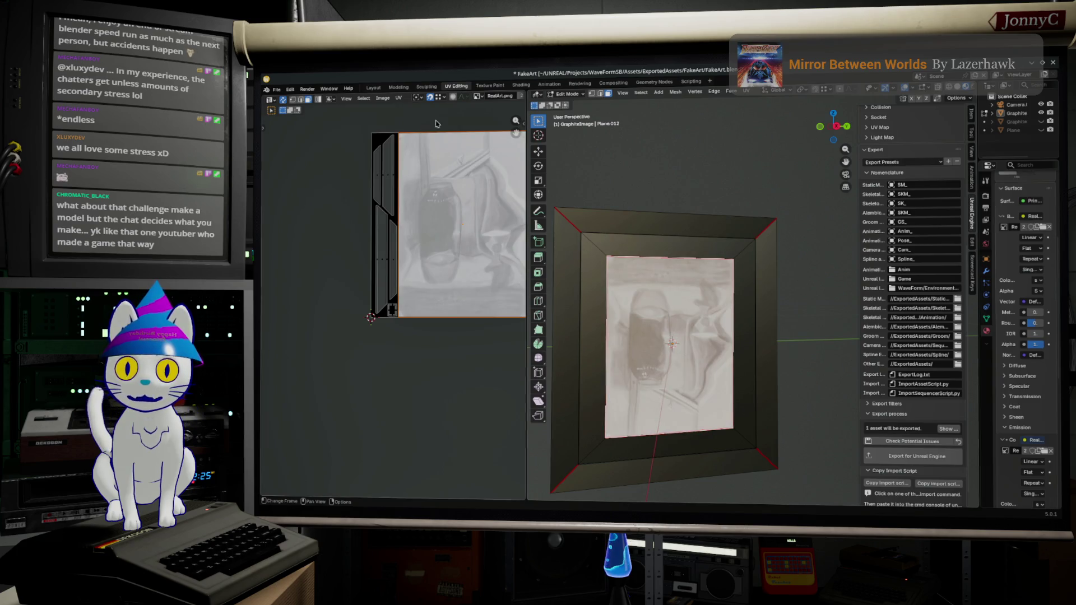
click(676, 93)
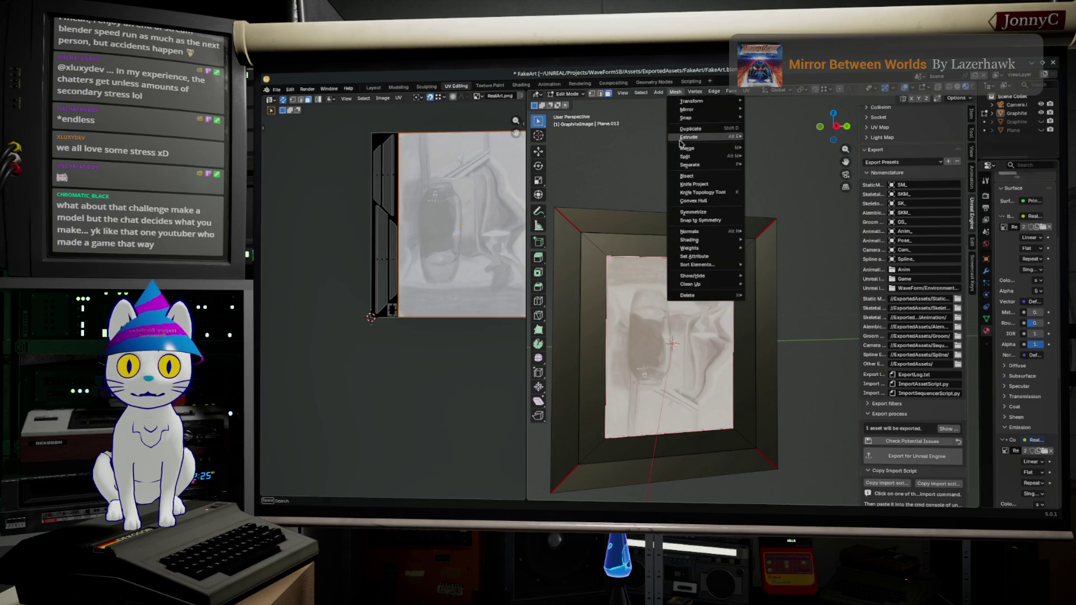
mouse_move(690, 231)
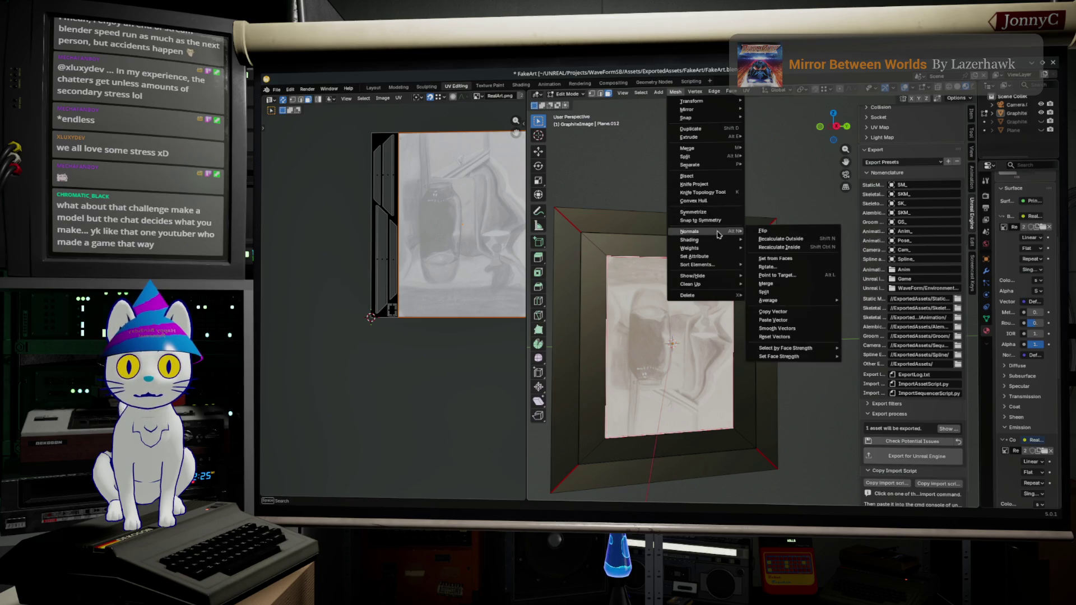
click(762, 231)
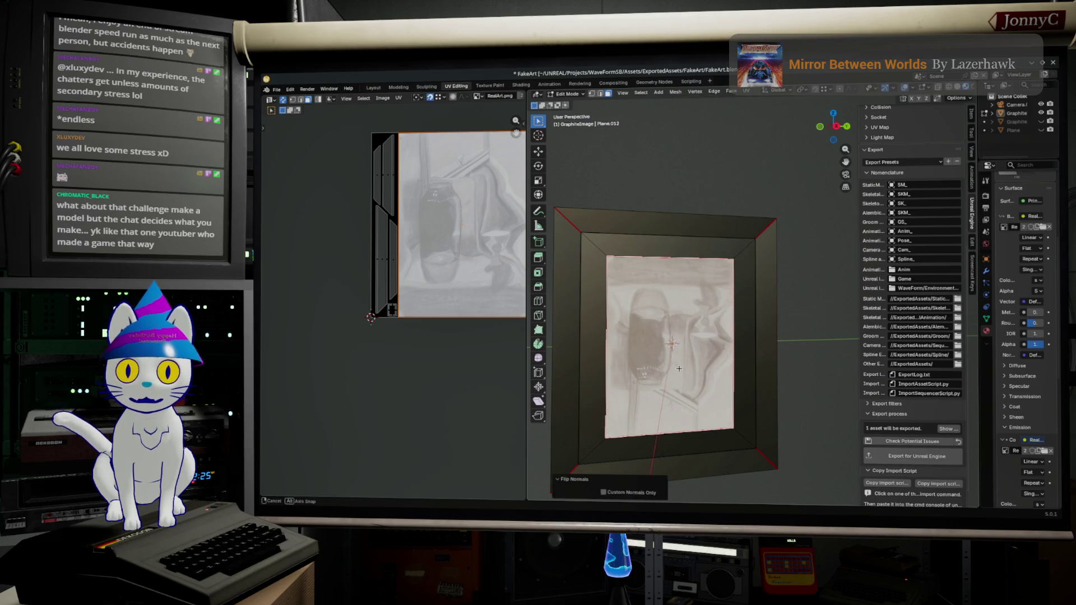
middle_drag(798, 160, 815, 147)
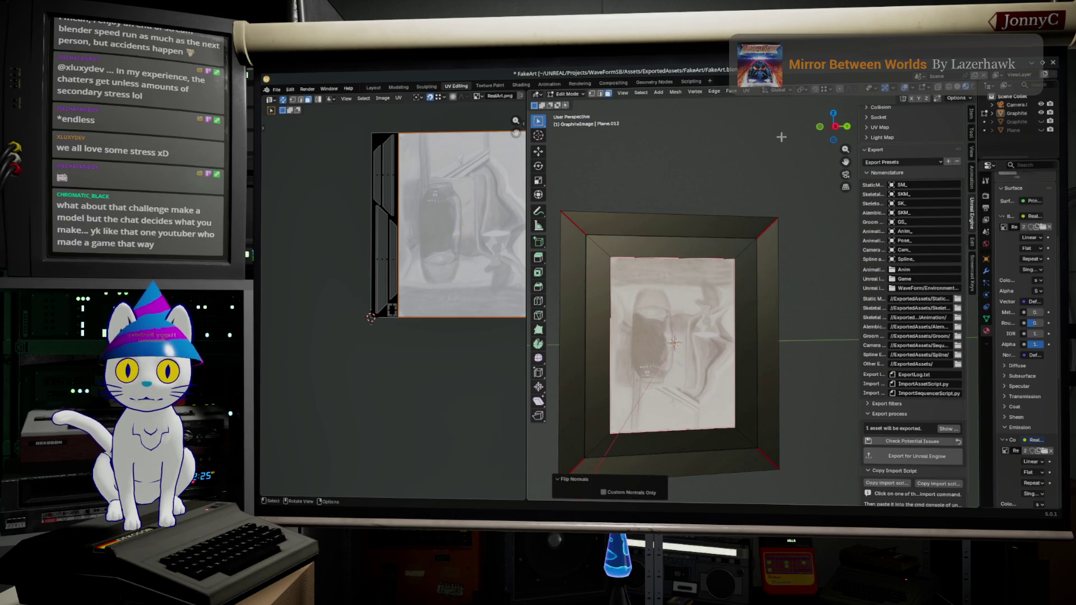
click(843, 132)
Rotate the picture face 180° and mirror it with scale Y -1, then move to the Compositing workspace
key(r)
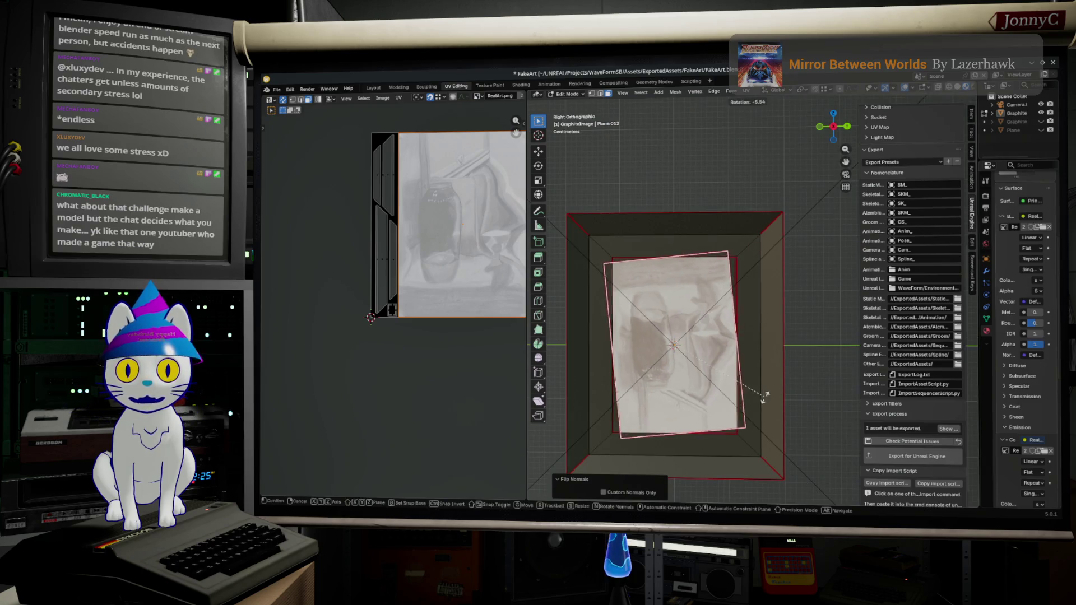
text(180)
key(Return)
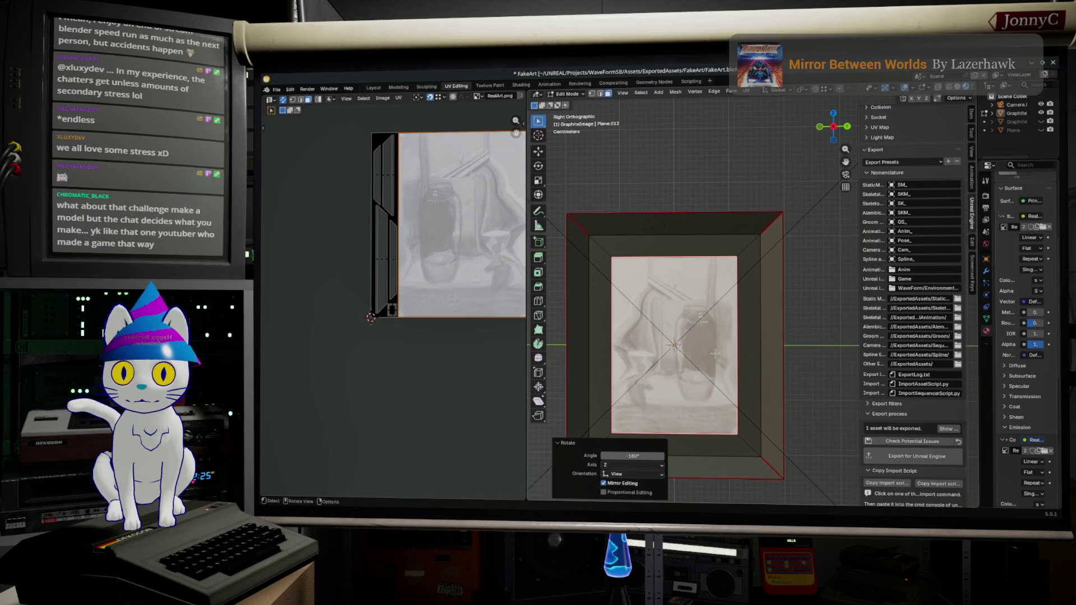
key(s)
key(y)
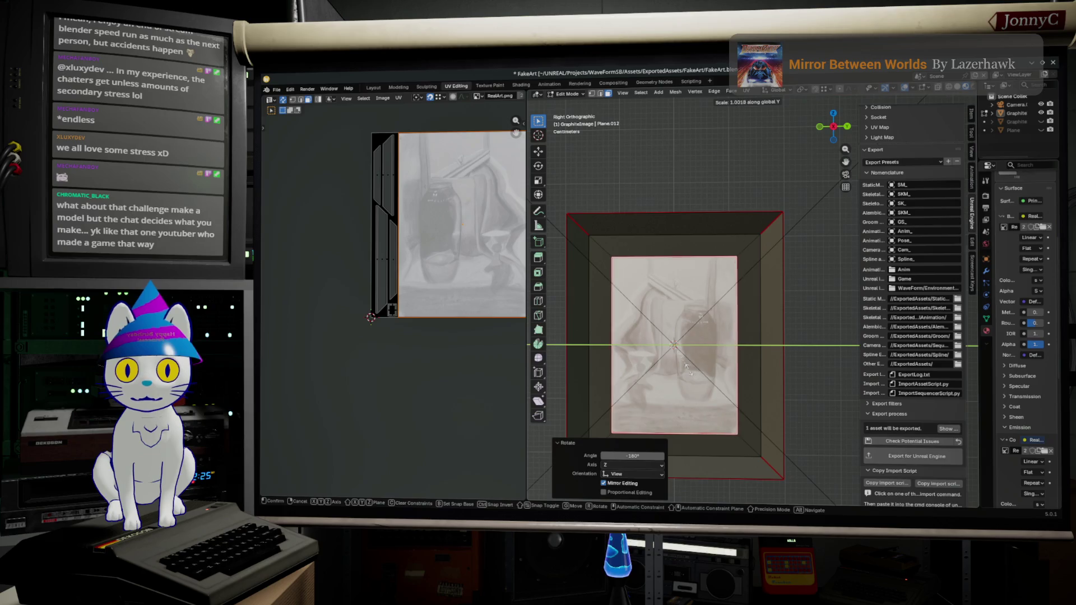
click(688, 369)
click(646, 458)
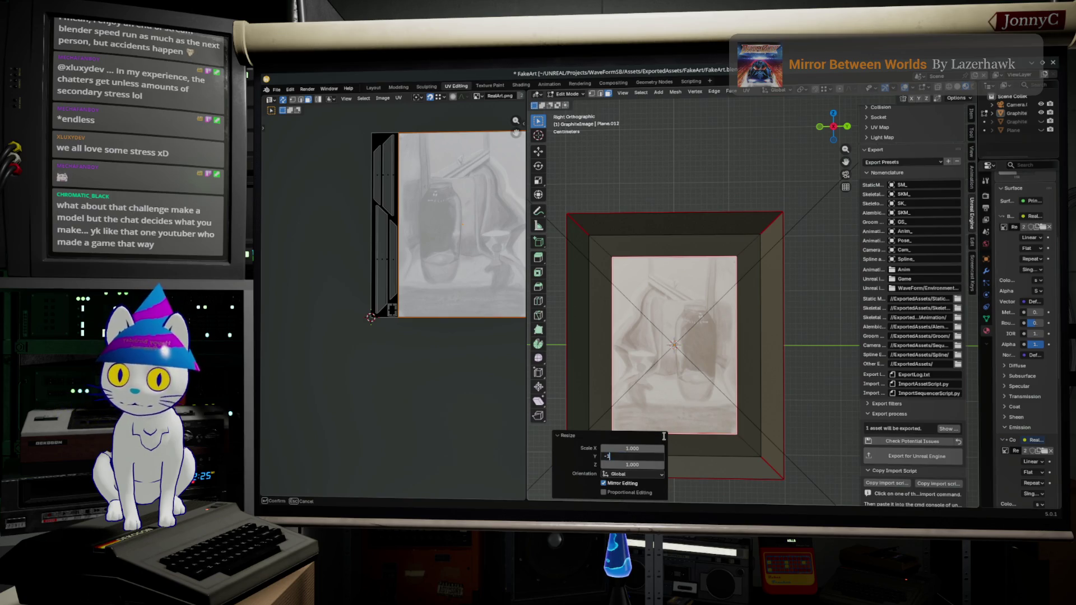
key(Return)
click(664, 437)
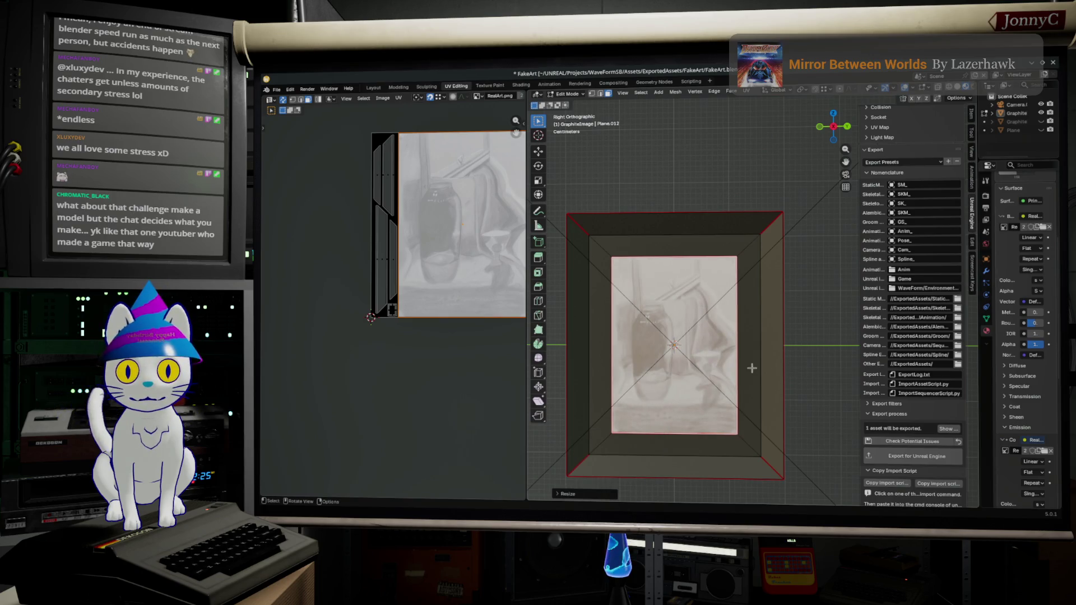
click(613, 83)
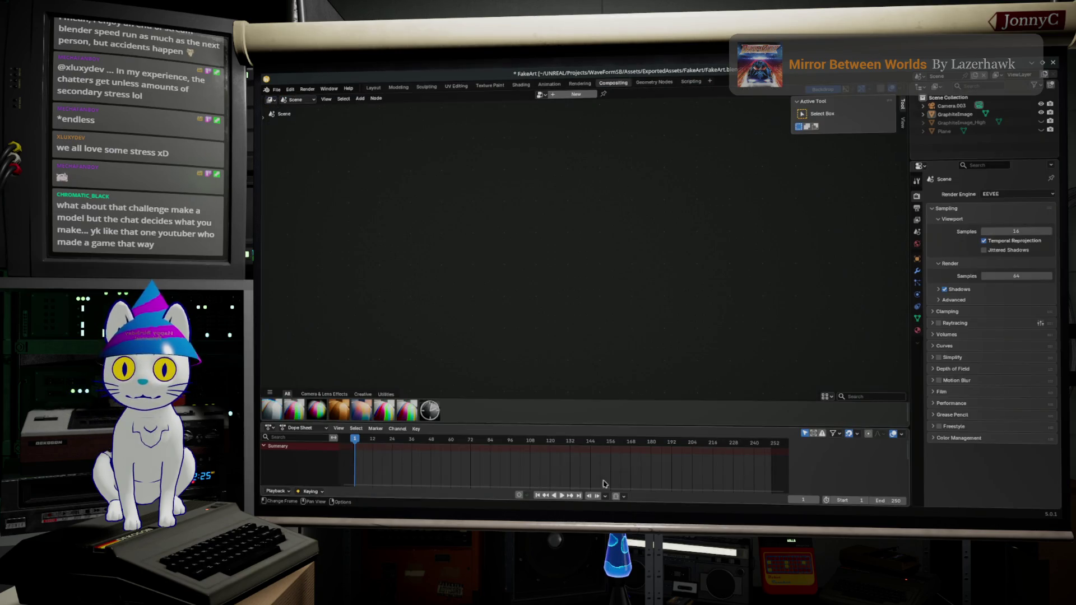
Back in the UV Editing workspace, save FakeArt.blend and export the frame mesh for Unreal Engine
click(521, 82)
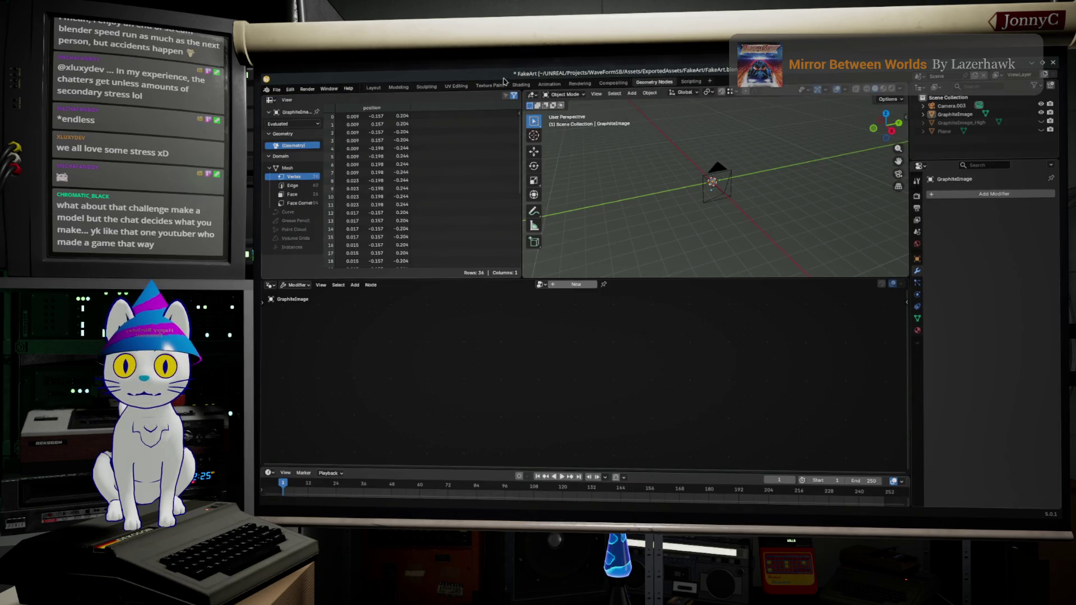
click(490, 82)
click(429, 86)
click(455, 86)
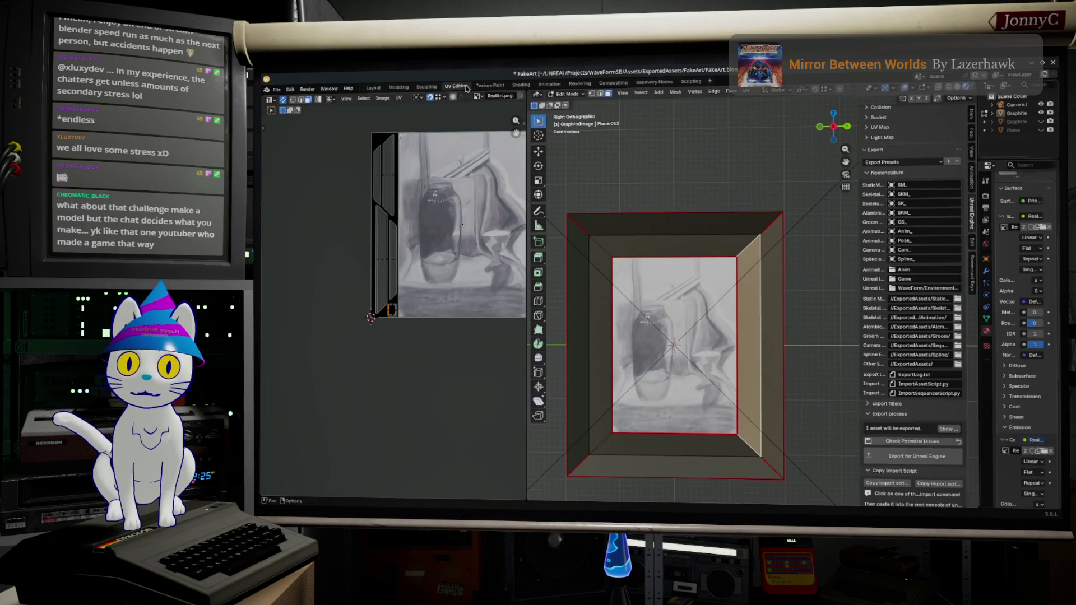
key(ctrl+s)
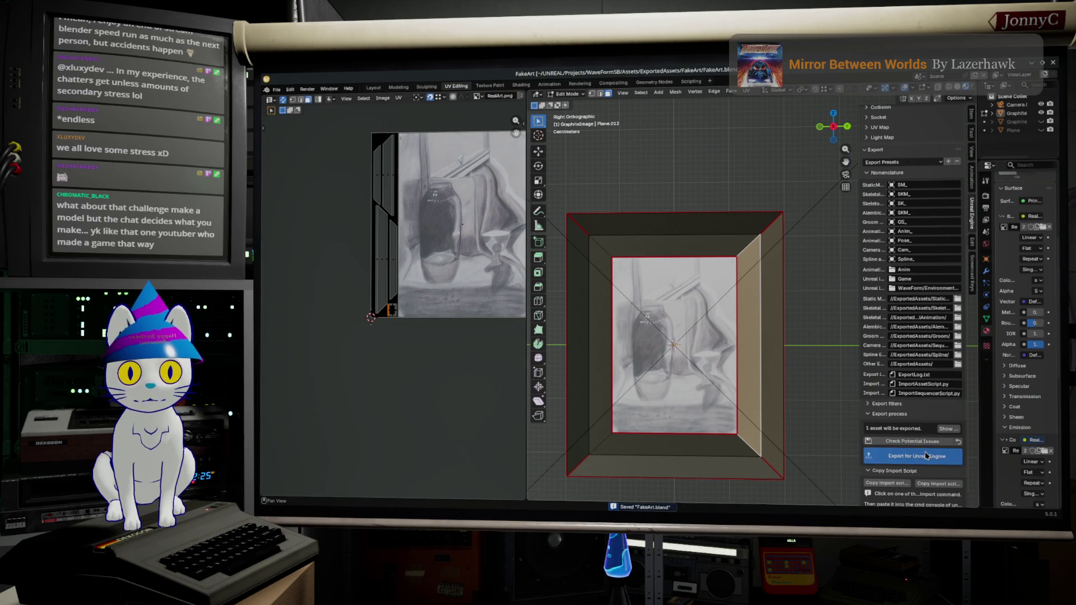
click(926, 456)
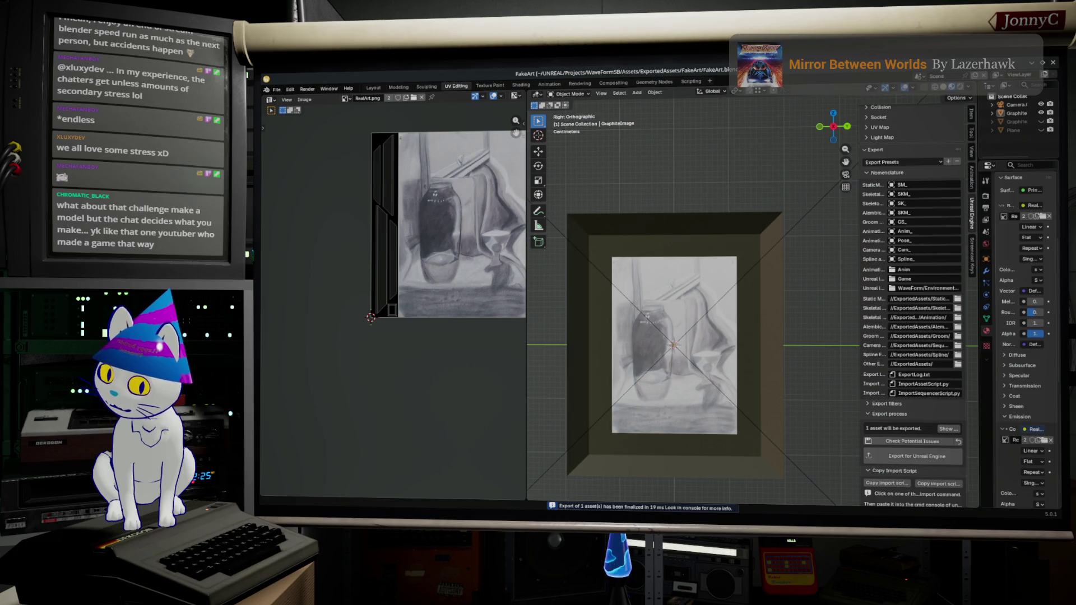
key(alt+Tab)
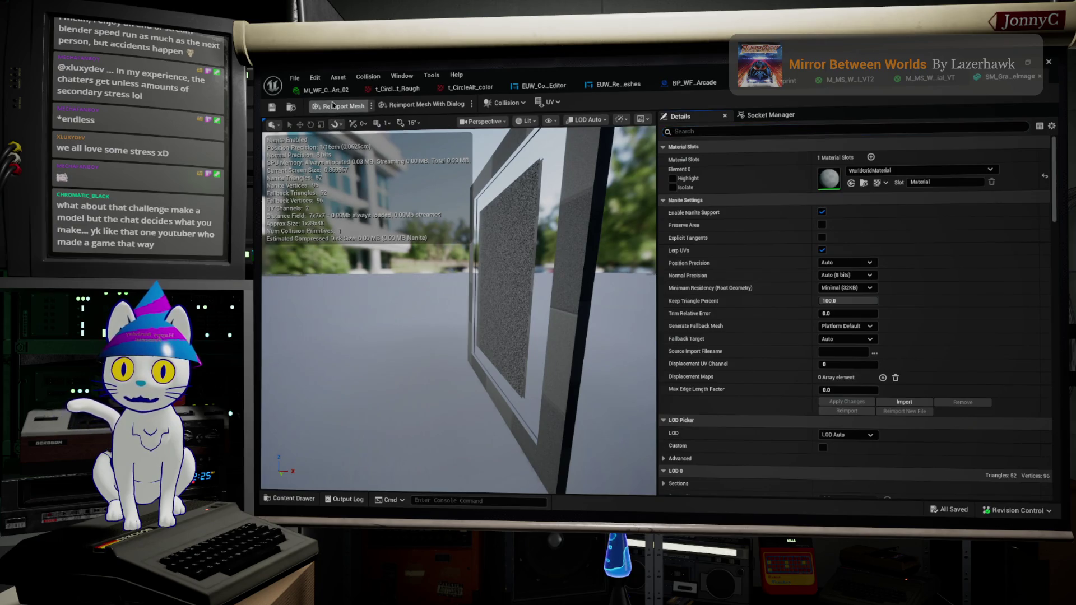
Reimport the updated frame mesh in the Static Mesh Editor, inspect it, and return to Blender
click(333, 104)
drag(458, 311, 521, 311)
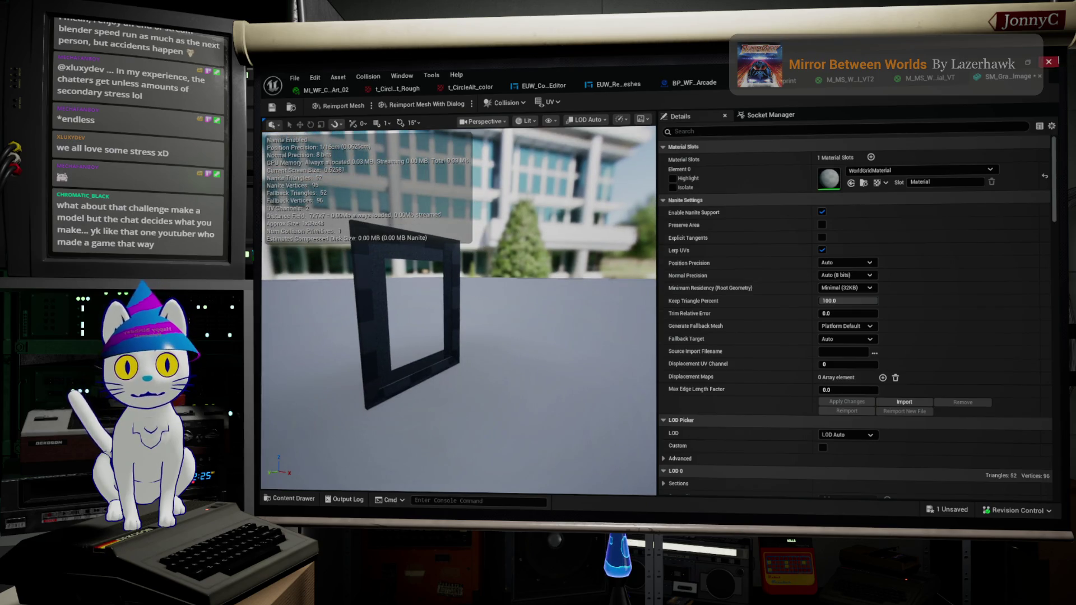
key(alt+Tab)
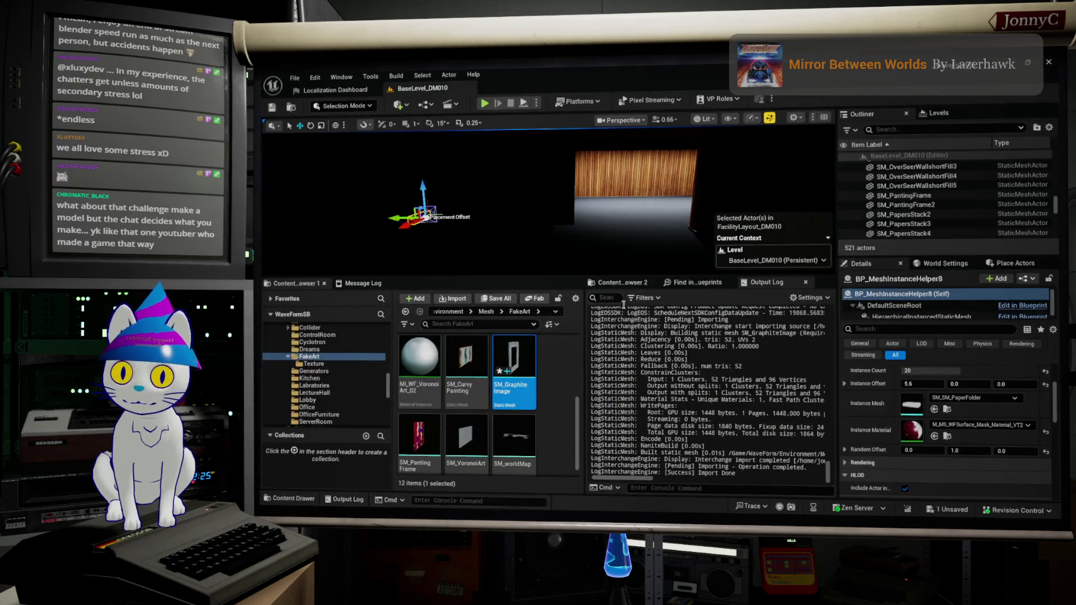
key(alt+Tab)
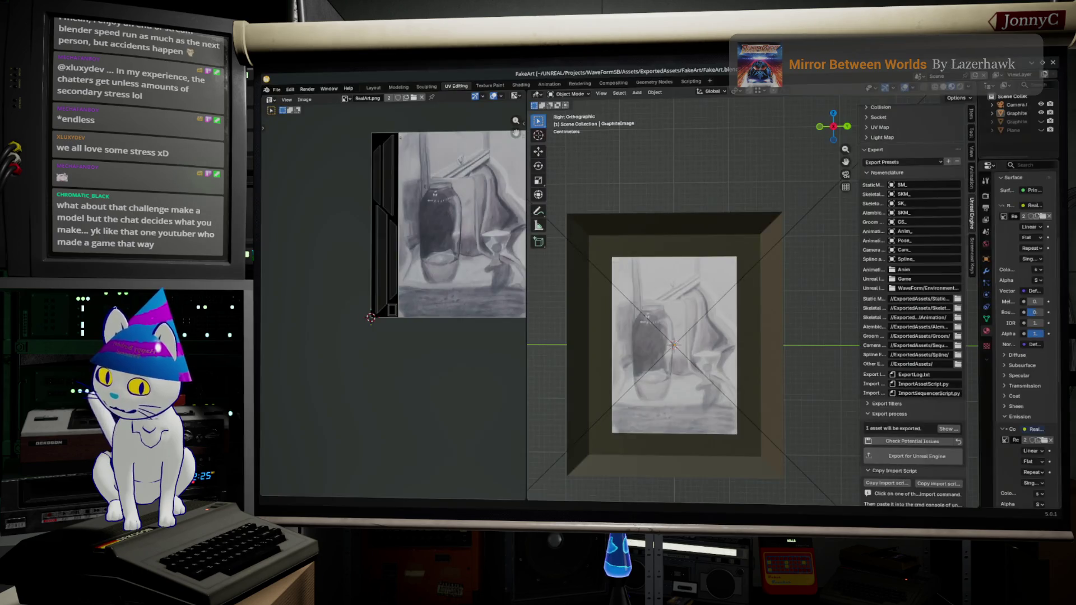
Select the picture face in Edit Mode and run Flip Normals via the F3 search, then check it
key(Tab)
middle_drag(672, 344, 664, 349)
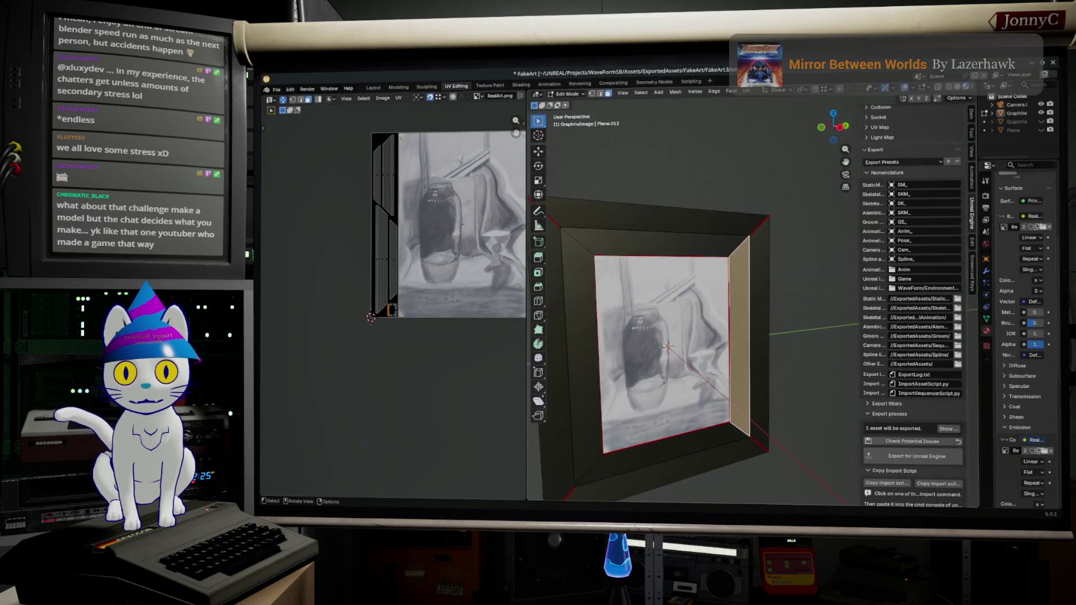
click(664, 353)
key(F3)
text(flip)
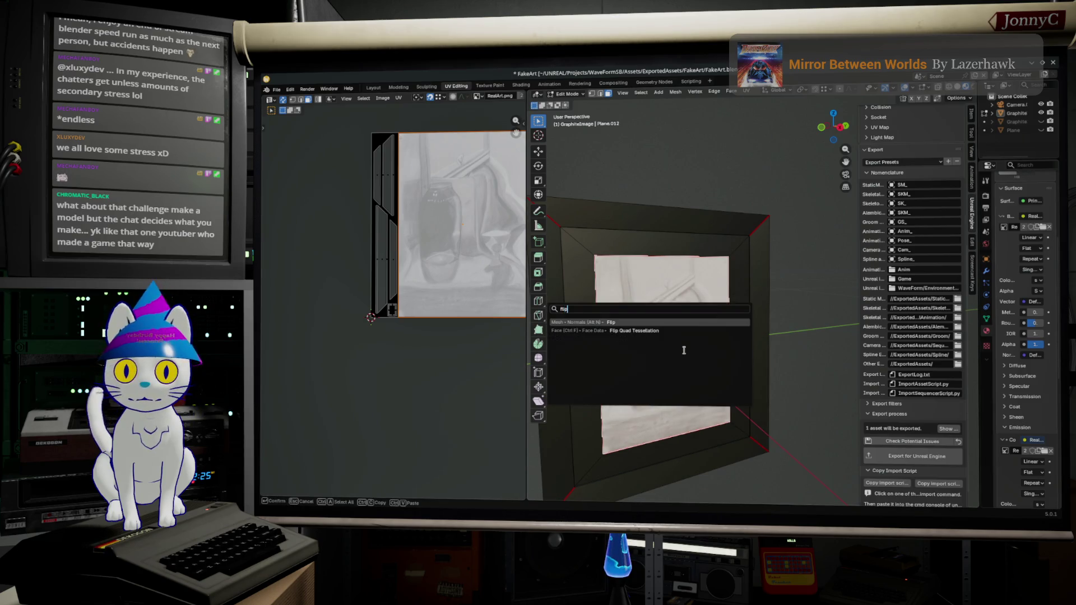
key(Return)
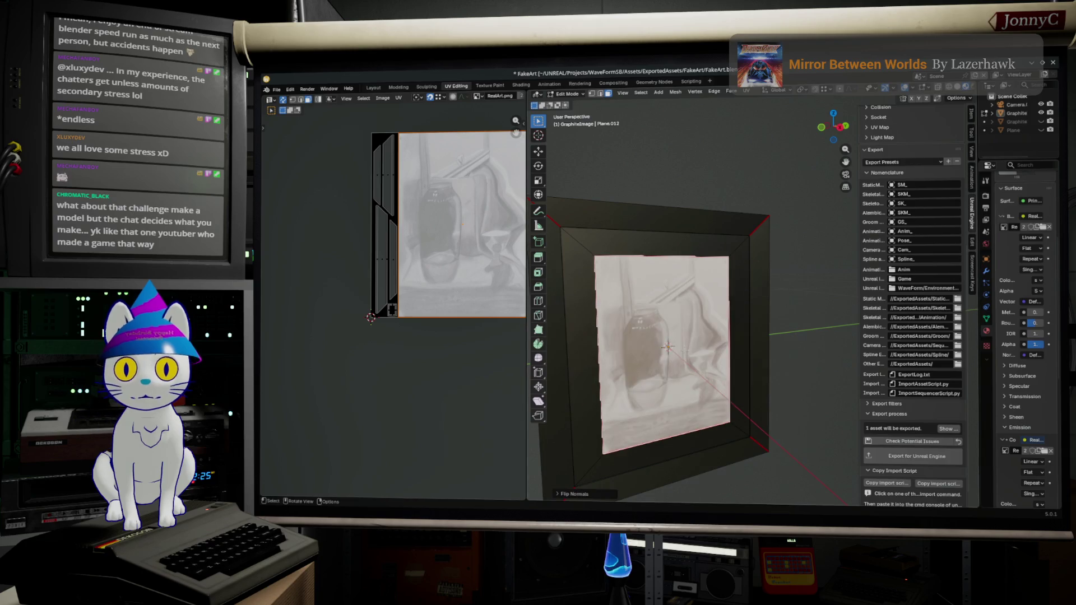
mouse_move(652, 324)
middle_down()
mouse_move(786, 323)
mouse_move(684, 297)
middle_up()
click(786, 323)
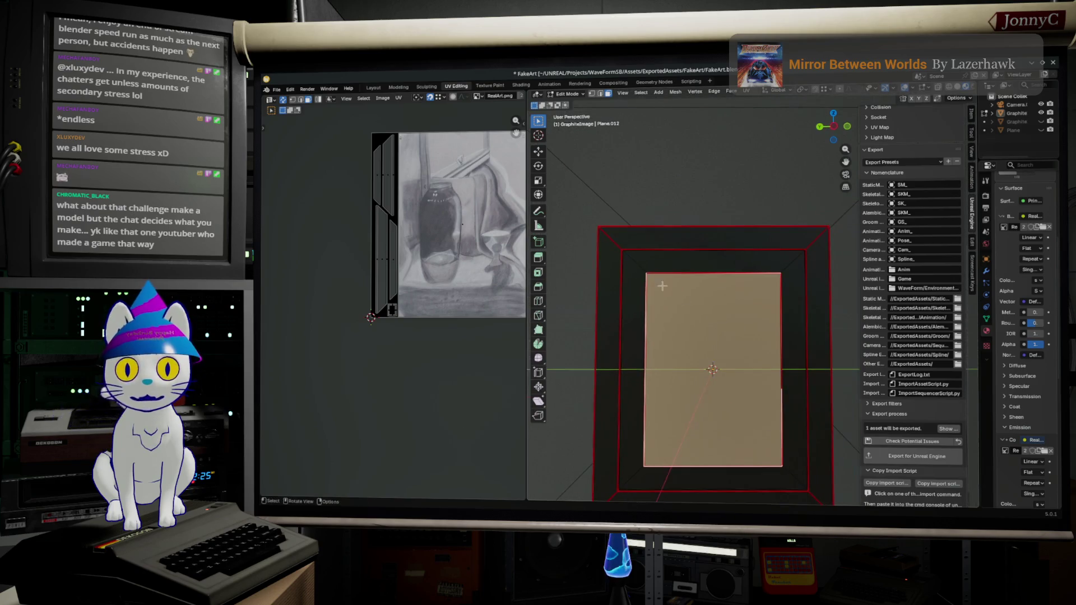
scroll(721, 101, up, 2)
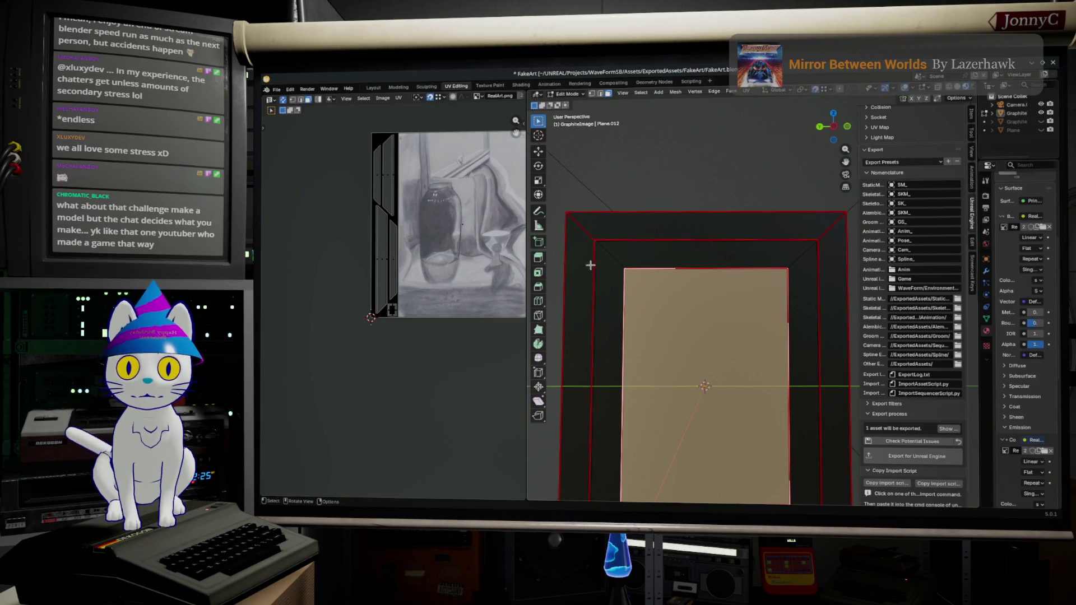
Inspect the frame corner in wireframe and solid shading, then delete the top inner bevel face
middle_drag(588, 264, 691, 293)
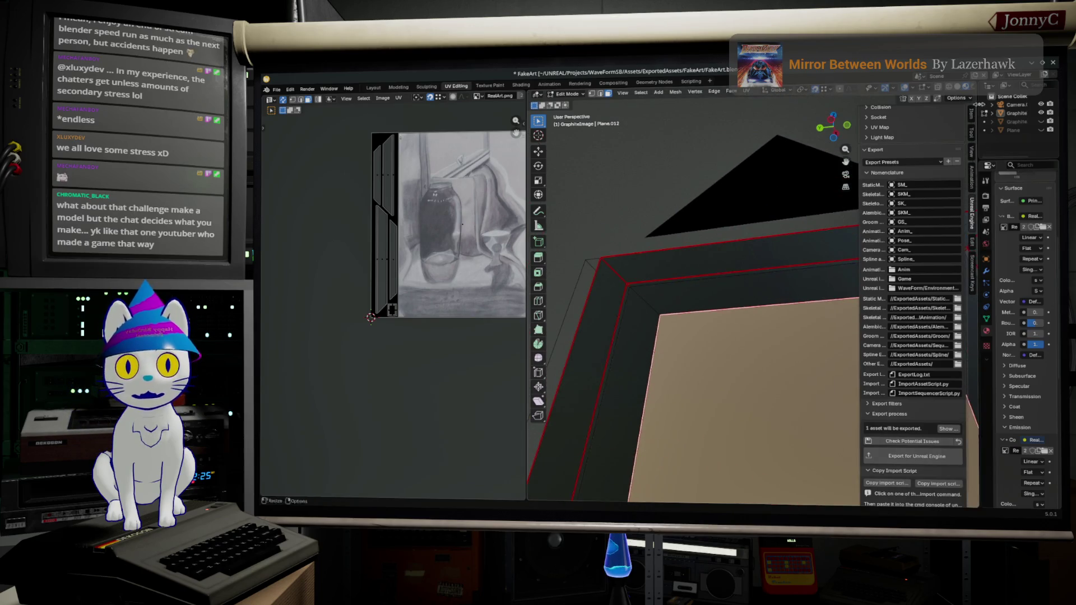
click(953, 87)
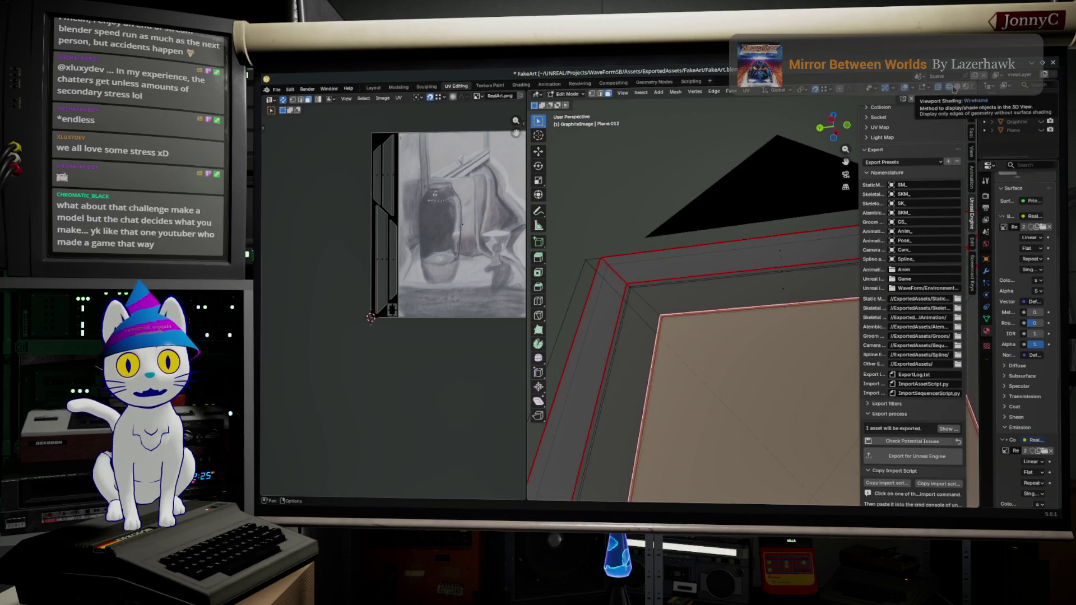
click(959, 88)
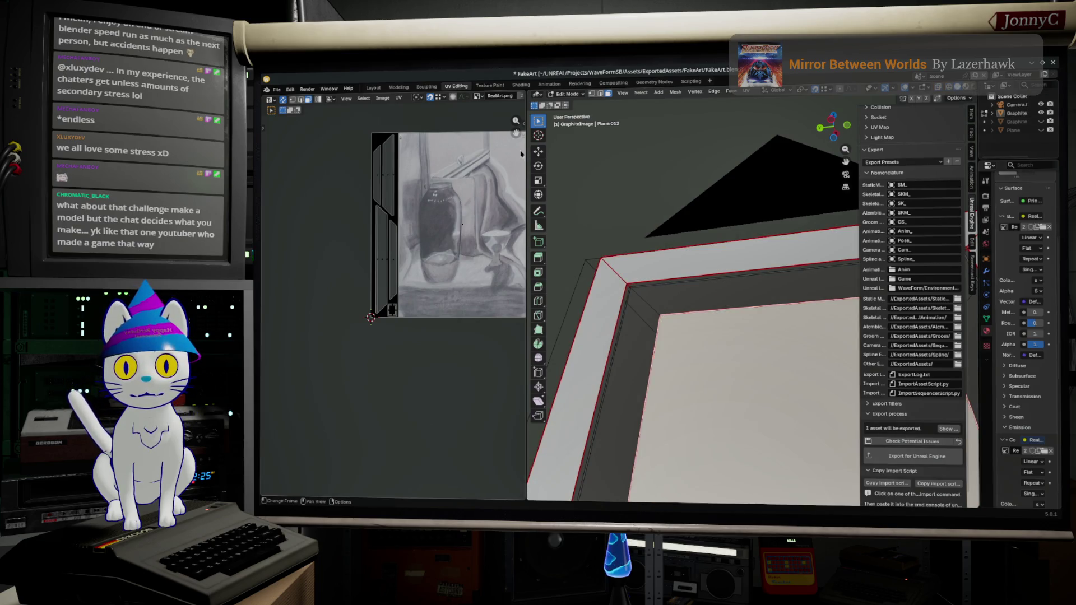
drag(526, 153, 447, 135)
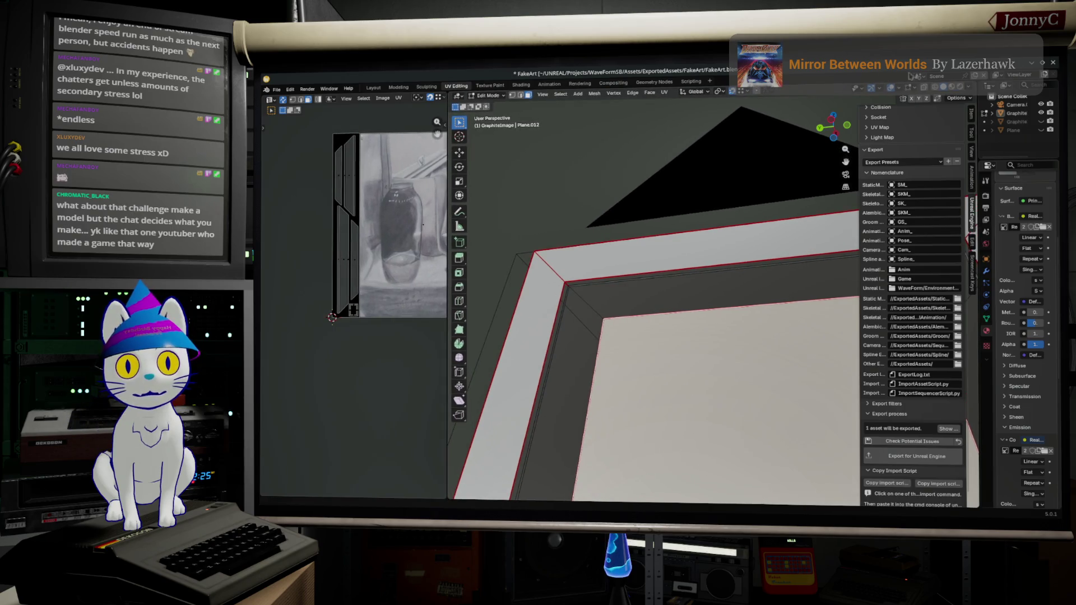
click(973, 89)
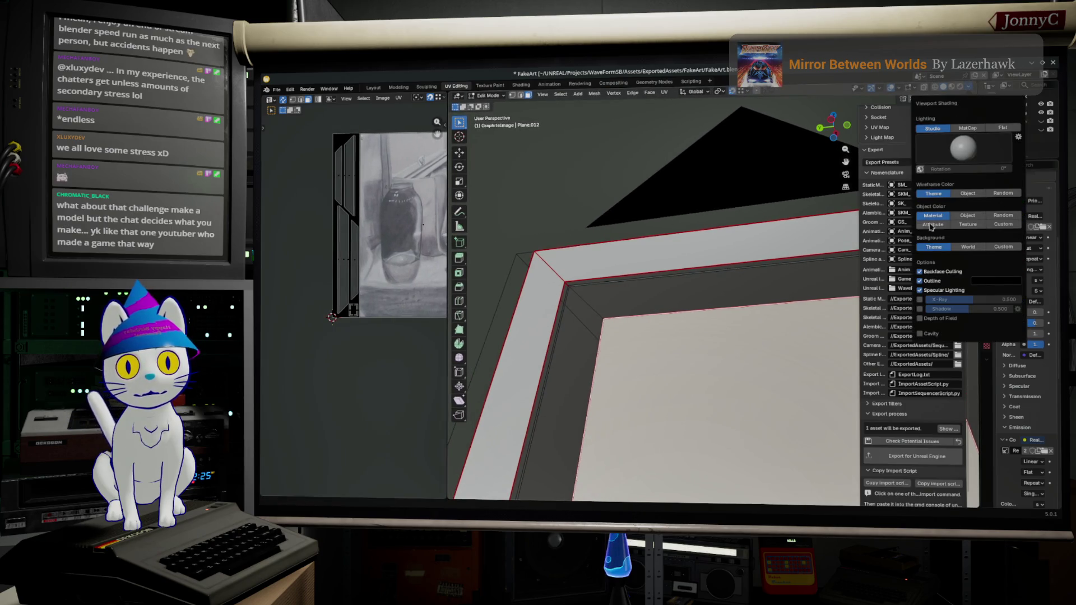
click(578, 363)
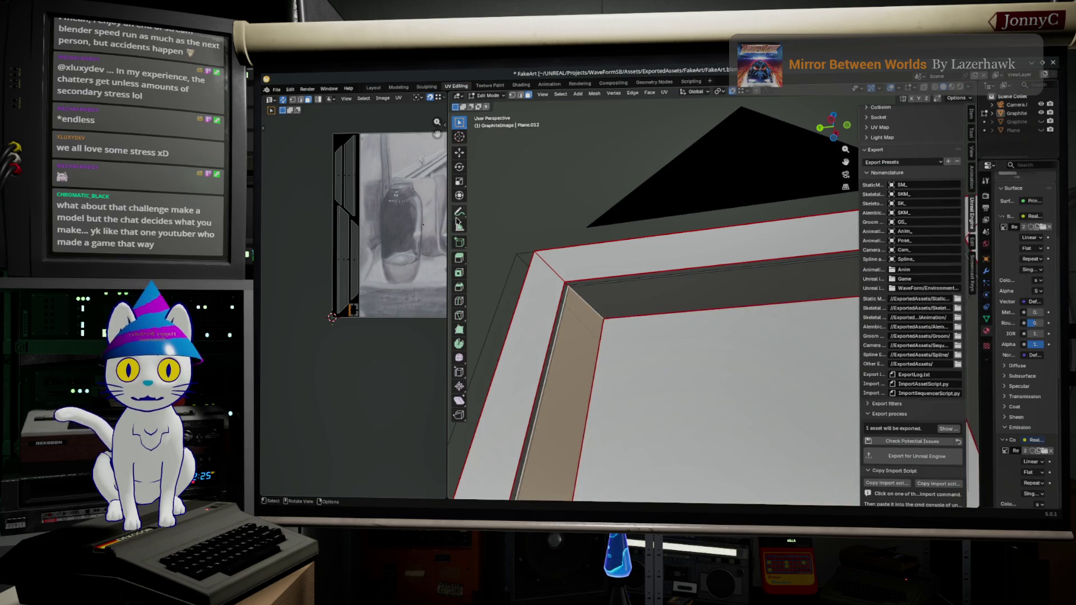
click(633, 314)
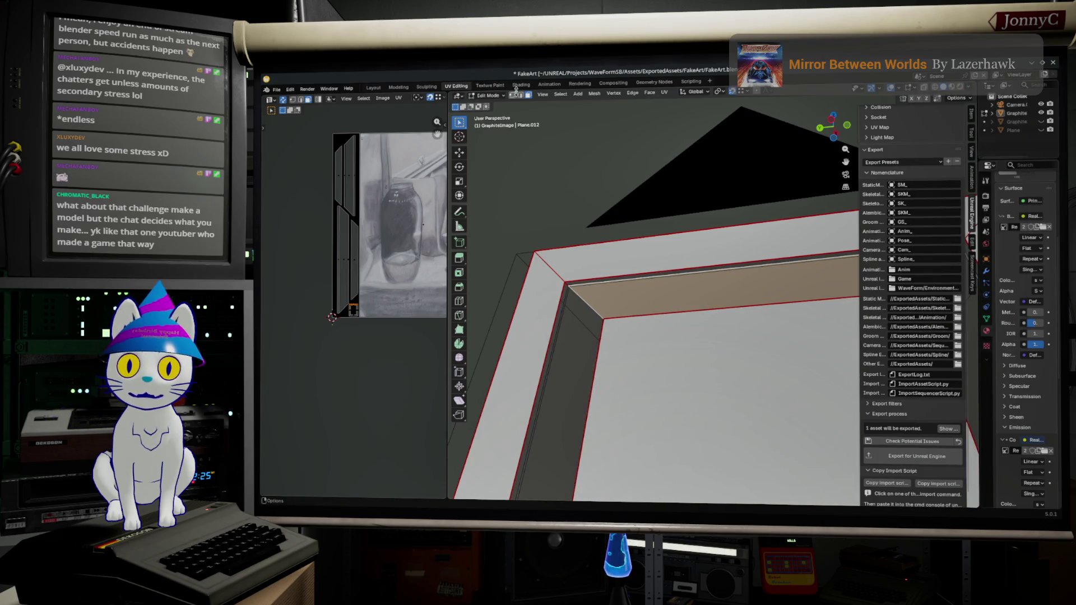
key(h)
Grab the first inner corner vertices onto the frame corners
click(603, 320)
key(g)
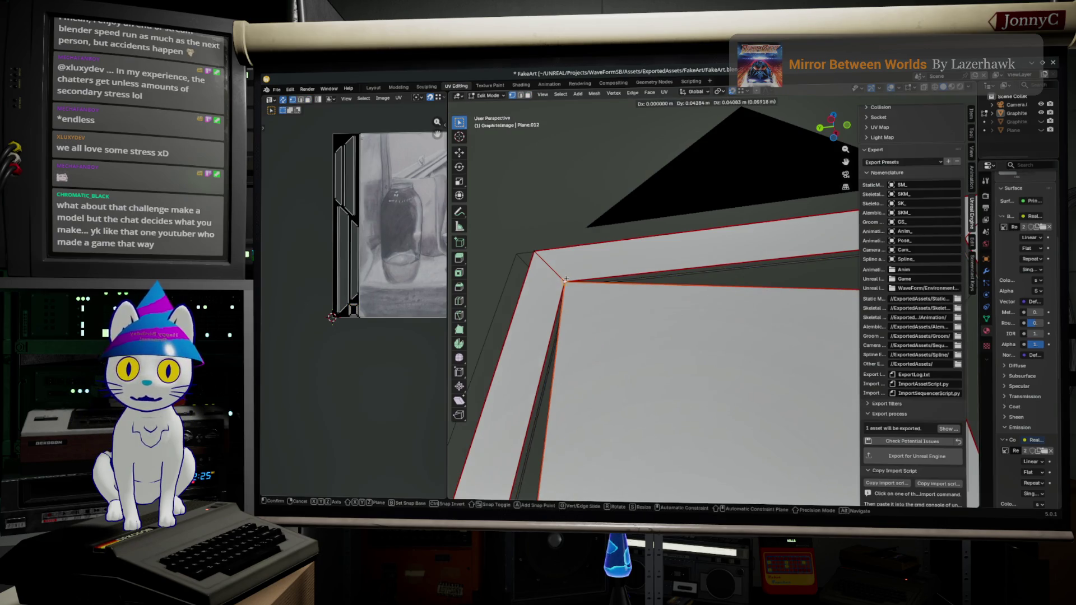
click(561, 280)
middle_drag(562, 280, 656, 278)
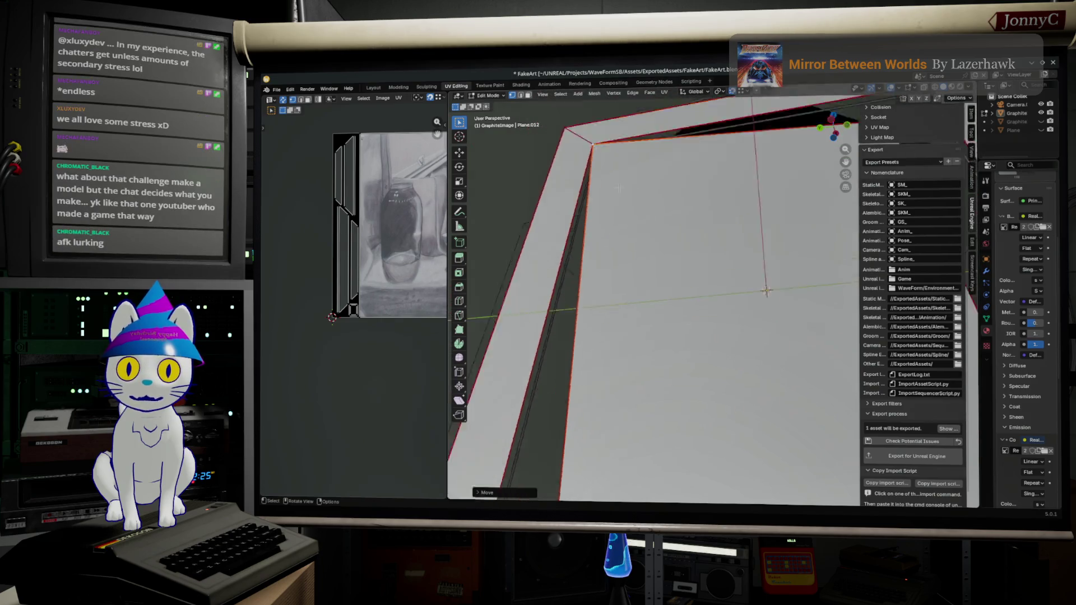
scroll(657, 278, up, 3)
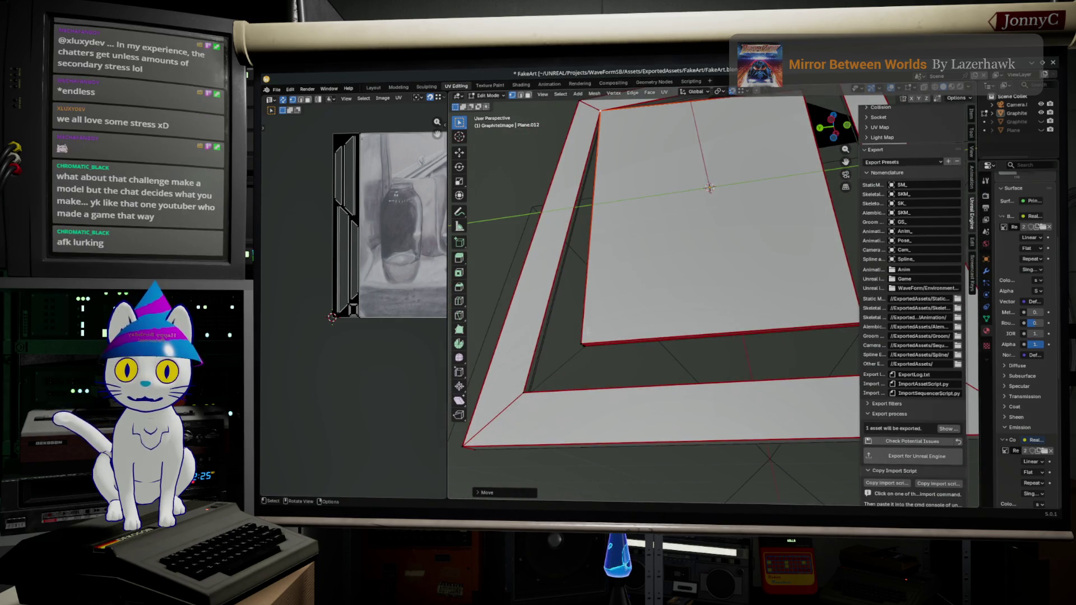
key(g)
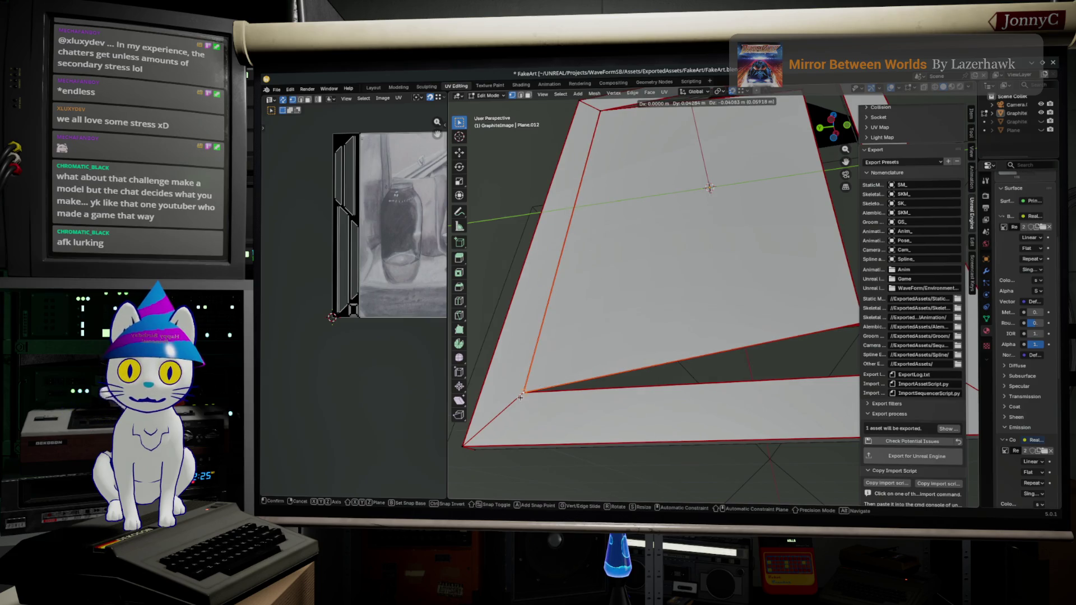
click(513, 392)
middle_drag(514, 392, 499, 345)
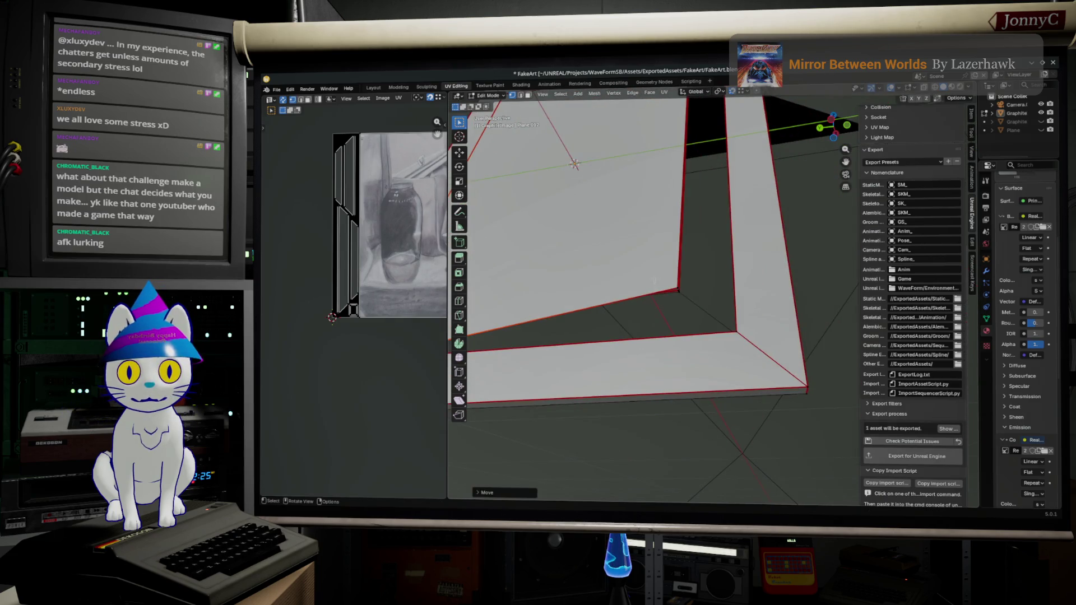
Snap the remaining corner vertices into place and export the solid panel to Unreal
key(g)
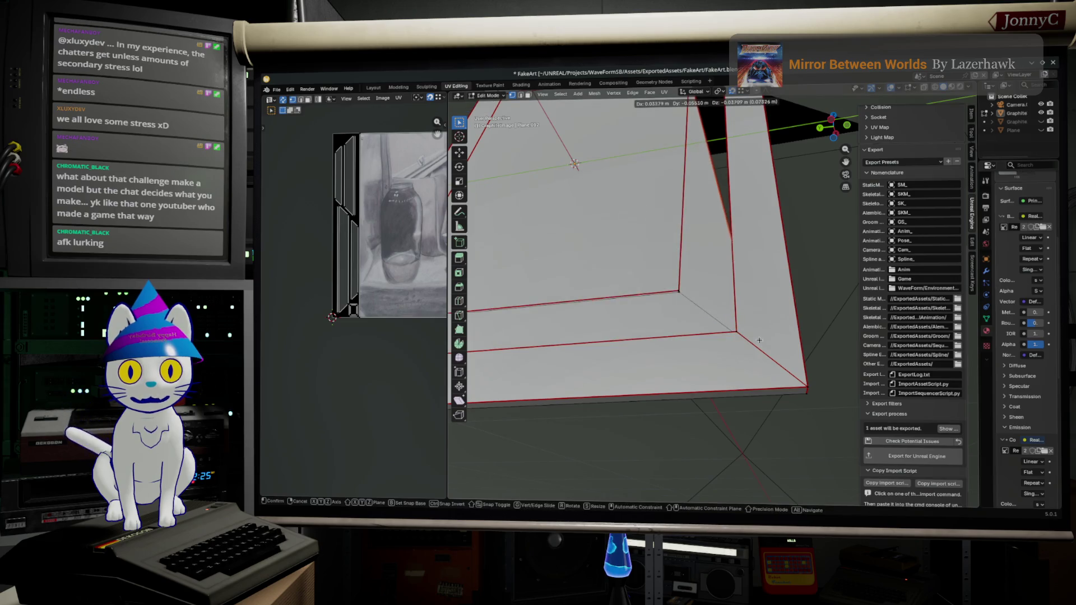
click(735, 329)
middle_drag(735, 330, 655, 385)
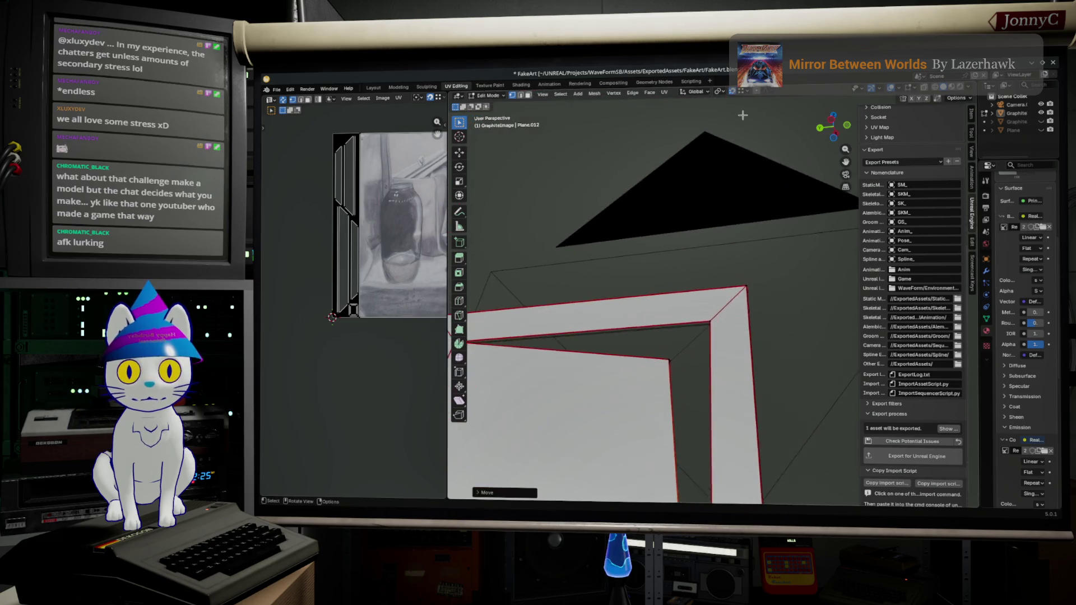
key(g)
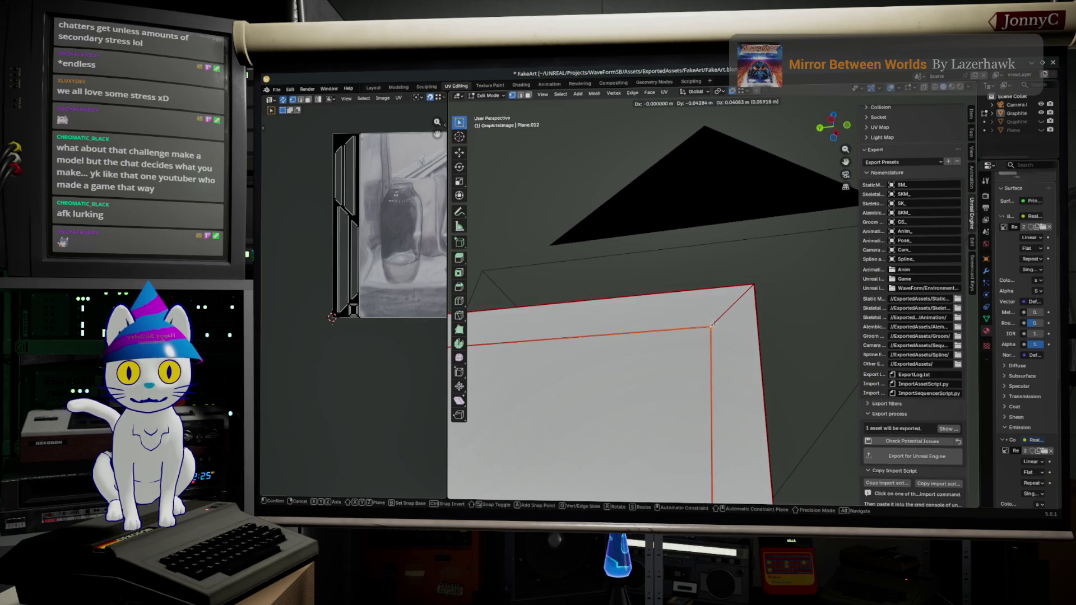
click(710, 326)
click(921, 455)
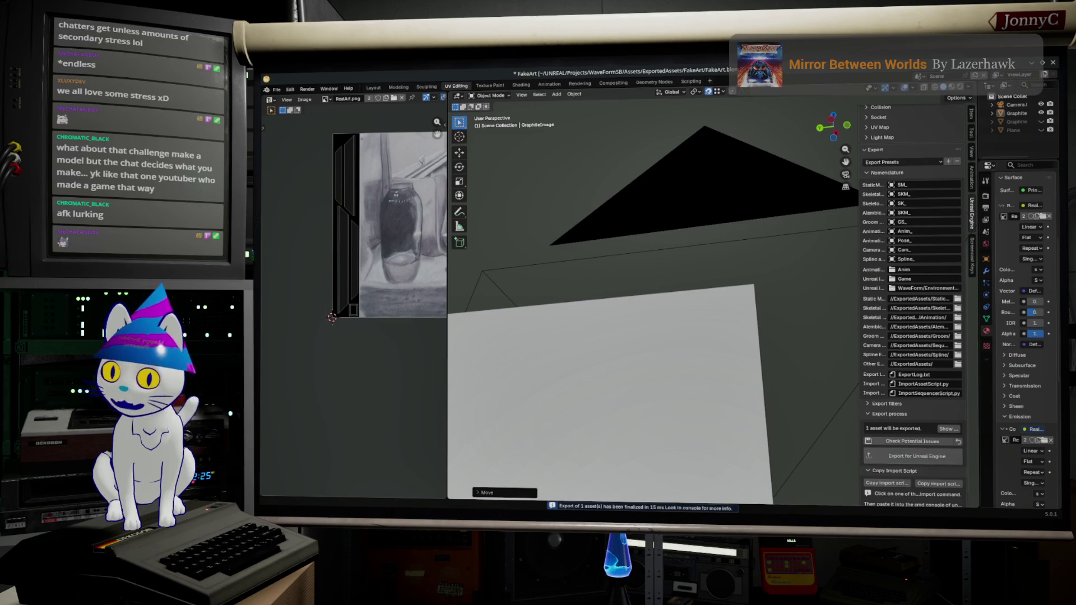
key(alt+Tab)
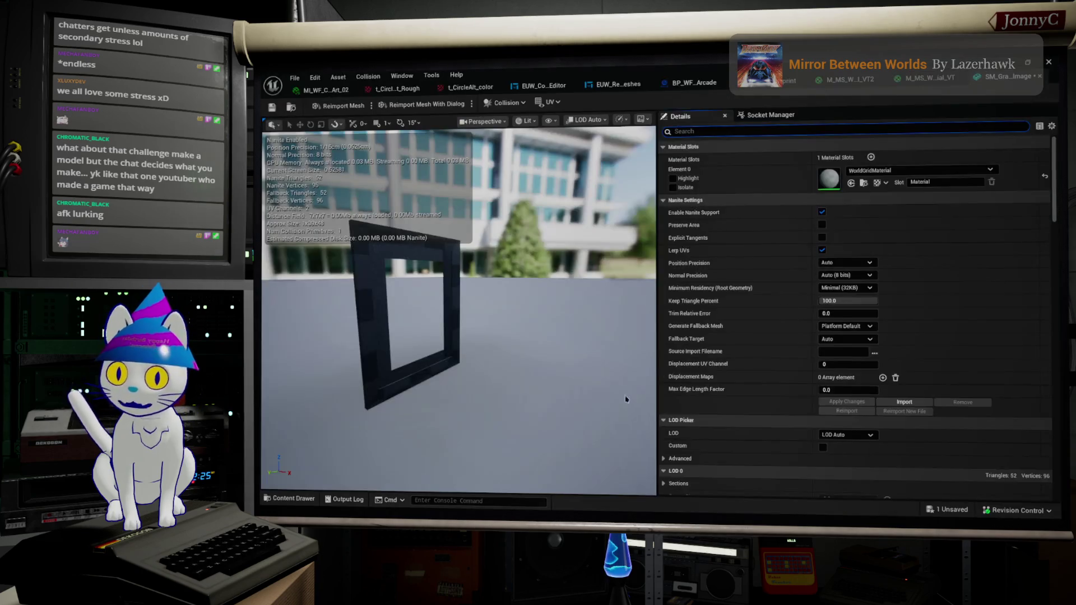
Reimport the graphite mesh, inspect the panel edge-on, close the editor and bring up a material instance's actions
click(336, 105)
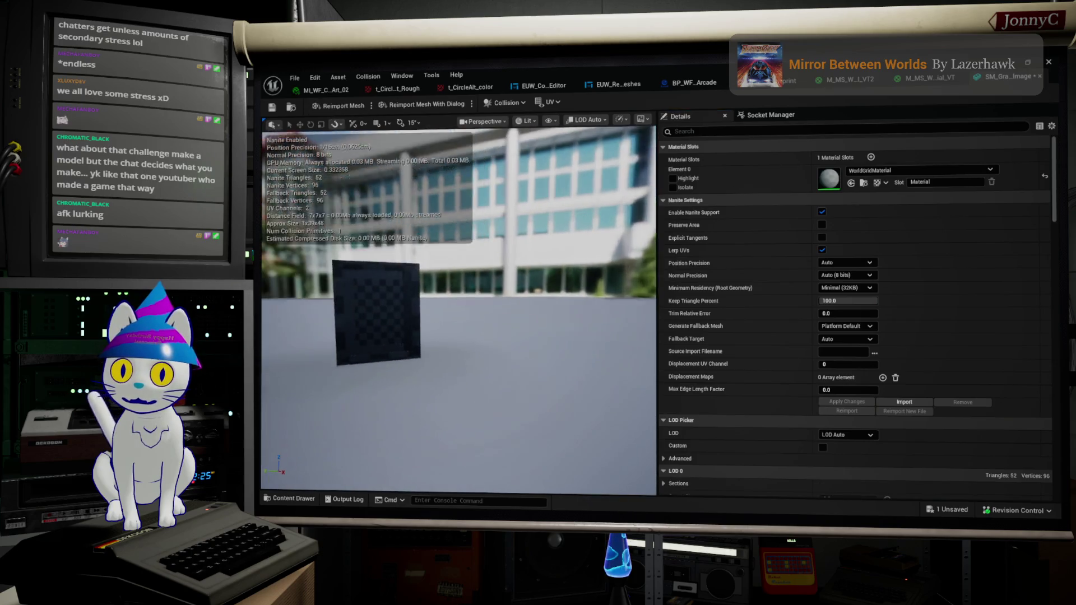
key(f)
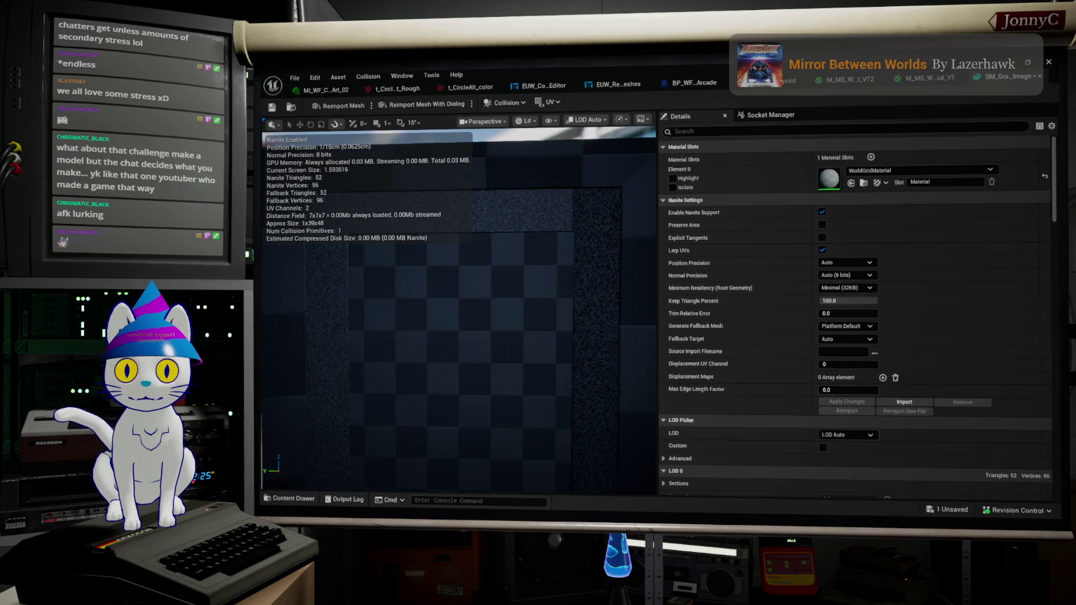
drag(459, 306, 639, 307)
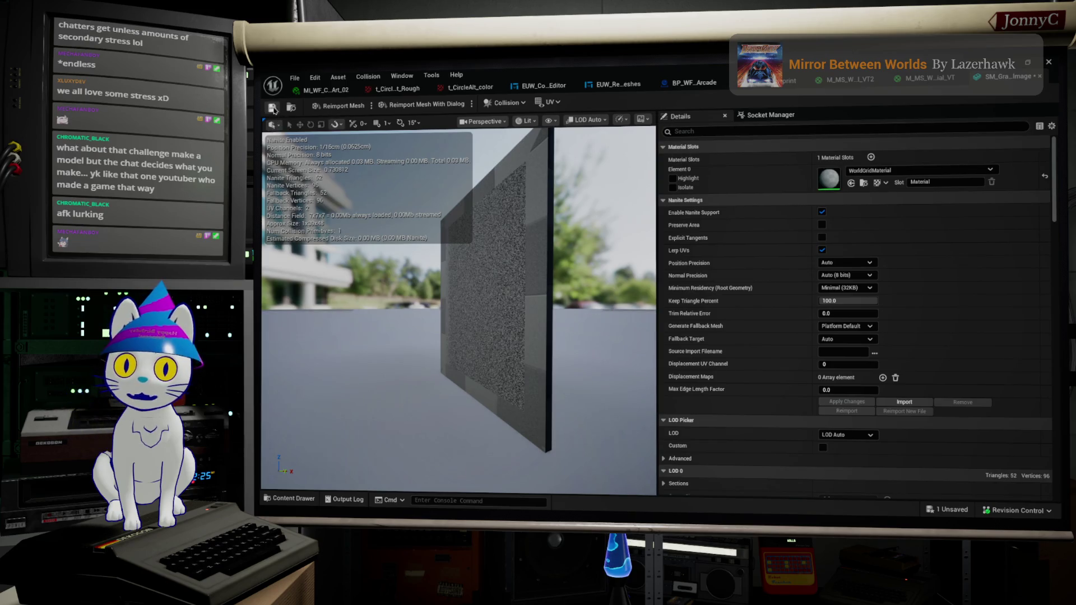
click(1026, 62)
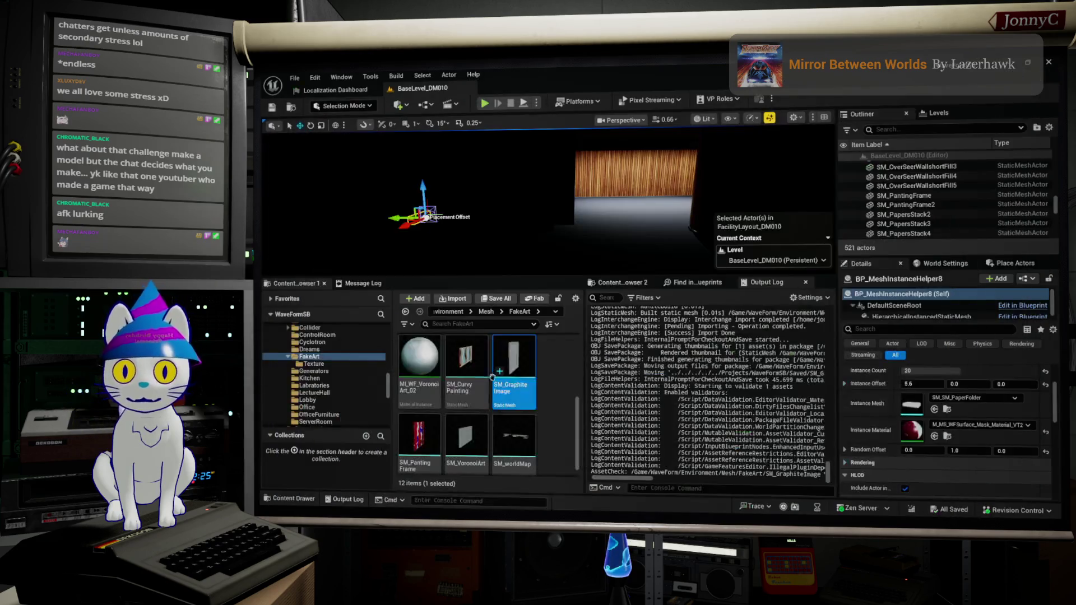
scroll(471, 378, down, 1)
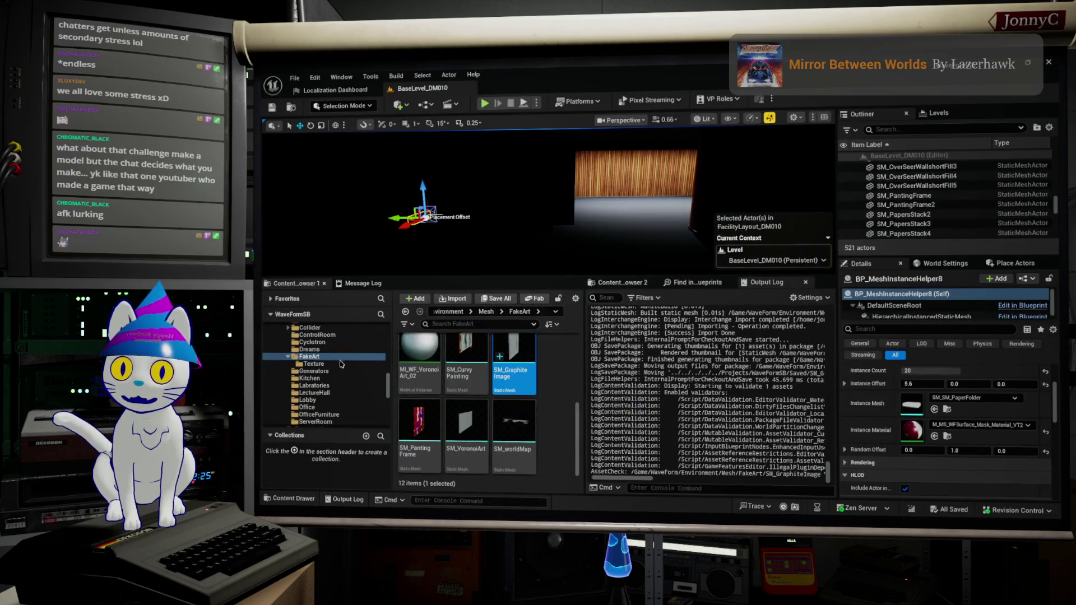
scroll(488, 395, up, 3)
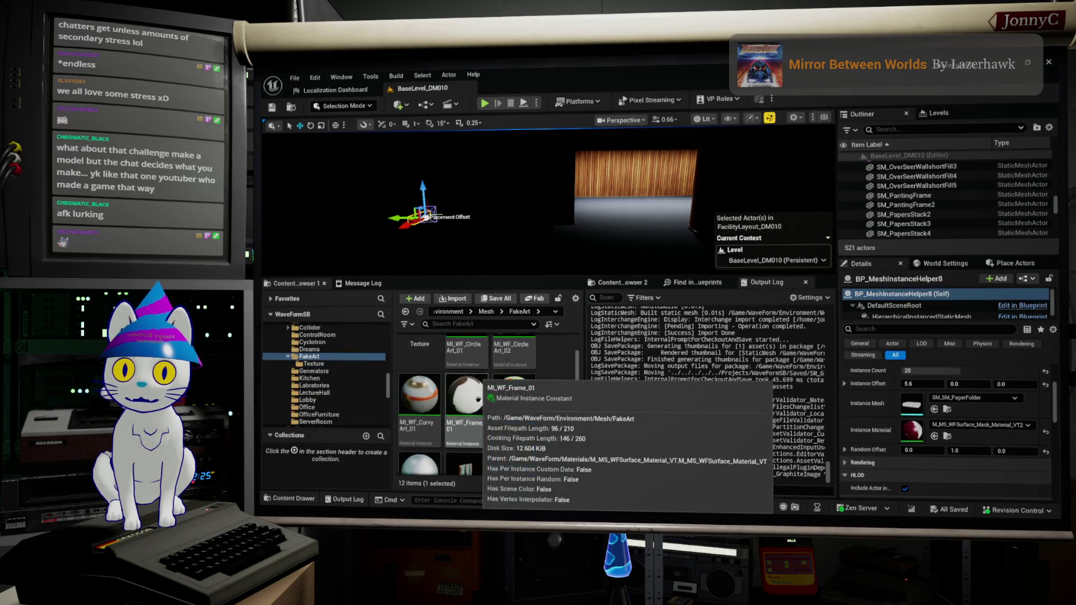
right_click(508, 370)
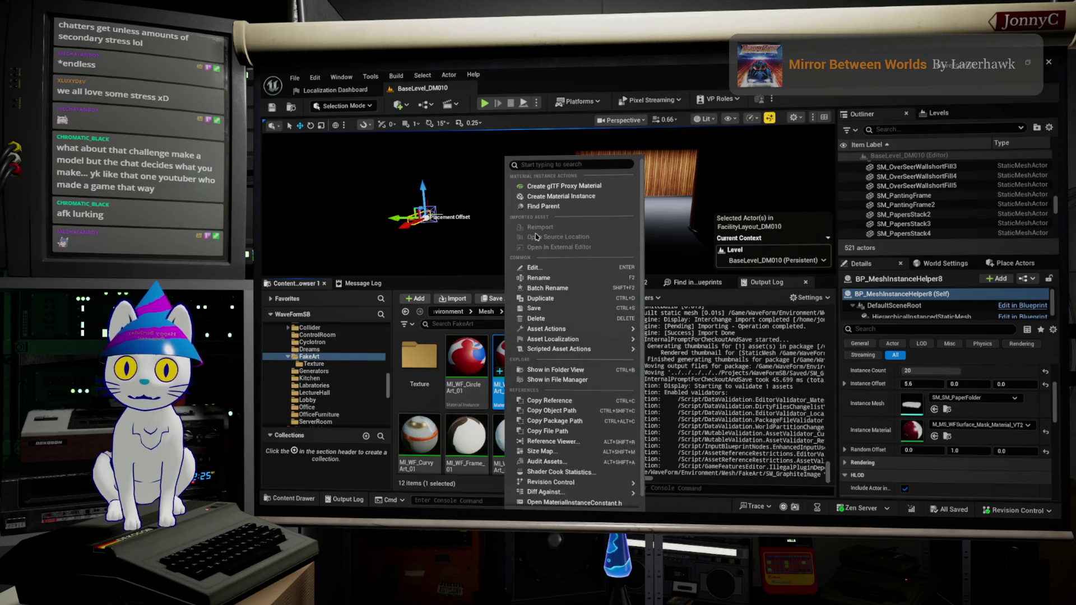
Duplicate the material instance as MI_WF_RealArt, open the Texture folder and bring up Dolphin
click(542, 298)
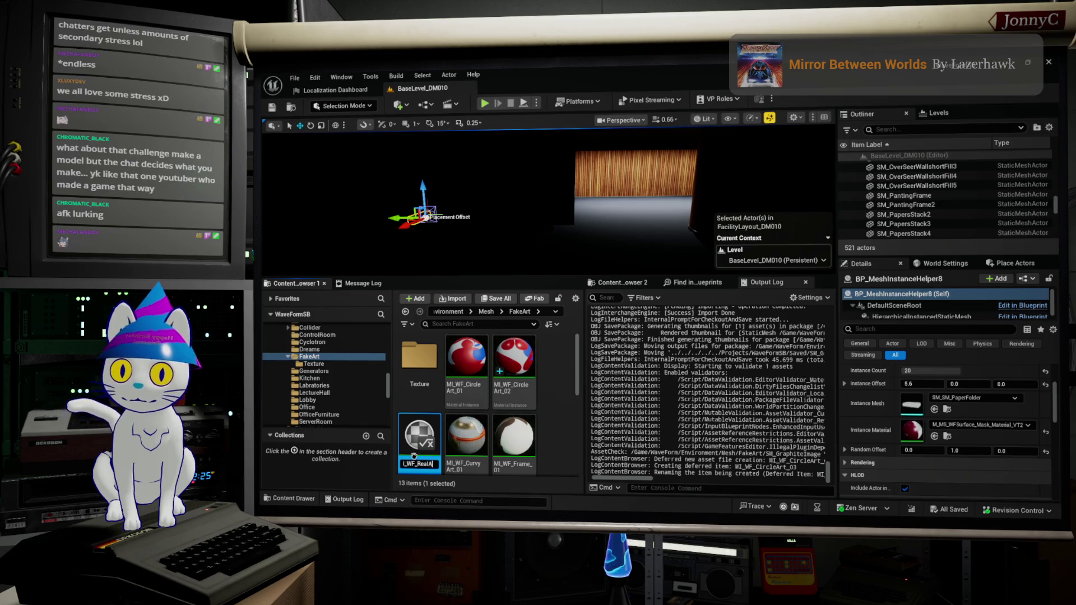
key(Return)
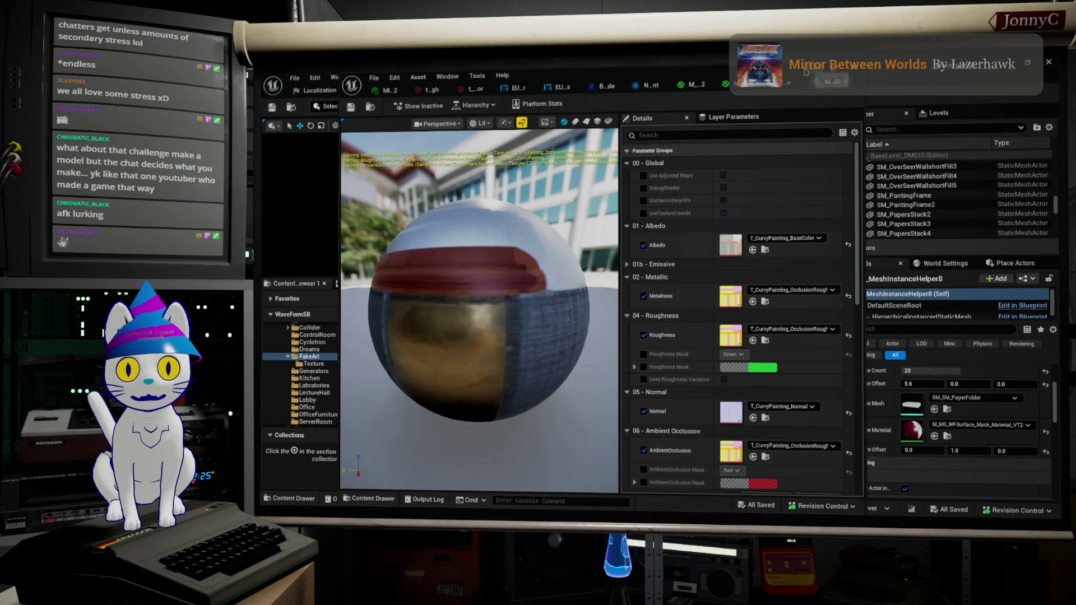
click(844, 81)
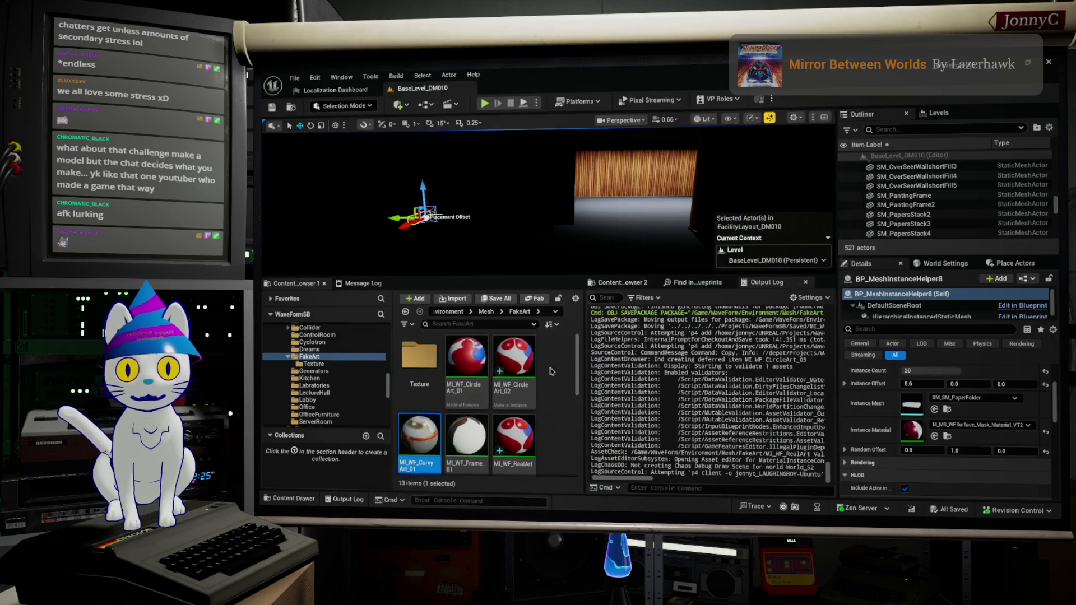
double_click(412, 367)
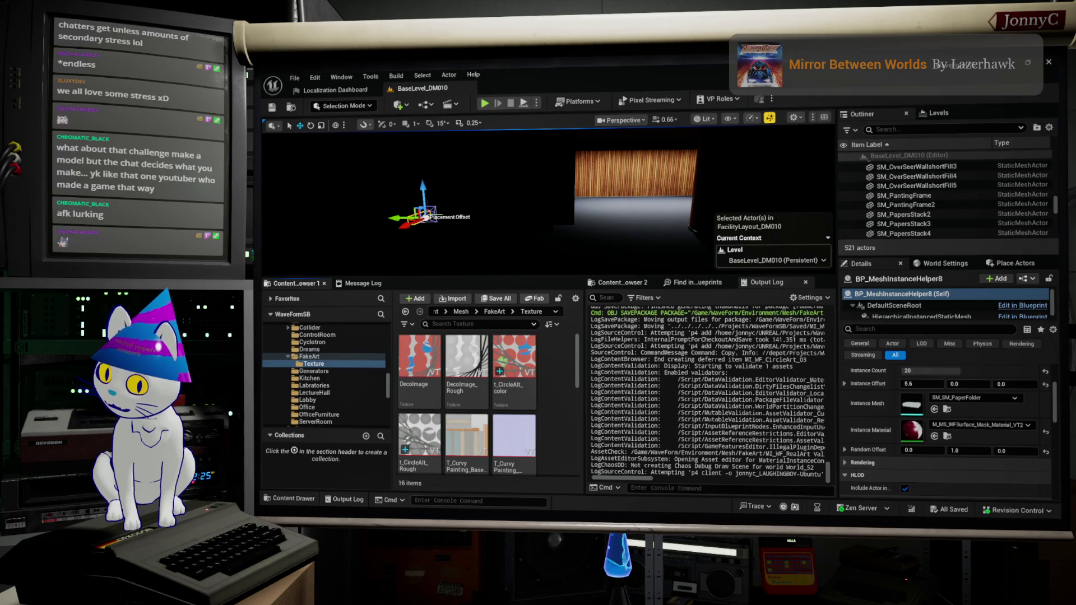
key(alt+Tab)
mouse_move(837, 290)
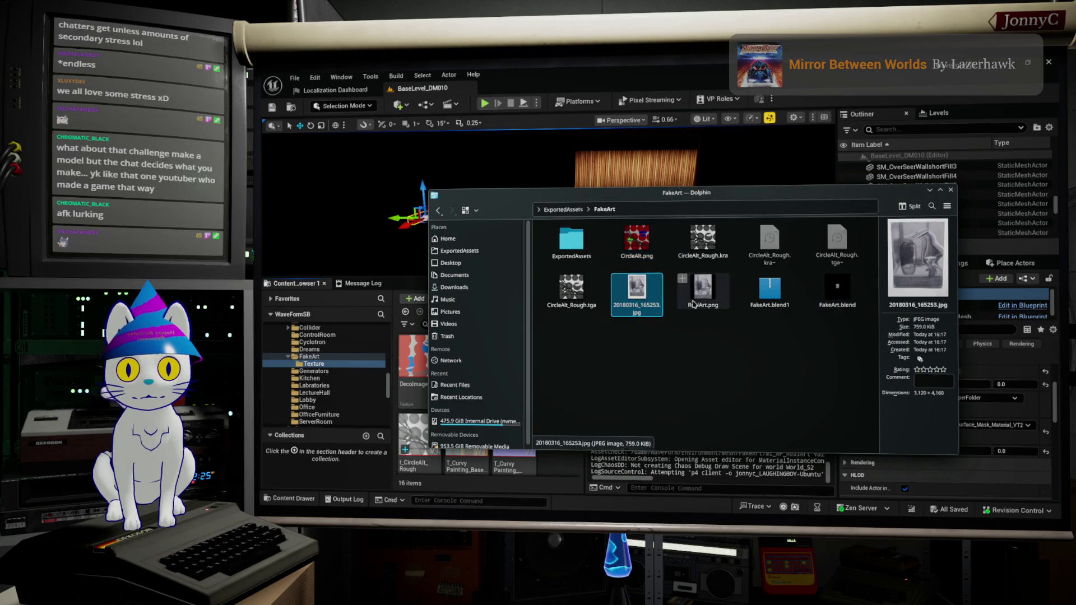
Drag RealArt.png from Dolphin into the Texture folder to import it as a texture
drag(697, 299, 571, 468)
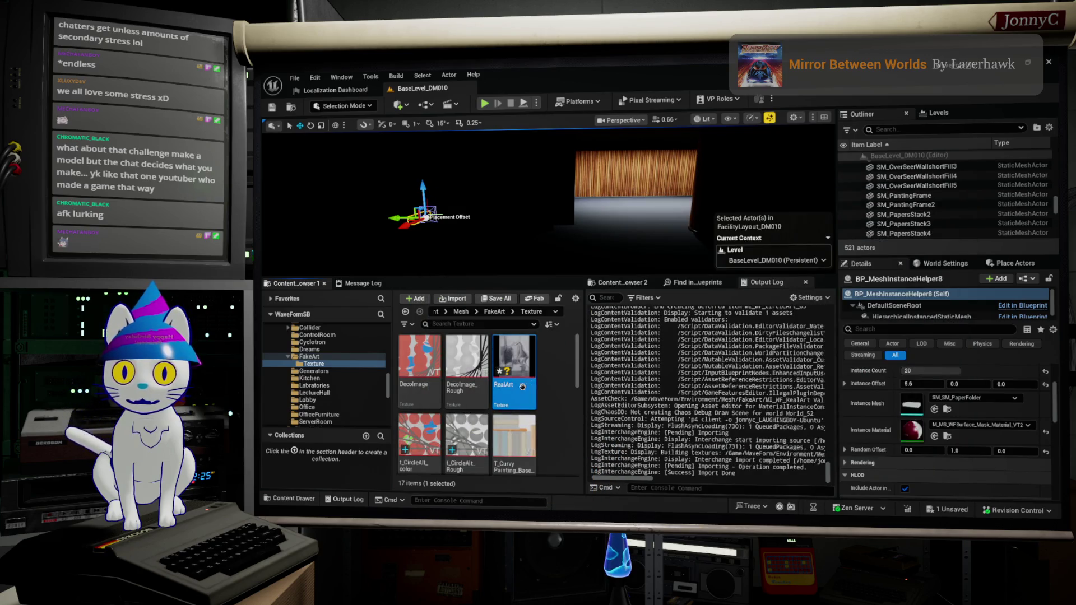
right_click(516, 370)
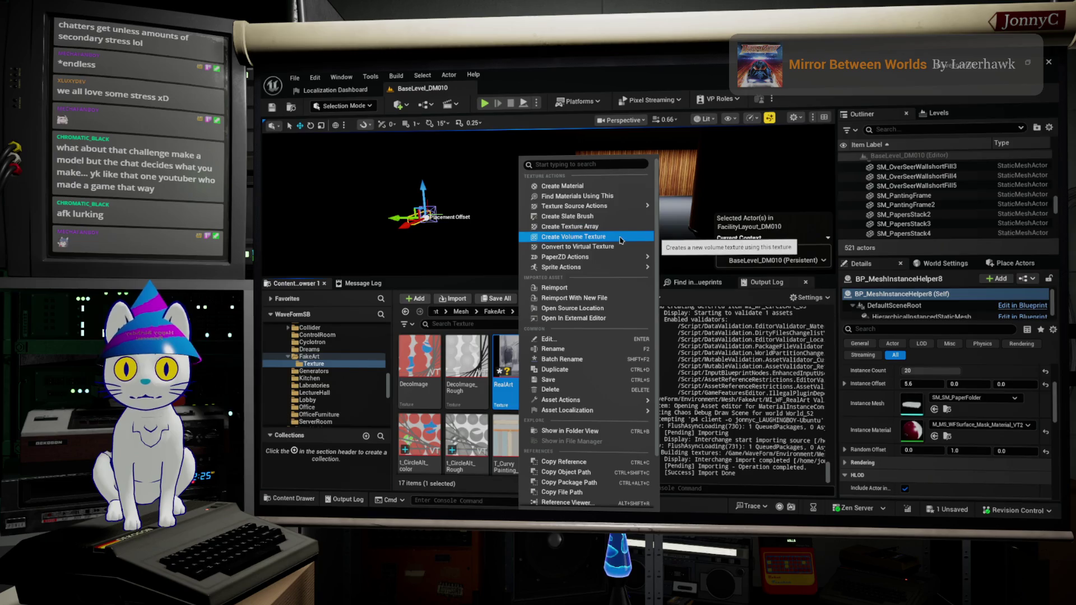
Assign RealArt as the albedo texture and reset metalness, roughness, normal and AO to defaults
key(Escape)
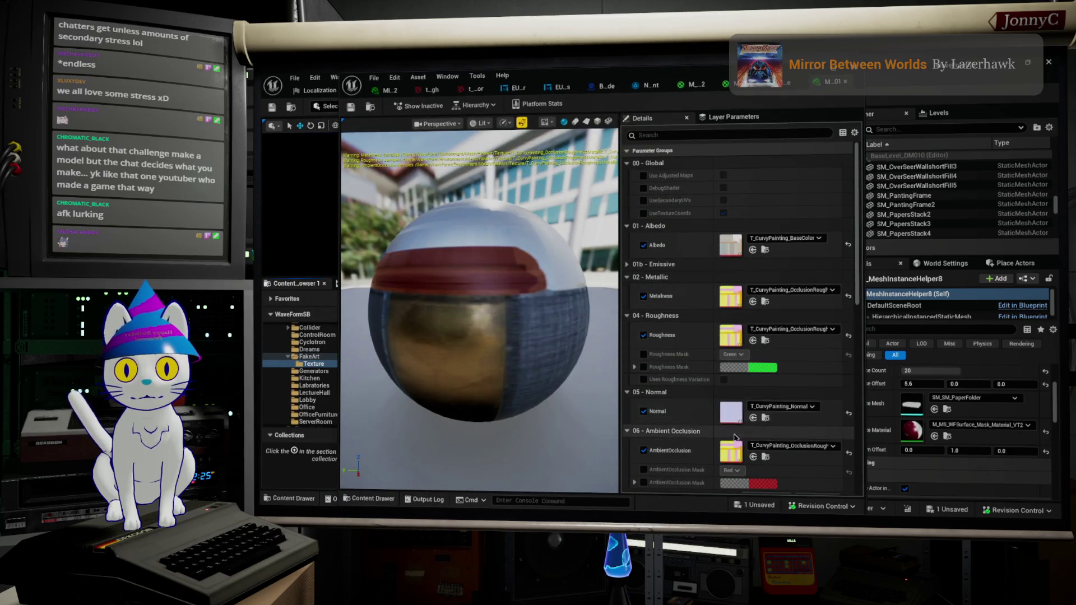
click(753, 249)
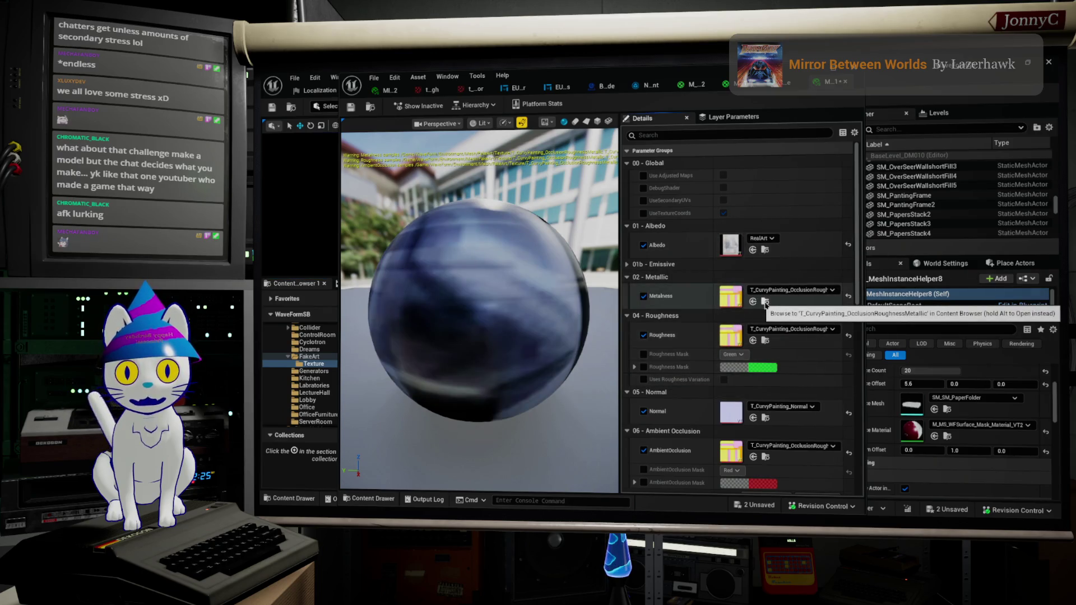
click(848, 295)
click(847, 335)
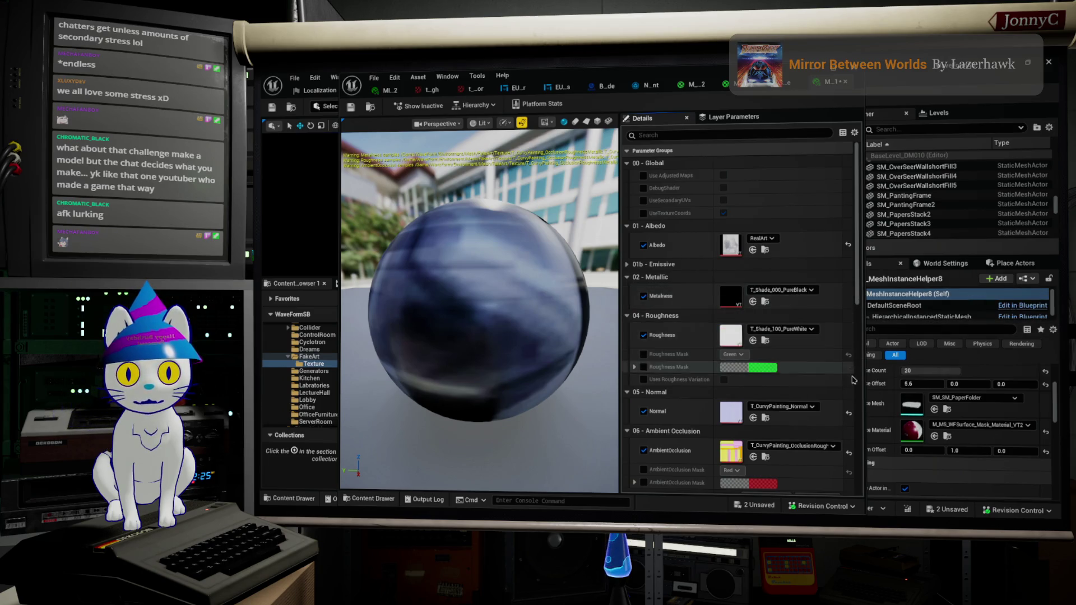
click(849, 413)
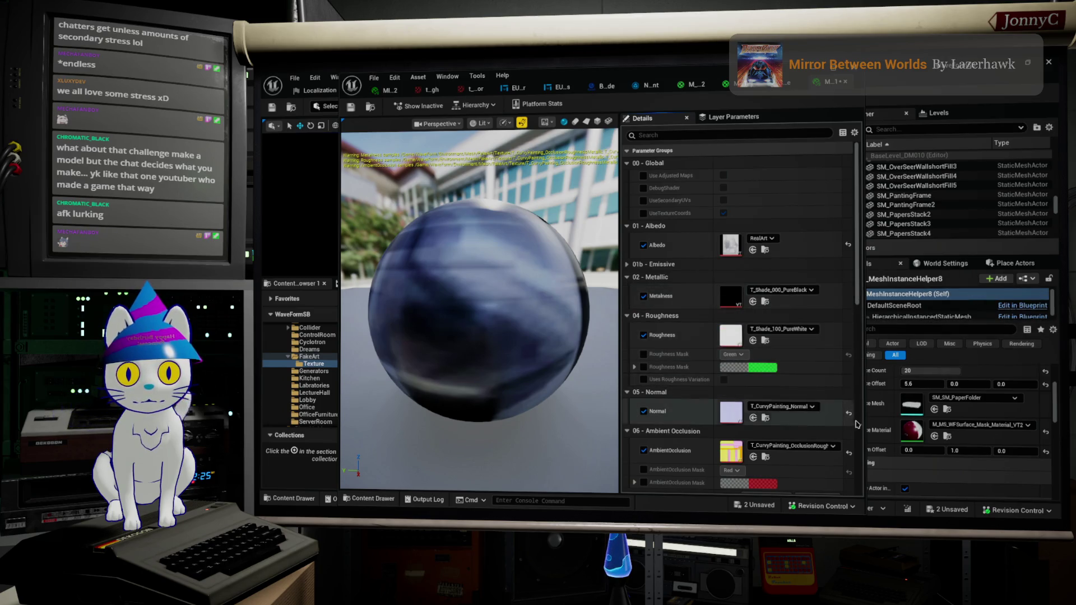
click(849, 450)
Check the preview sphere and close the material instance editor
drag(487, 299, 547, 298)
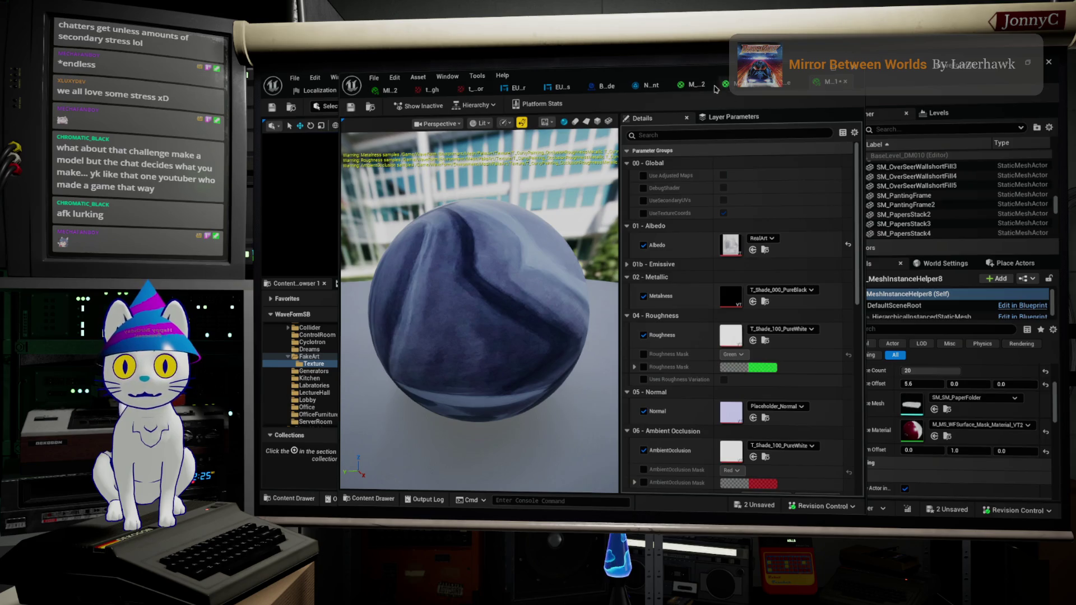
click(707, 85)
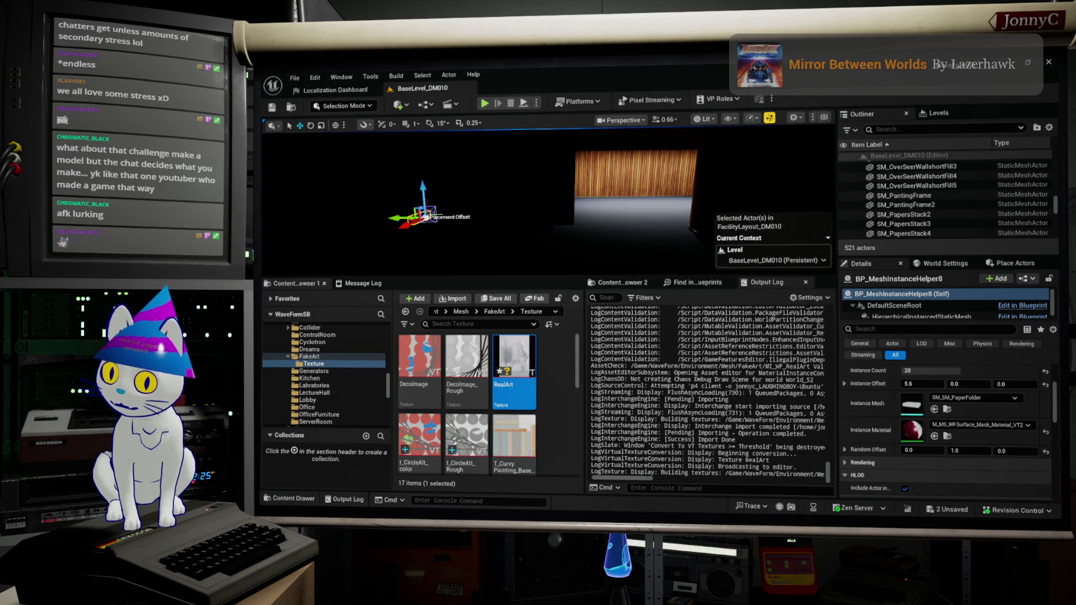
Save the changed assets and flip between the material instance and graphite mesh editors
key(ctrl+shift+s)
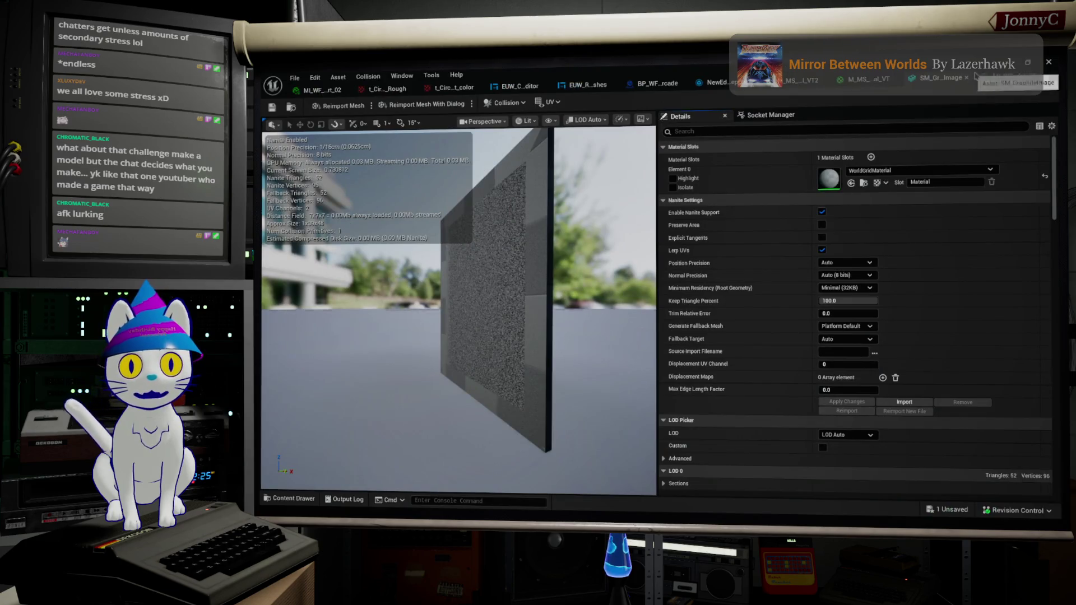
click(1000, 77)
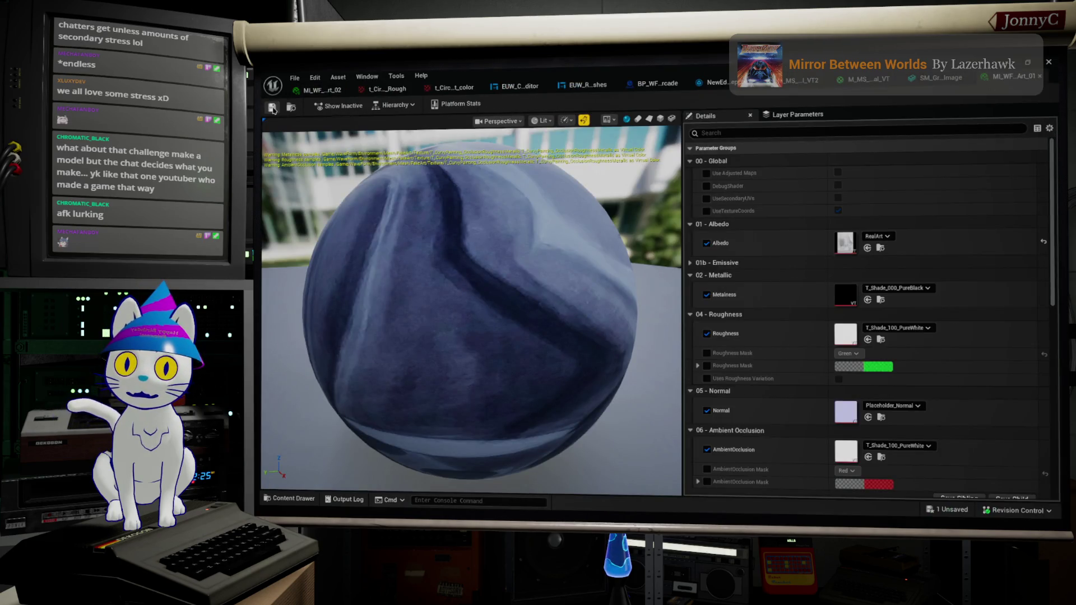
click(920, 79)
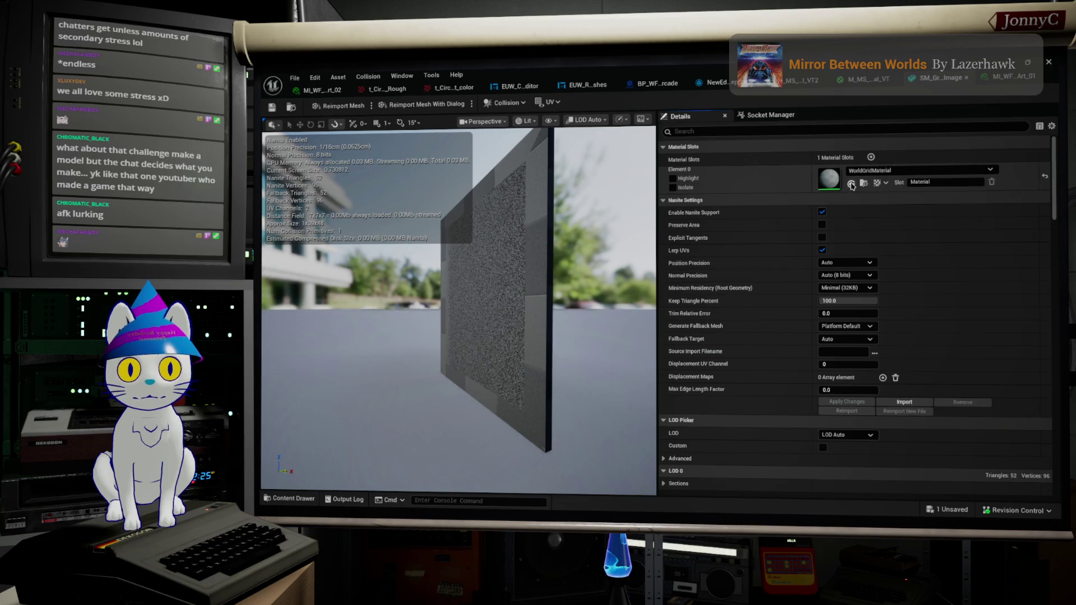
click(997, 76)
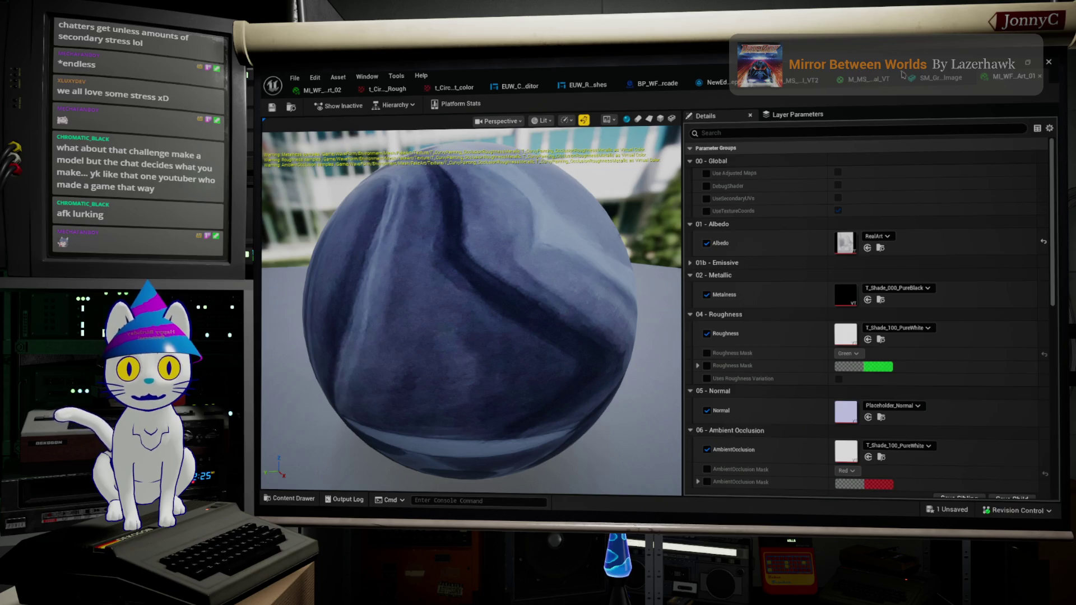
click(934, 77)
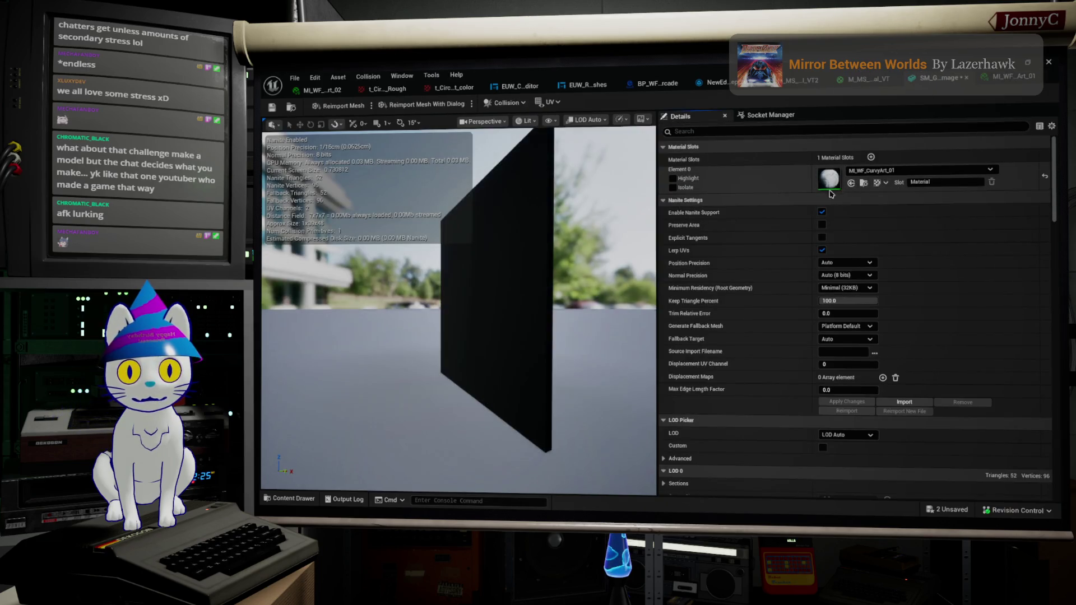
Orbit the mesh preview to see the painted face, then close the static mesh editor
drag(458, 336, 538, 337)
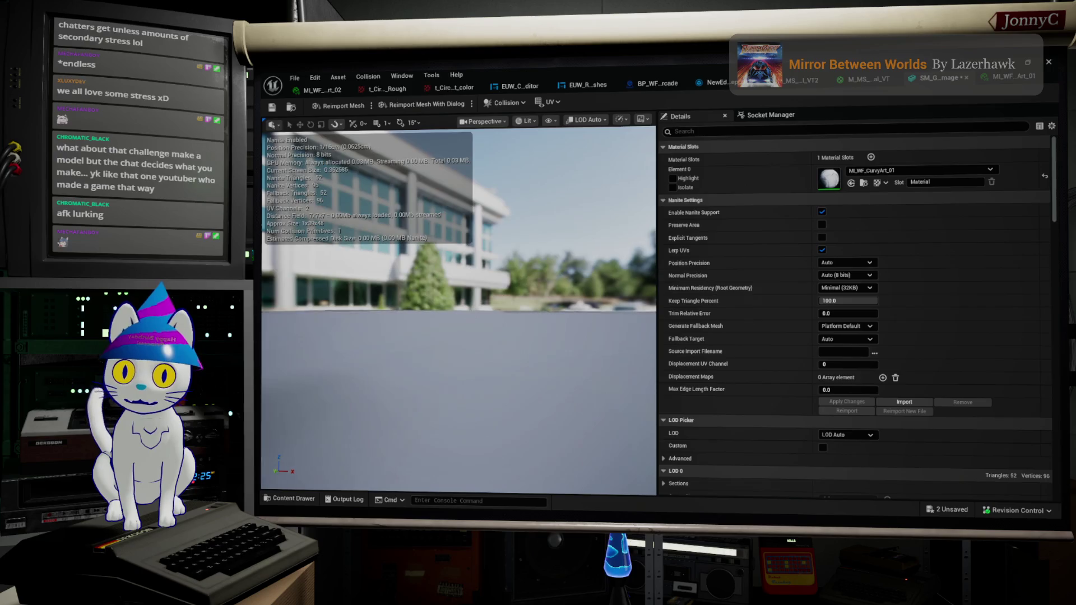
drag(459, 336, 537, 336)
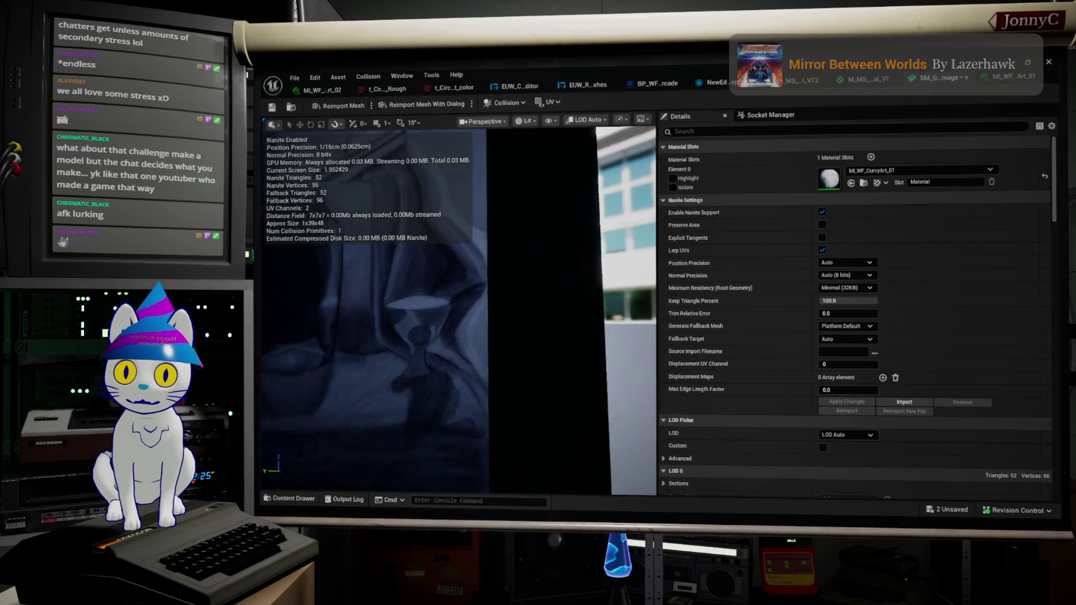
drag(458, 336, 537, 337)
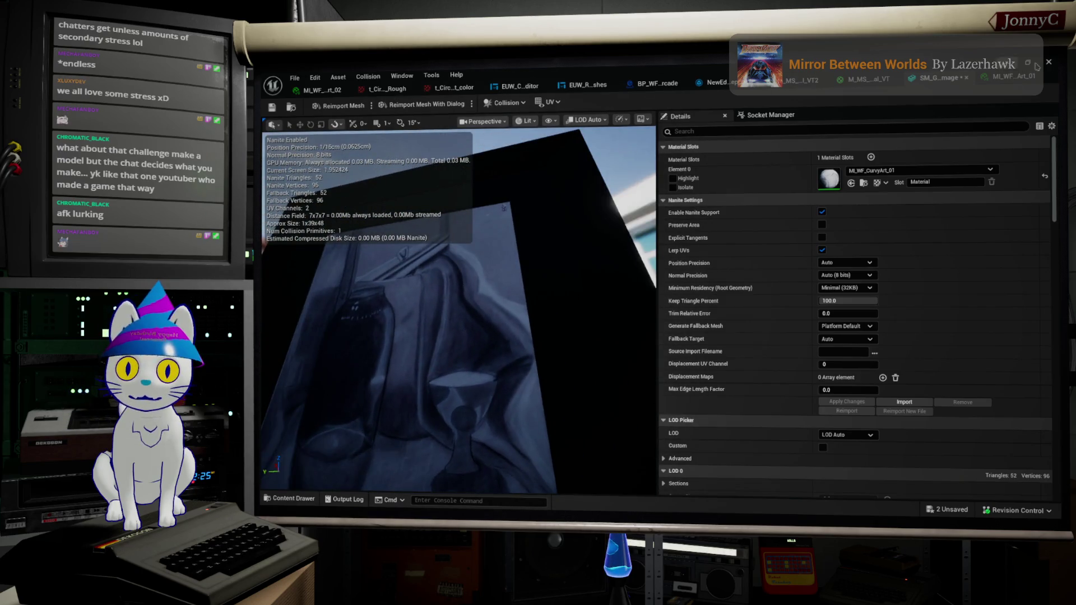
click(1027, 63)
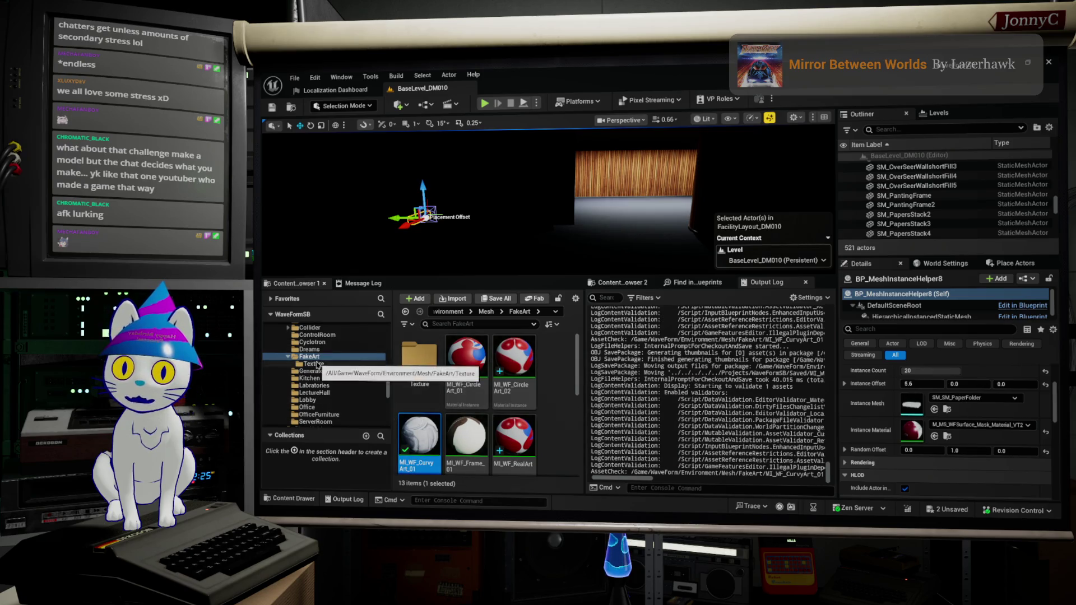
scroll(471, 386, down, 2)
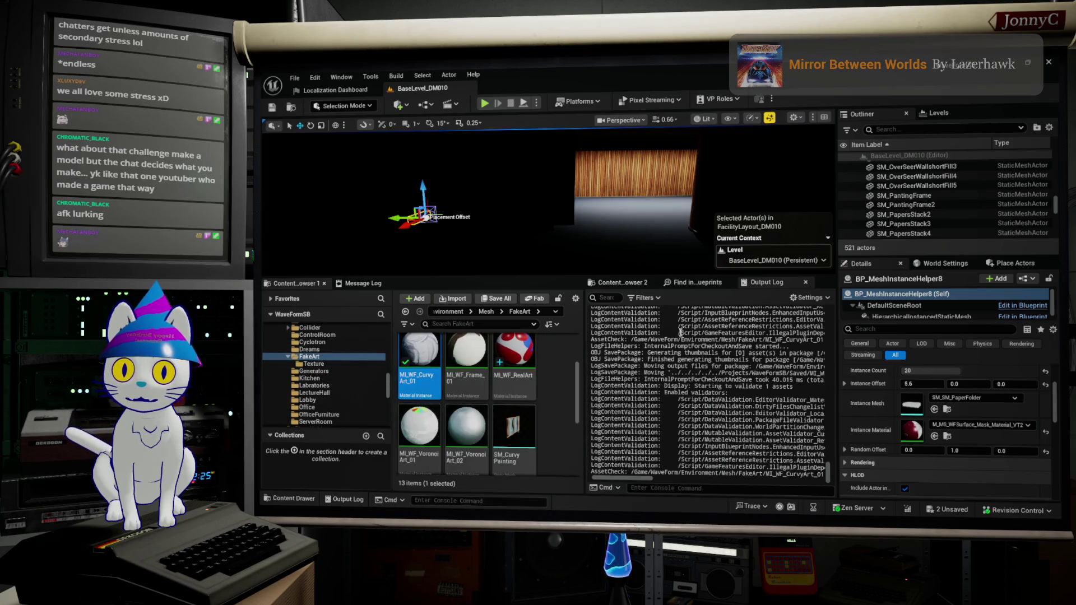
Locate SM_GraphiteImage in Content Browser 2 and move its mesh editor aside
click(622, 282)
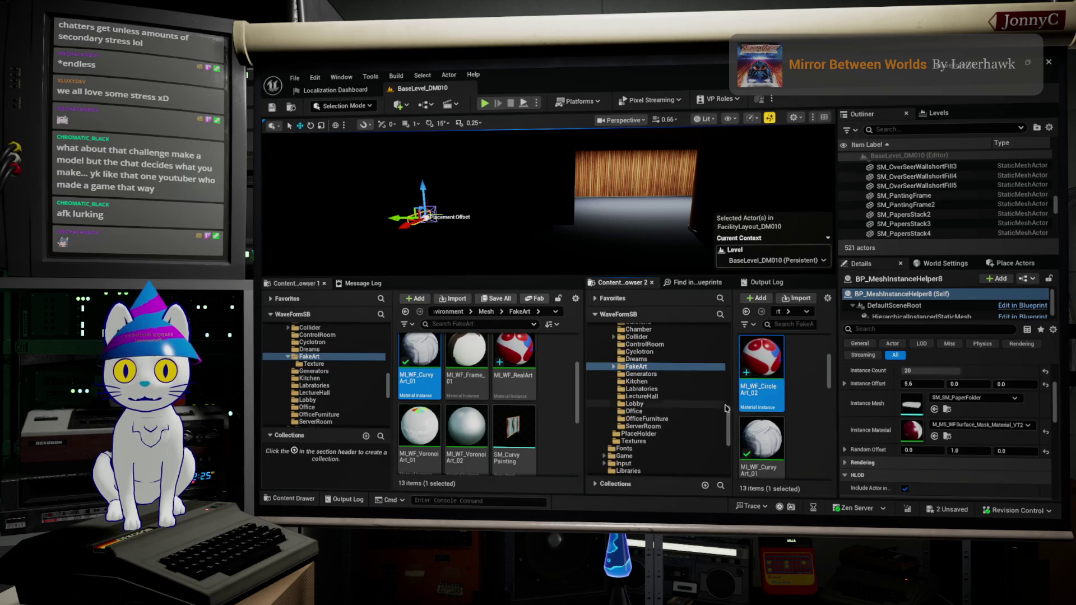
scroll(725, 407, down, 3)
scroll(761, 411, down, 5)
scroll(782, 420, down, 2)
scroll(778, 415, down, 2)
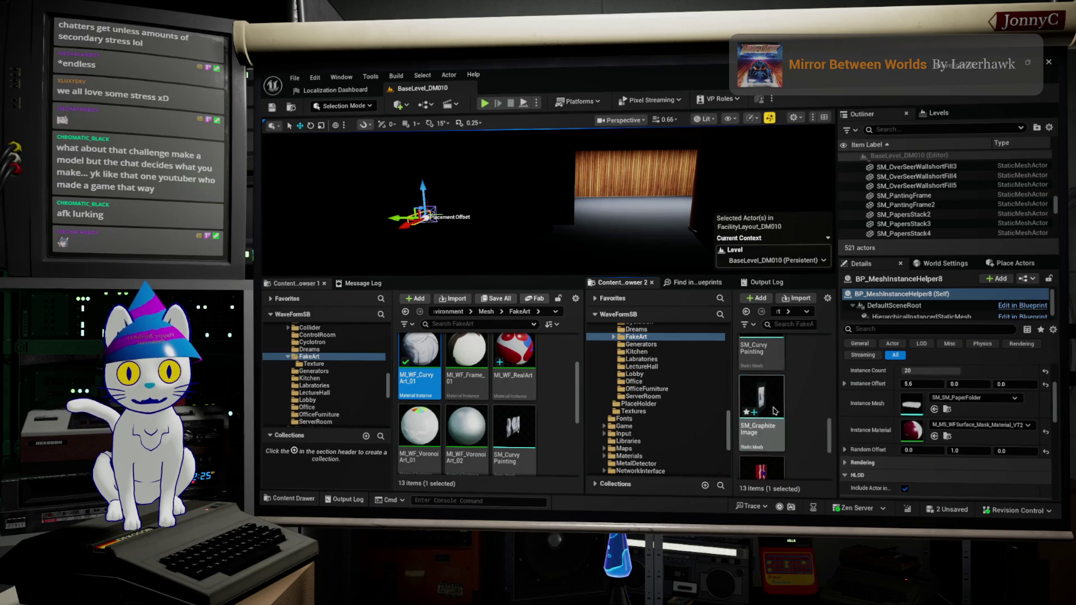
double_click(774, 411)
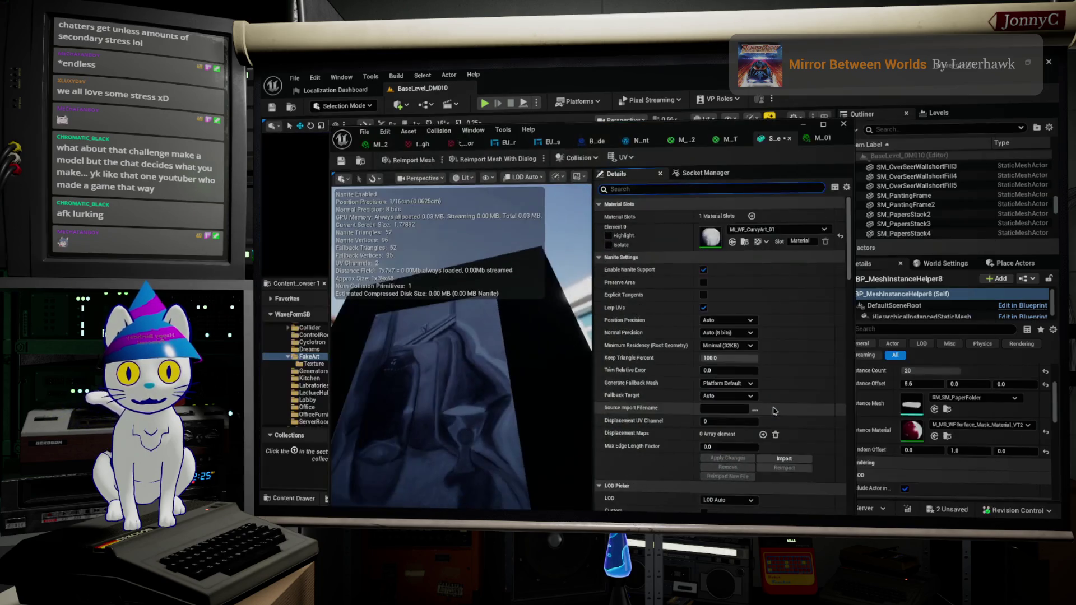
click(801, 126)
Fly to the wooden wall and drag SM_GraphiteImage onto it, leaving it selected
right_drag(639, 211, 638, 211)
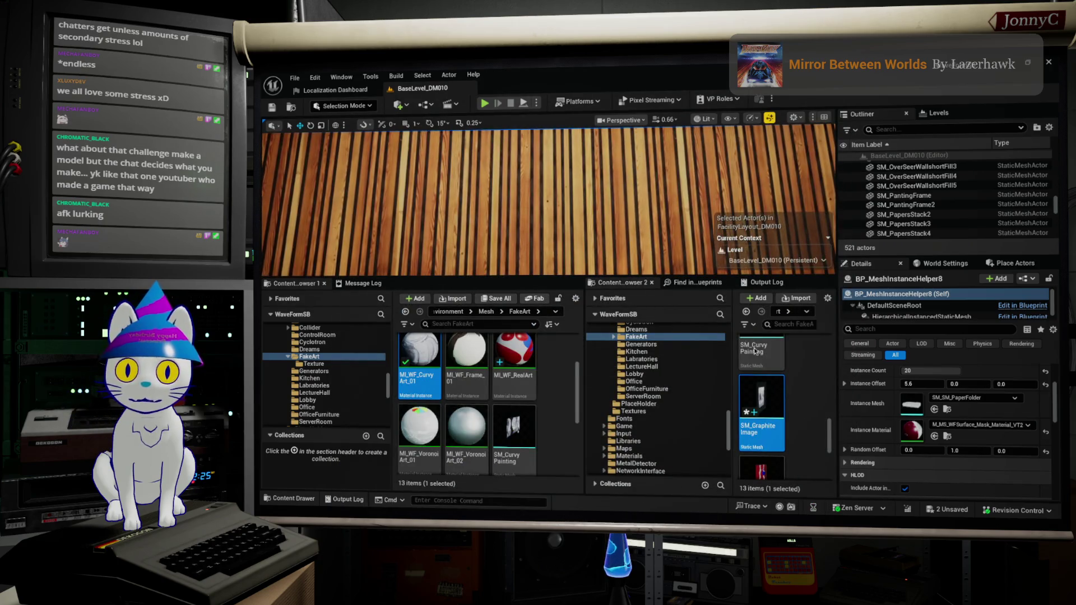
drag(761, 412, 565, 211)
click(566, 212)
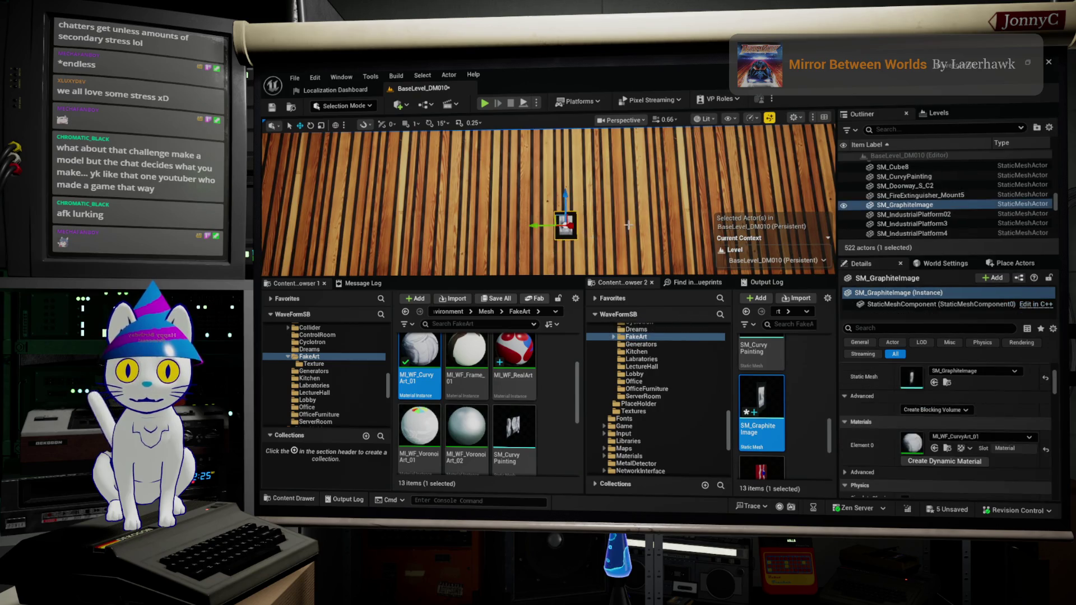
Focus on the graphite mesh, go immersive with F11 and look down onto the framed picture
key(f)
key(F11)
right_drag(646, 256, 646, 257)
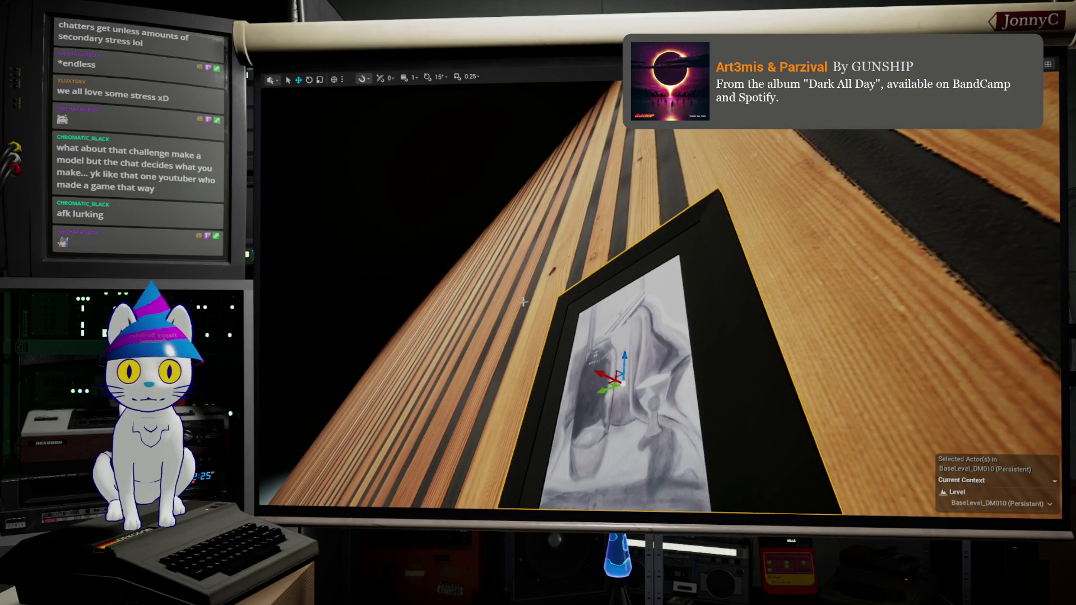
right_drag(695, 384, 696, 384)
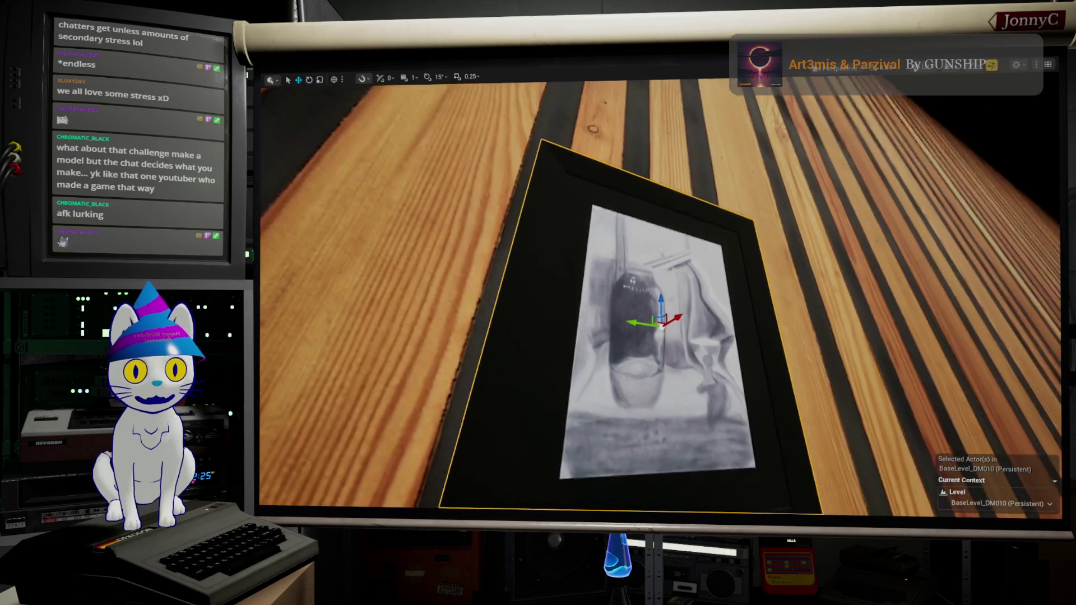
Fly around for a squarer view of the drawing and the whole frame on the wall
right_drag(827, 442, 815, 478)
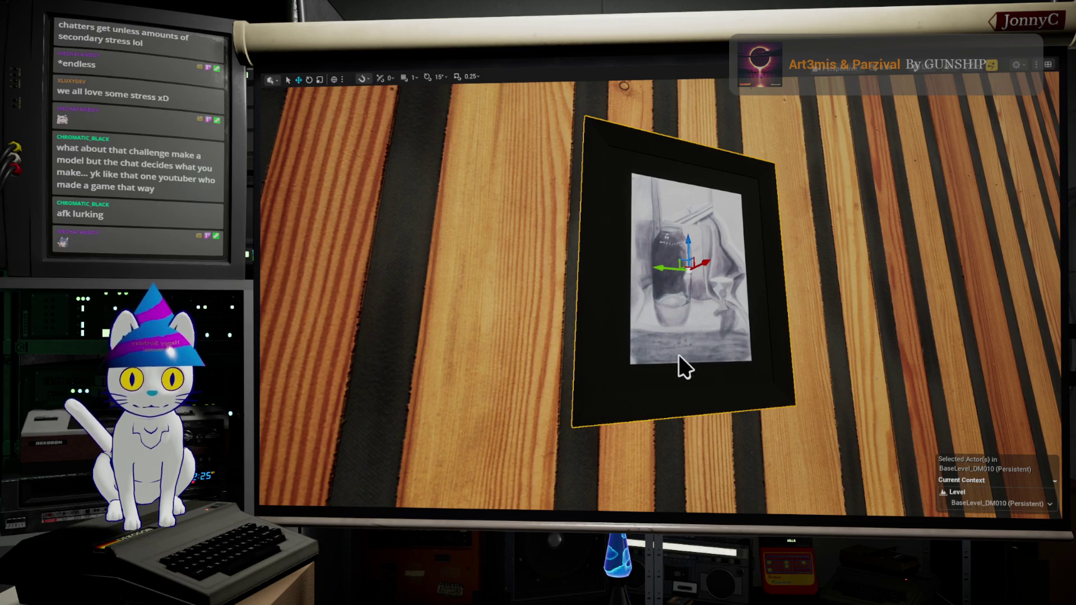
right_drag(683, 366, 683, 367)
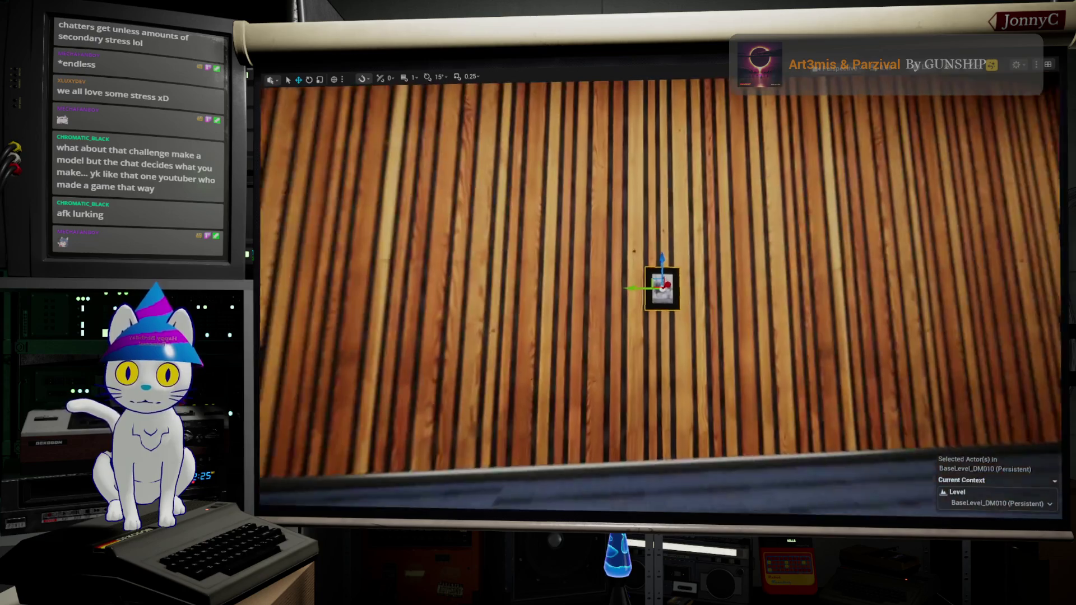
right_drag(660, 286, 661, 286)
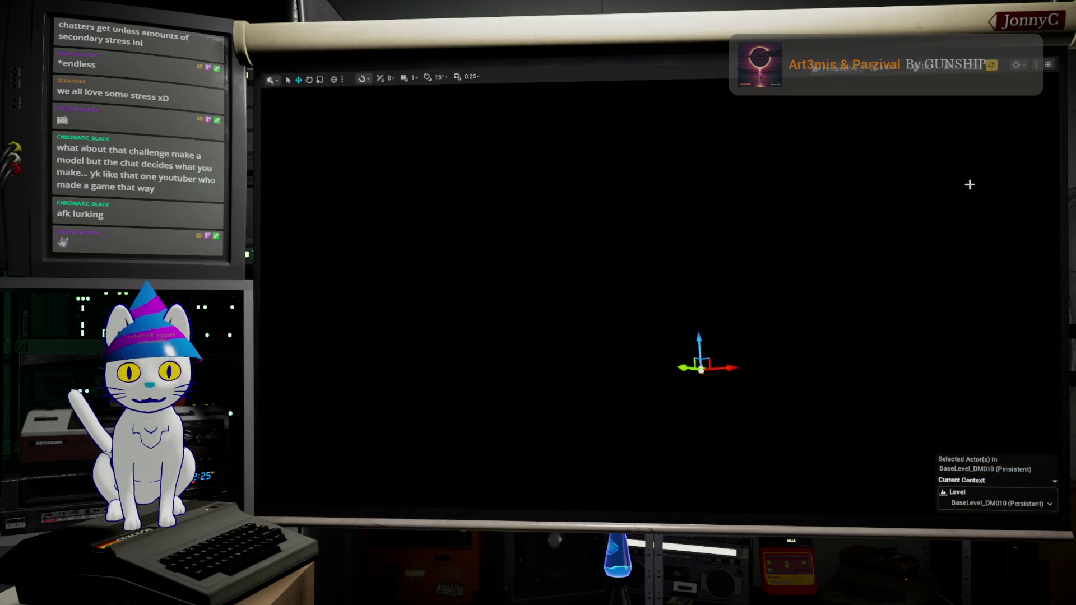
Leave immersive mode and switch the level viewport to Unlit shading
key(F11)
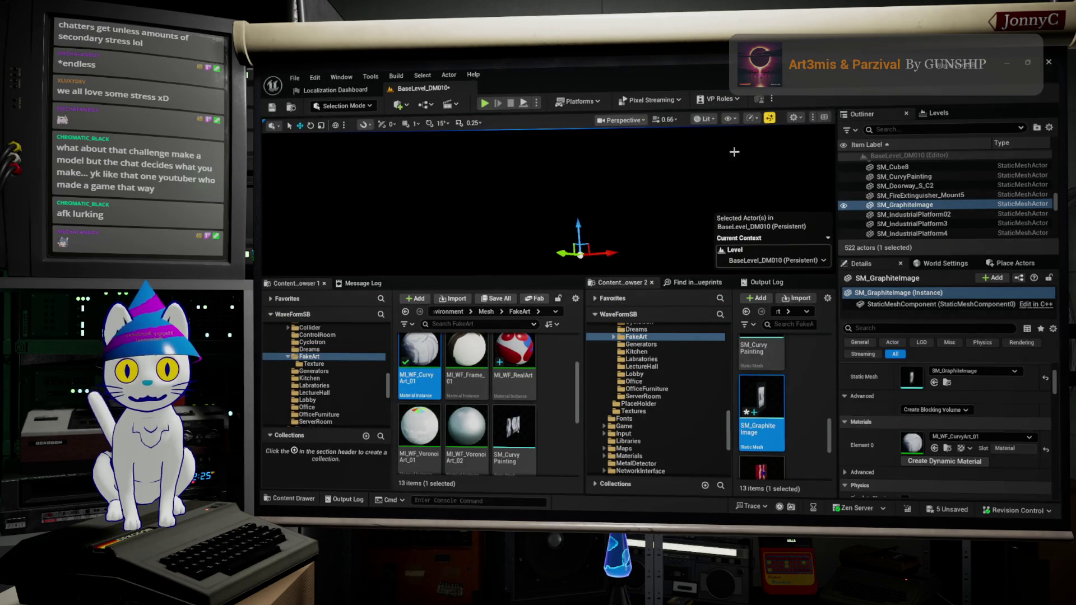
click(705, 118)
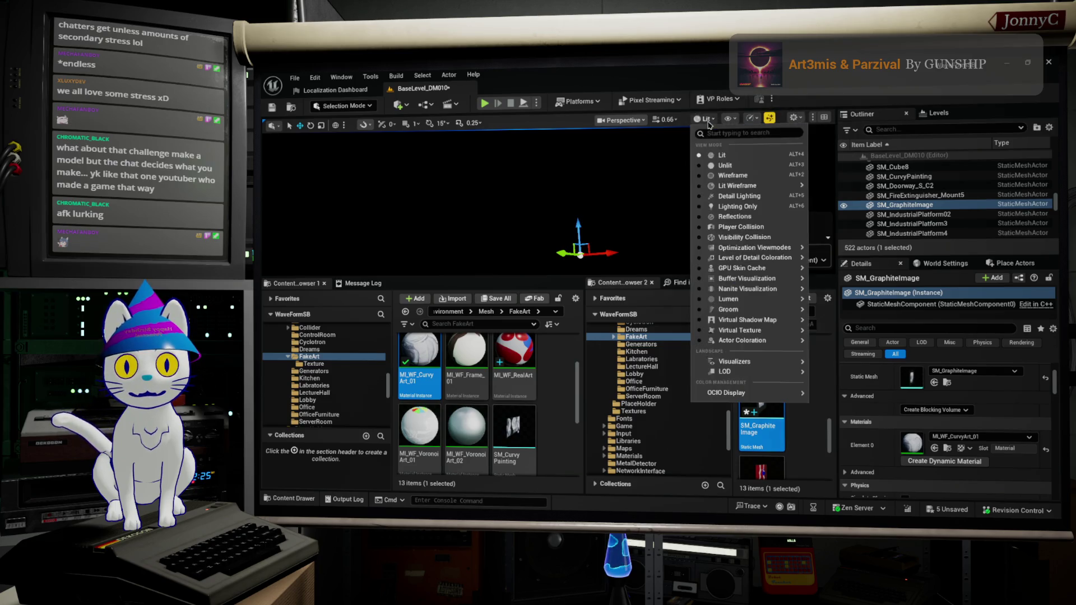
click(714, 158)
Fly into the wooden-walled room and focus on the placed graphite image
right_drag(711, 160, 710, 160)
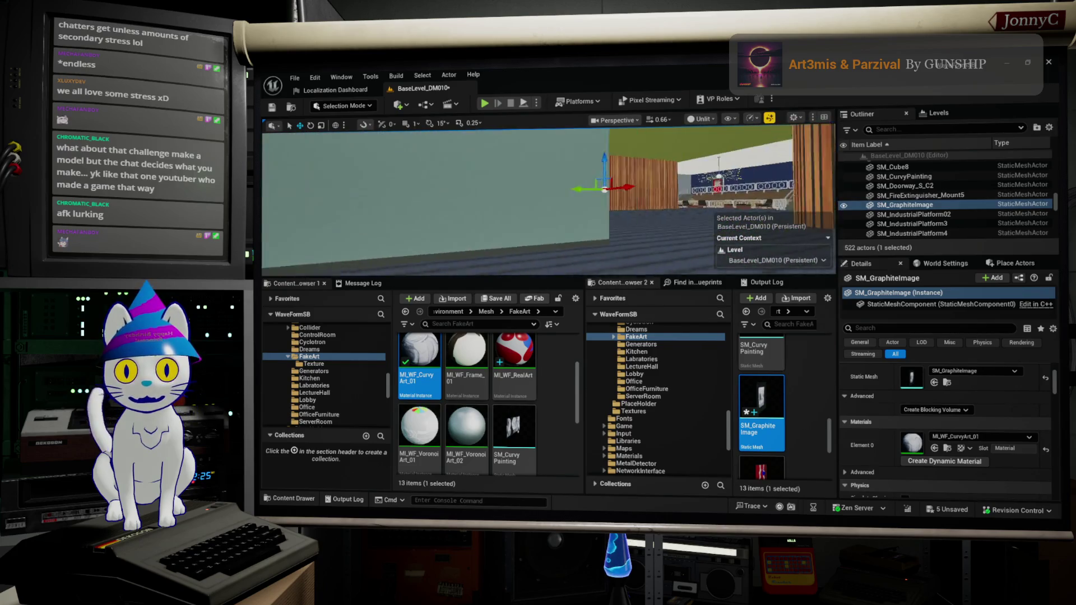
right_drag(580, 270, 581, 270)
key(f)
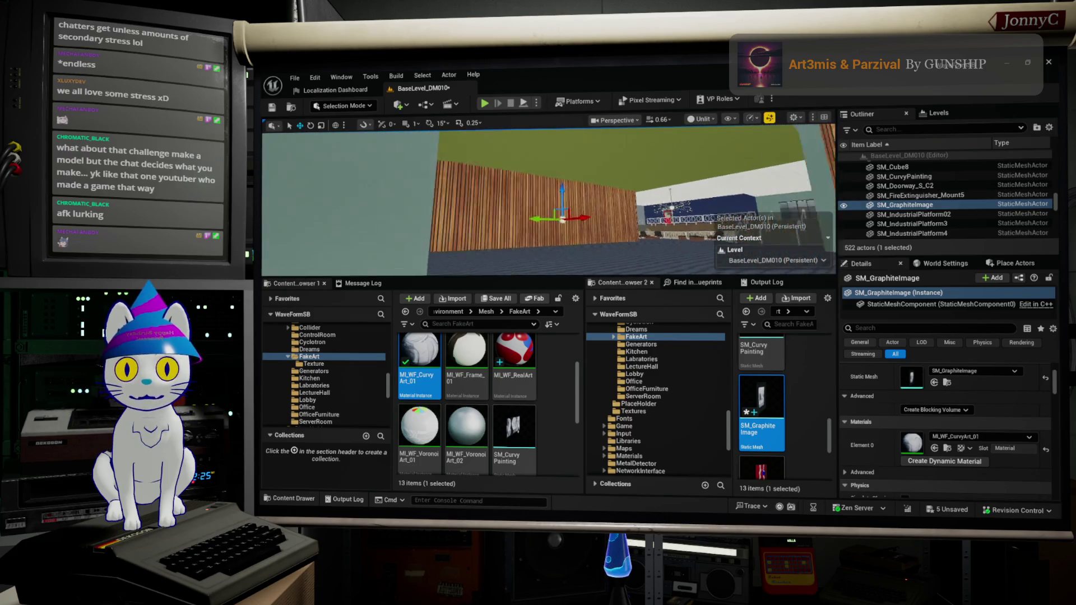